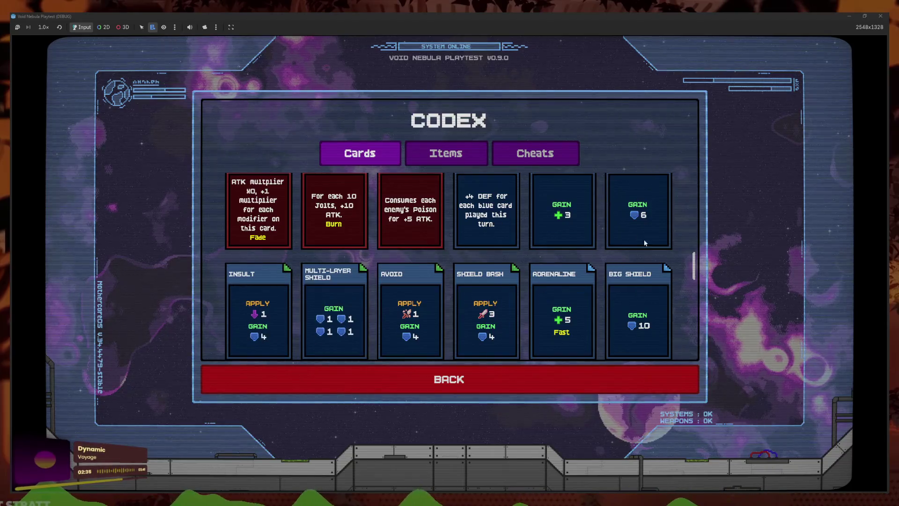
Go back from the Codex to the main menu and stop the debug game window with F8
left_click(656, 386)
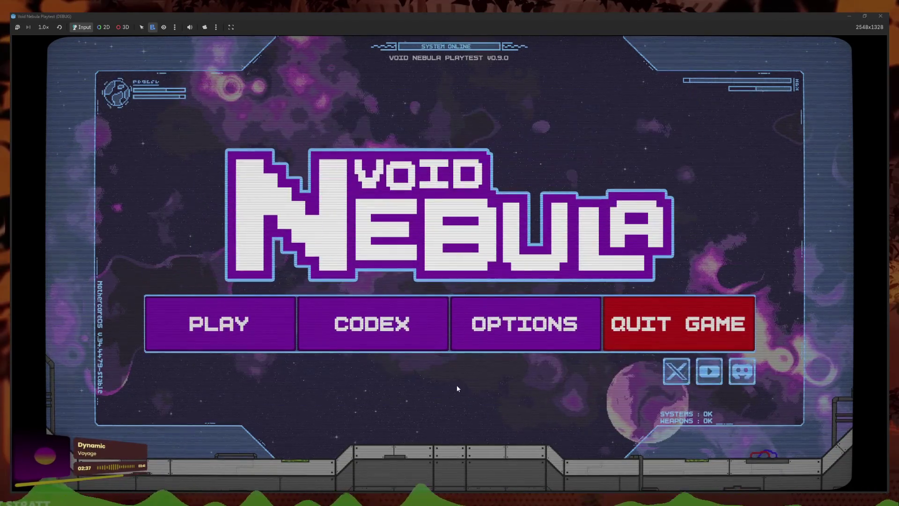
key("F8")
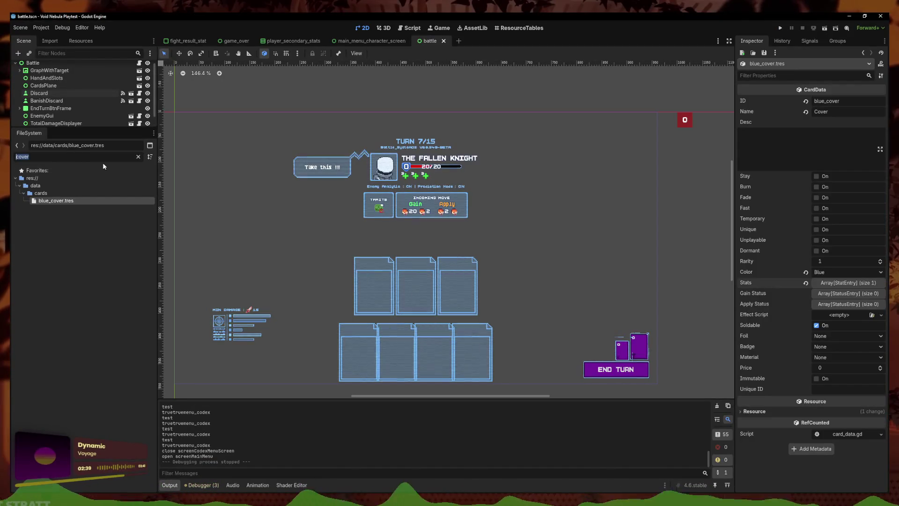
Set blue_fak.tres to Amount 5 with Burn enabled, save it, and relaunch the project
type("fak")
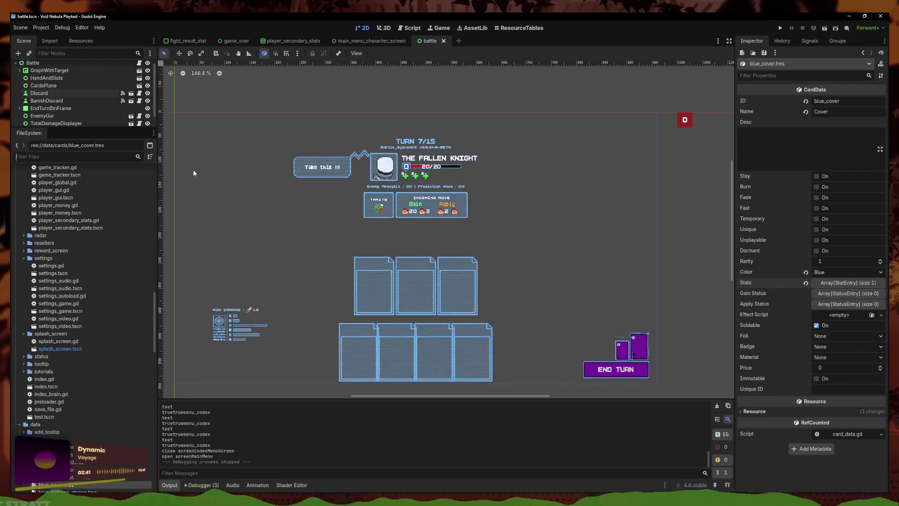
left_click(91, 200)
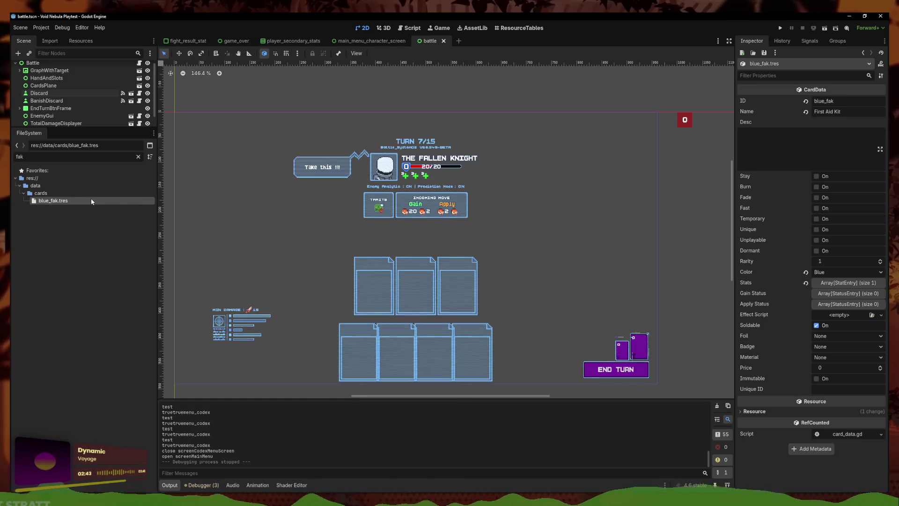
left_click(837, 283)
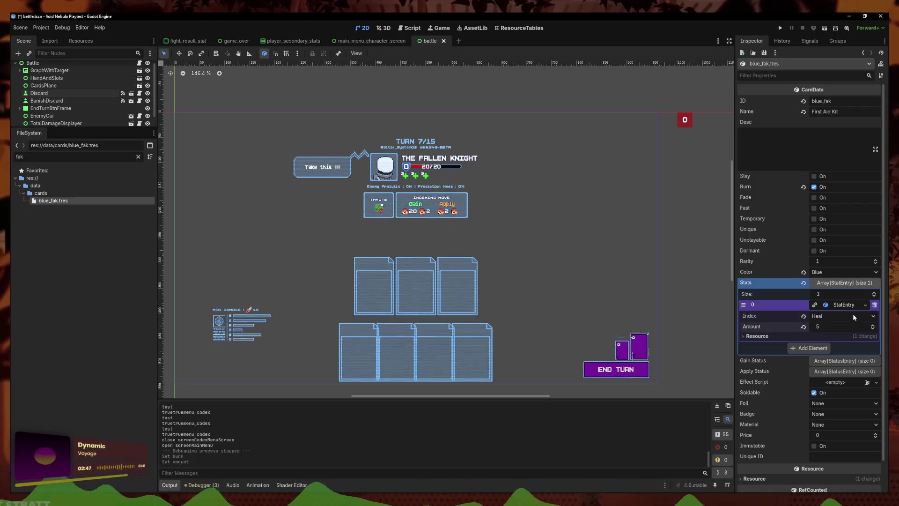
key("ctrl+s")
left_click(780, 29)
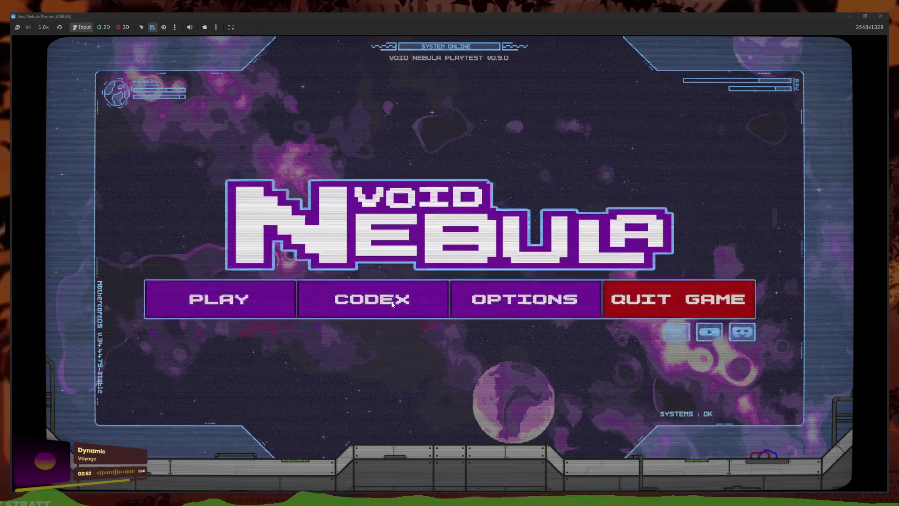
Glance at the codex, open run setup, and preview Kali's starting deck
left_click(372, 323)
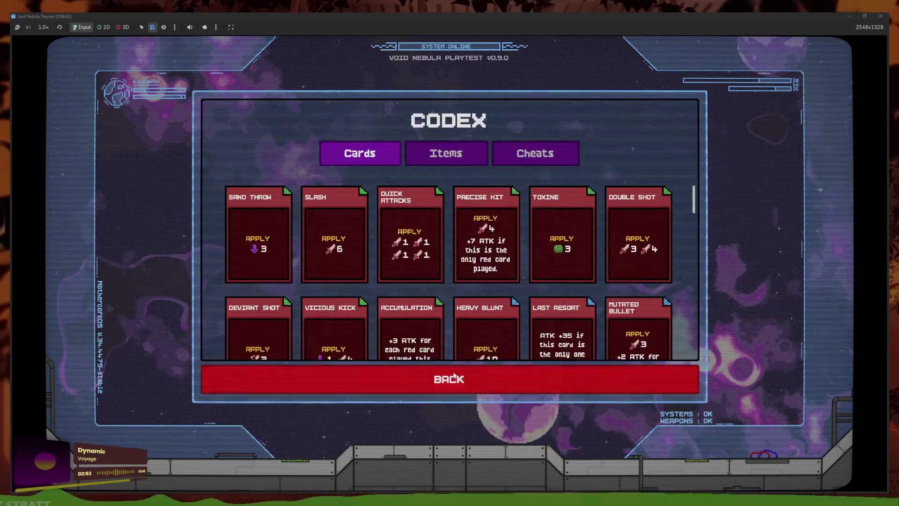
left_click(450, 377)
left_click(217, 344)
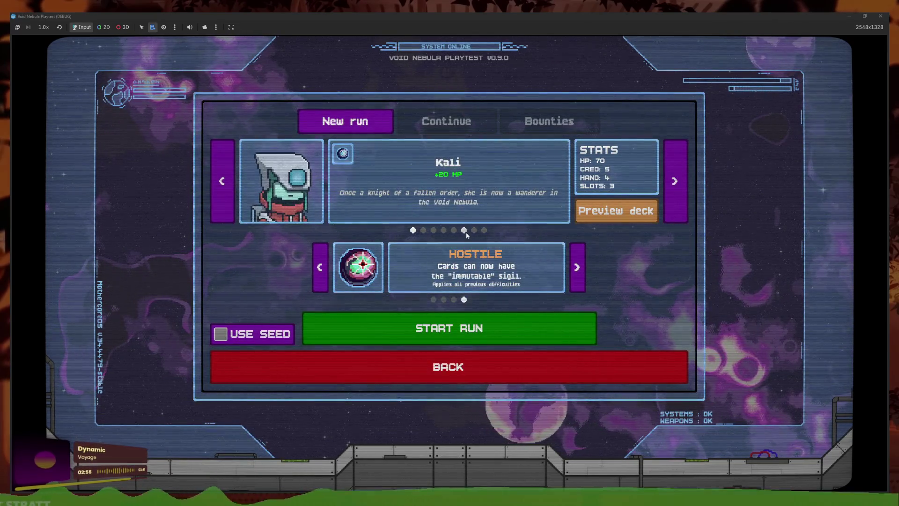
left_click(464, 231)
left_click(414, 230)
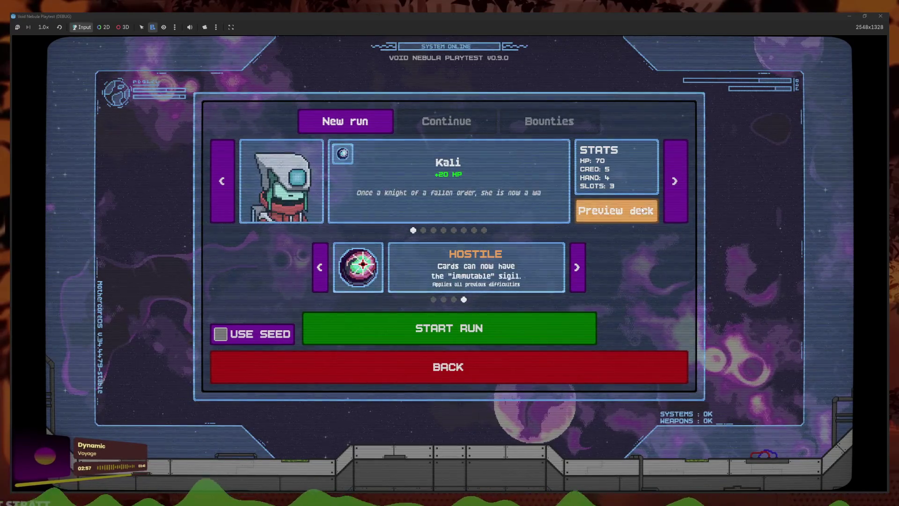
left_click(641, 210)
left_click(460, 411)
Browse the other characters and preview Karat's and Pisces's starting decks
left_click(464, 230)
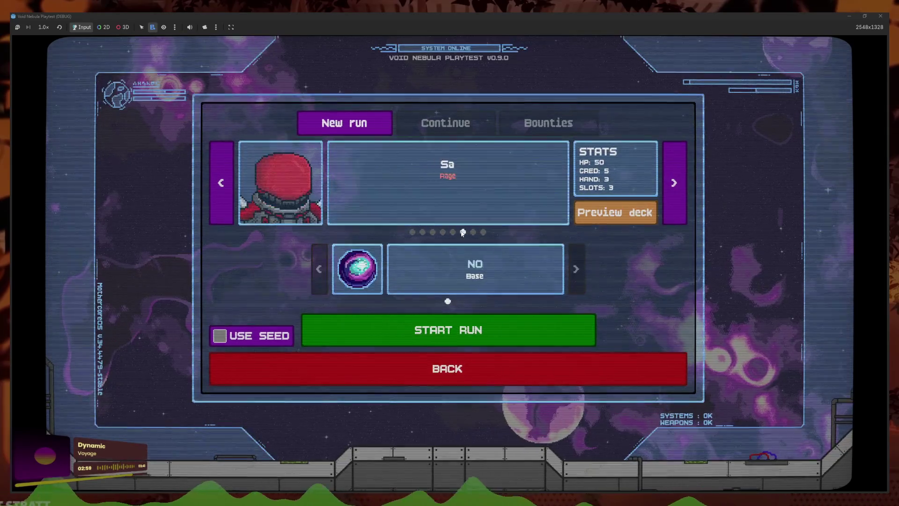
left_click(454, 230)
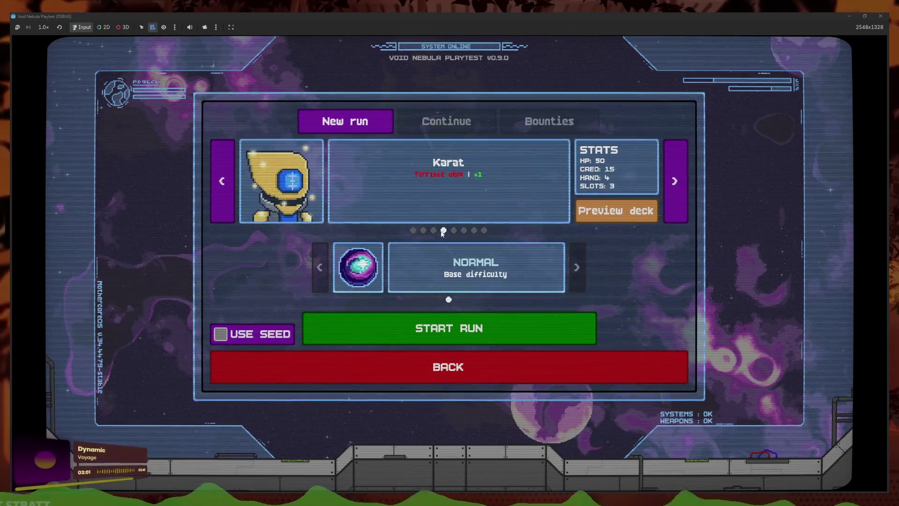
left_click(433, 230)
left_click(444, 230)
left_click(616, 211)
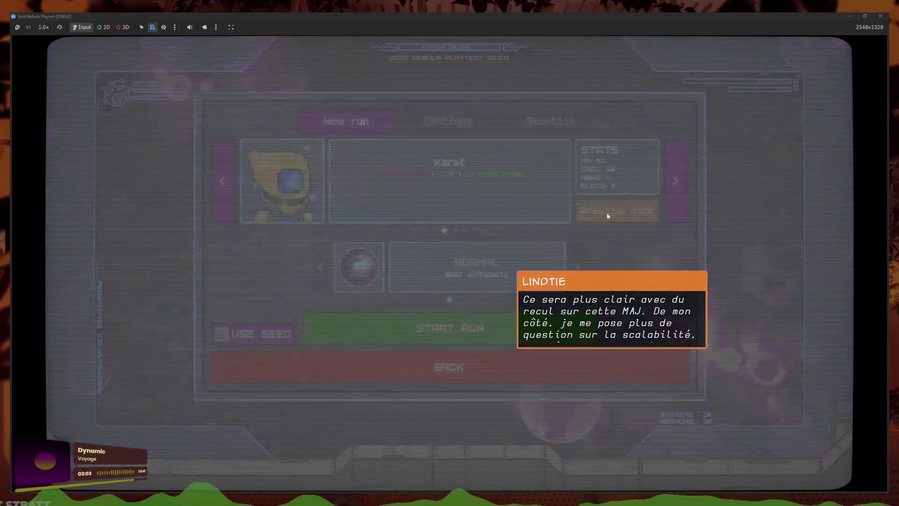
left_click(424, 408)
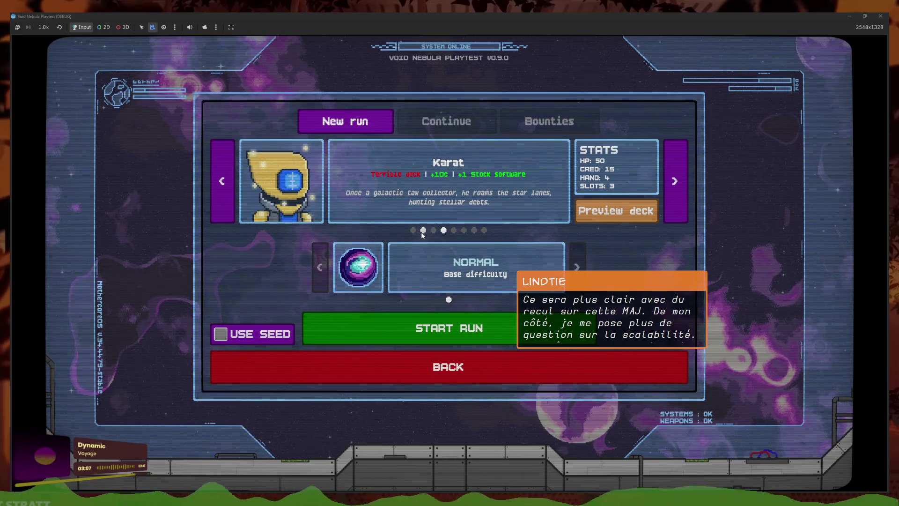
left_click(646, 220)
left_click(476, 412)
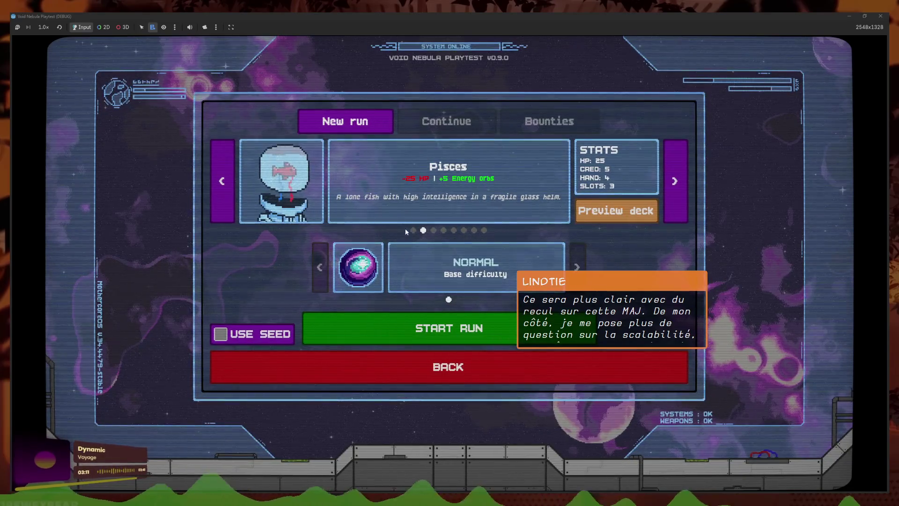
Reselect Kali, confirm her First Aid Kit gains 5 with Burn, and start the run
left_click(412, 231)
left_click(621, 215)
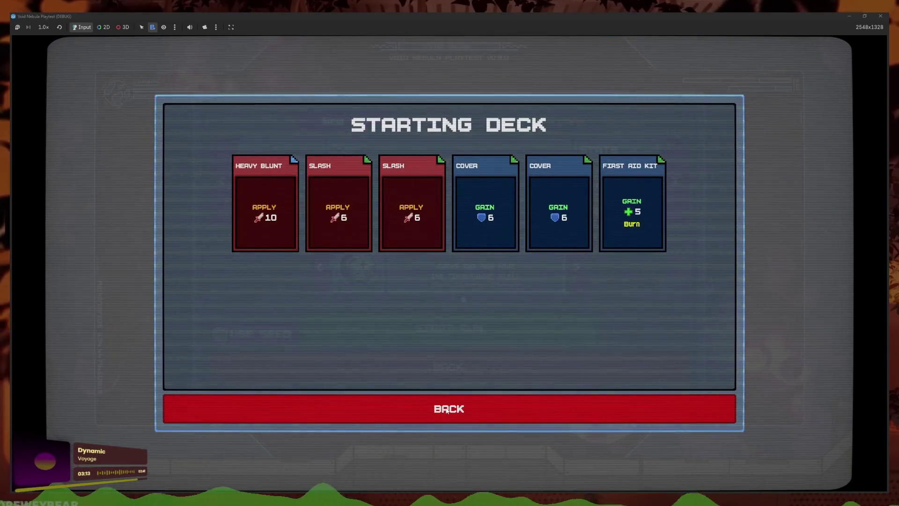
left_click(458, 422)
left_click(479, 321)
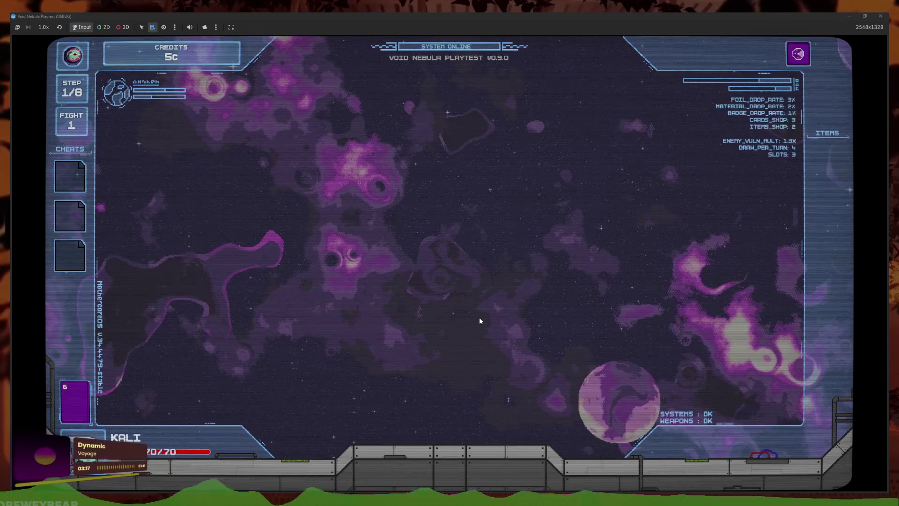
Fight NEWBIE with Slash and Cover cards over four turns and collect the reward
mouse_move(494, 247)
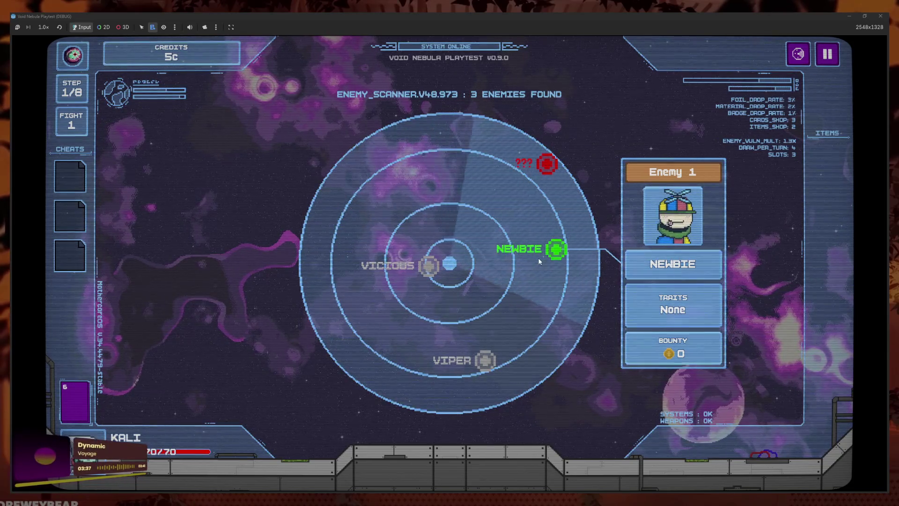
left_click(540, 261)
left_click(468, 415)
left_click(468, 415)
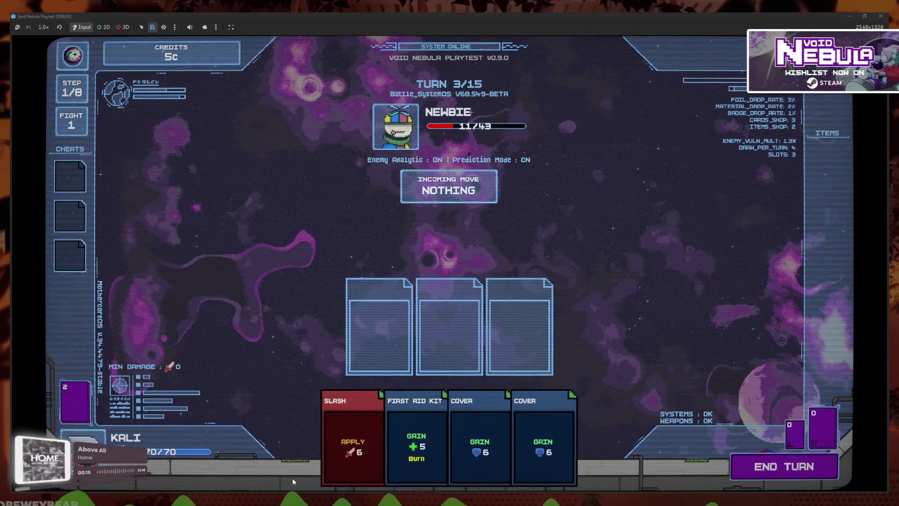
left_click(352, 445)
left_click(489, 445)
left_click(497, 444)
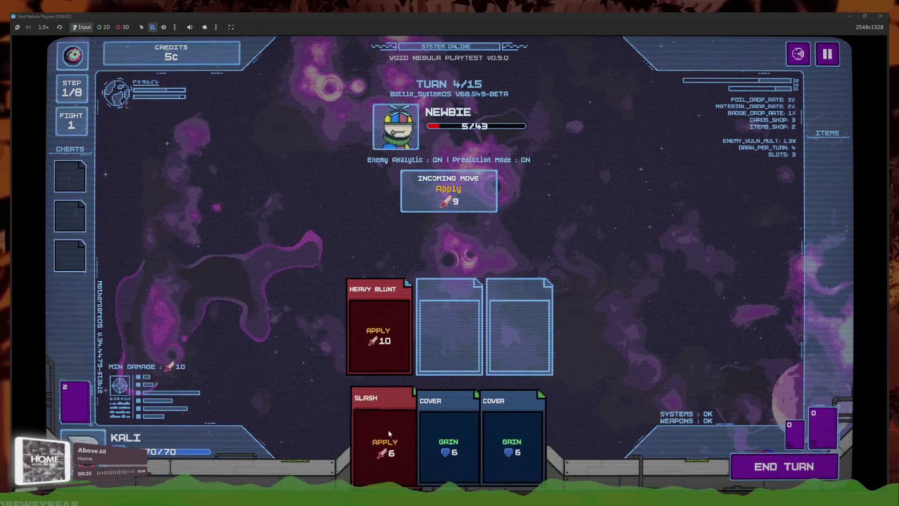
left_click(389, 429)
left_click(448, 440)
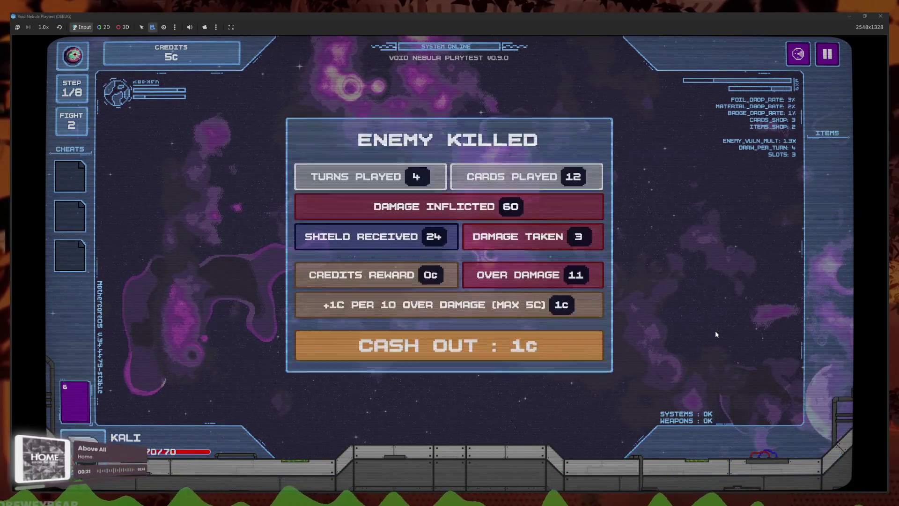
left_click(578, 339)
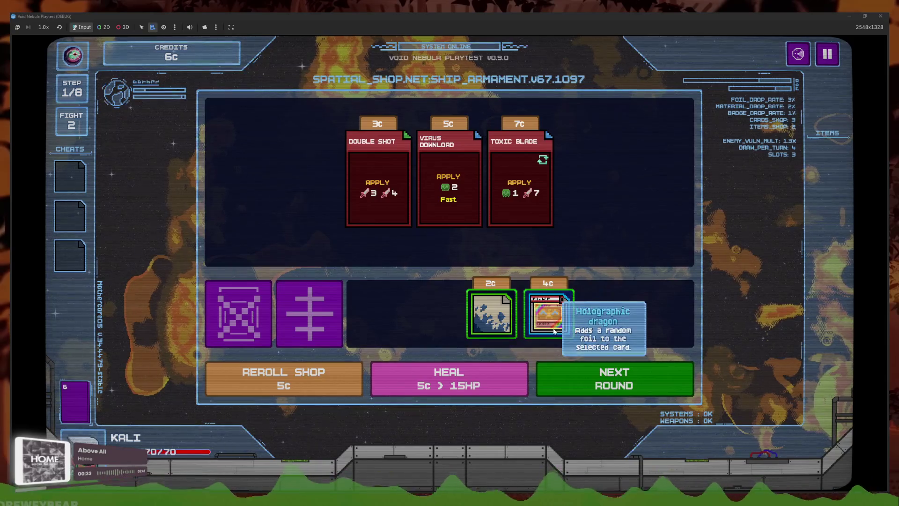
Buy the 4c Holographic dragon and continue to the fight 2 scanner with 2c left
mouse_move(512, 202)
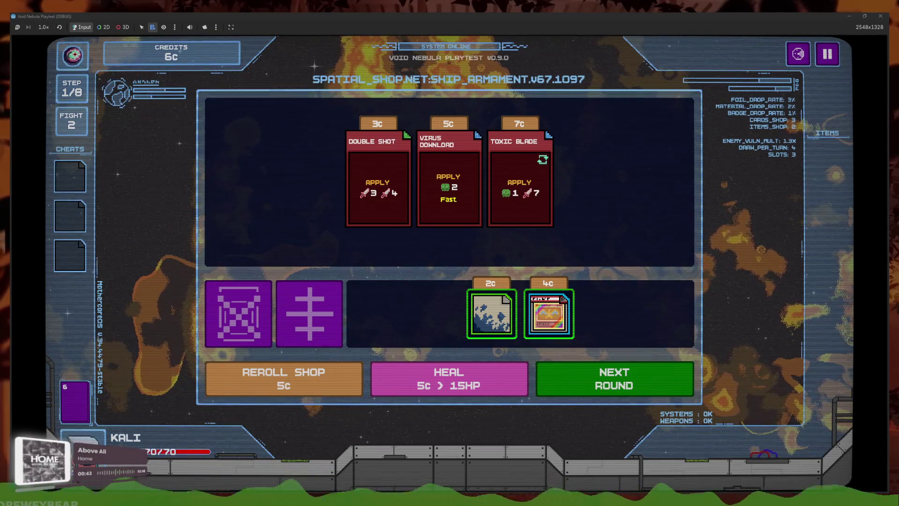
left_click(549, 326)
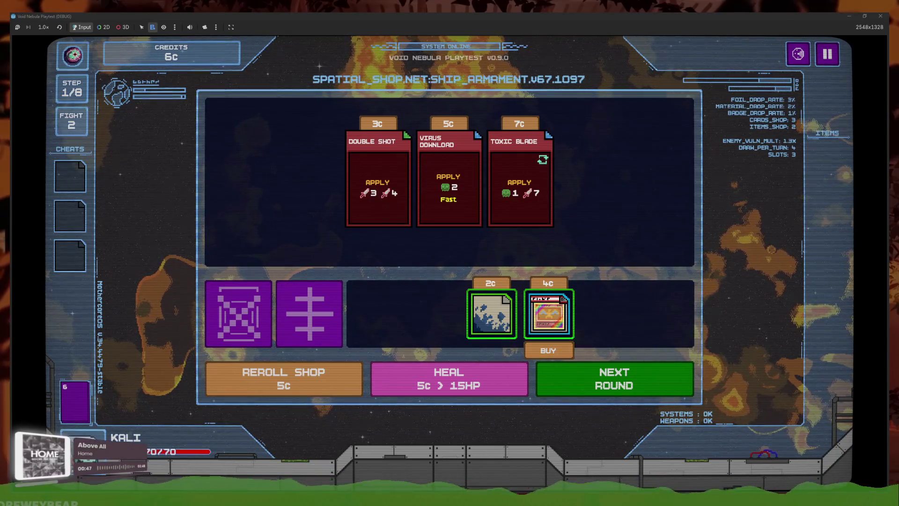
left_click(570, 349)
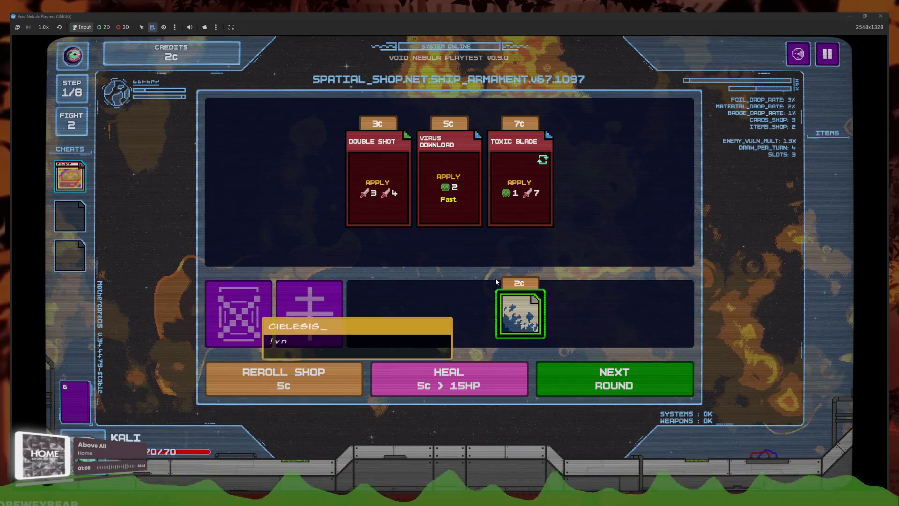
left_click(609, 380)
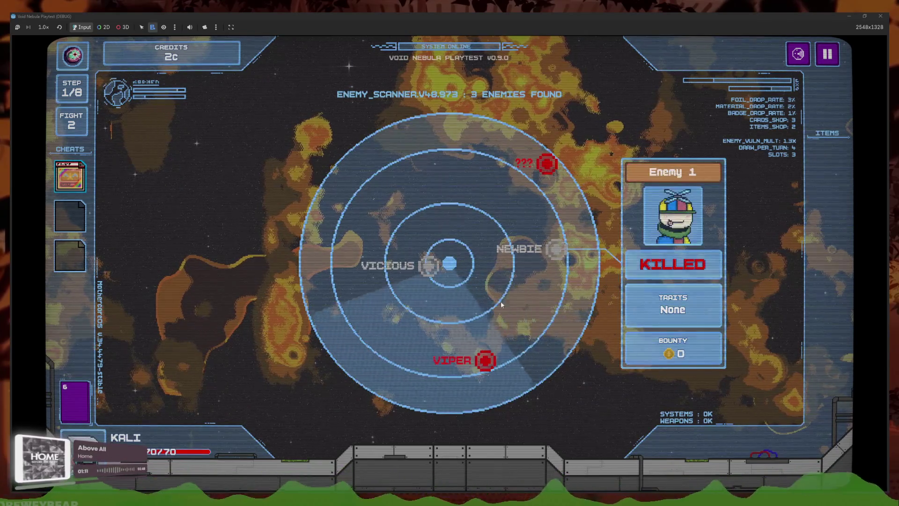
Engage VIPER with two Slashes and a Cover, checking the remaining deck
left_click(485, 360)
left_click(336, 425)
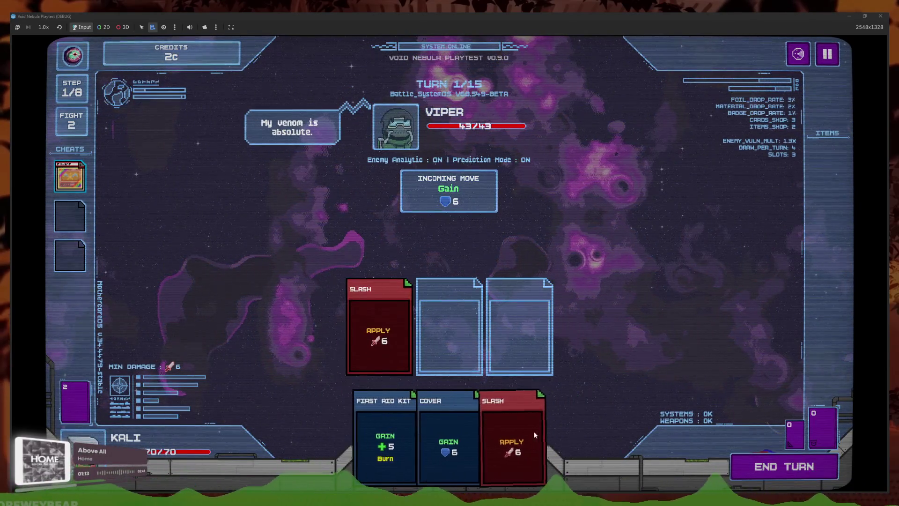
left_click(535, 430)
left_click(68, 396)
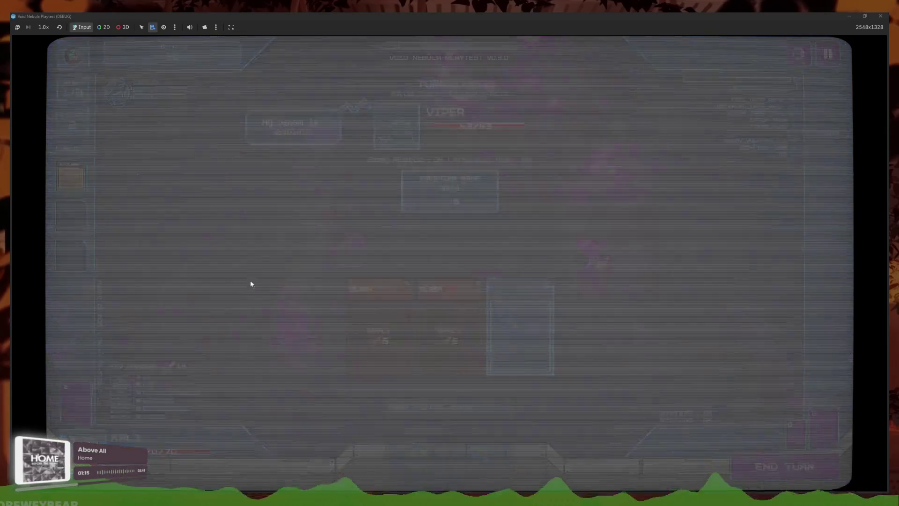
left_click(473, 400)
left_click(473, 398)
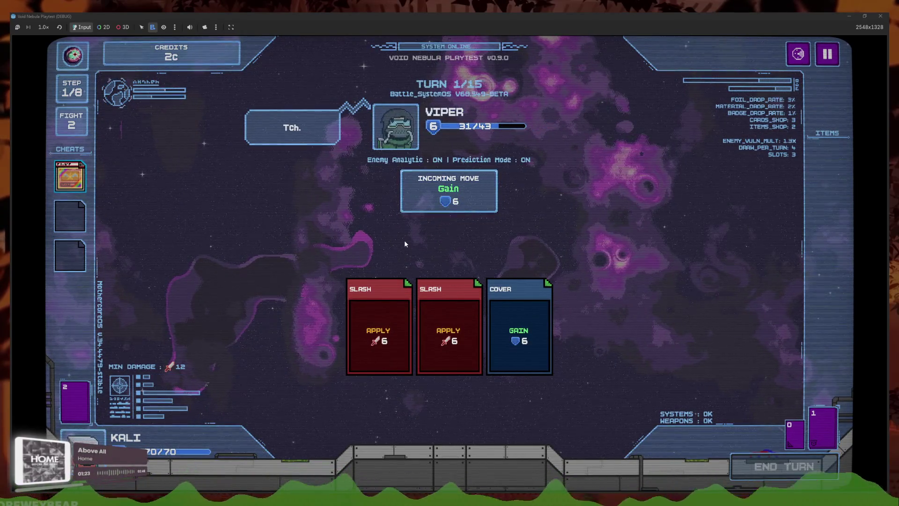
Apply the Holographic dragon cheat to Heavy Blunt and keep playing Heavy Blunt, Cover and Slash until Viper dies
left_click(416, 426)
left_click(70, 176)
left_click(130, 163)
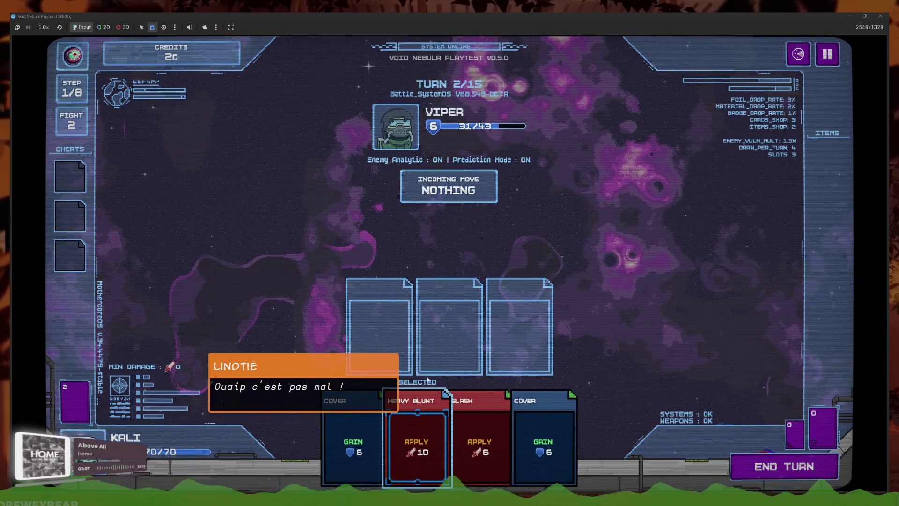
left_click(459, 423)
left_click(480, 440)
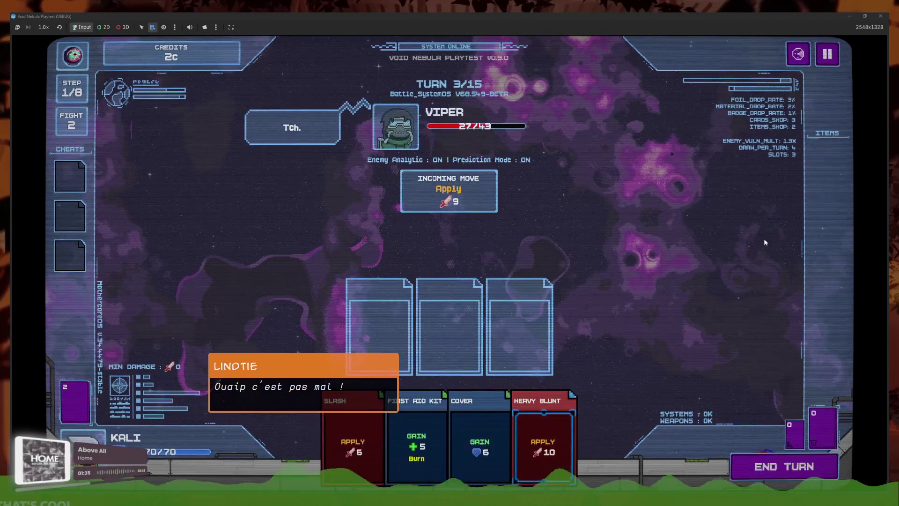
left_click(480, 405)
left_click(523, 428)
left_click(361, 428)
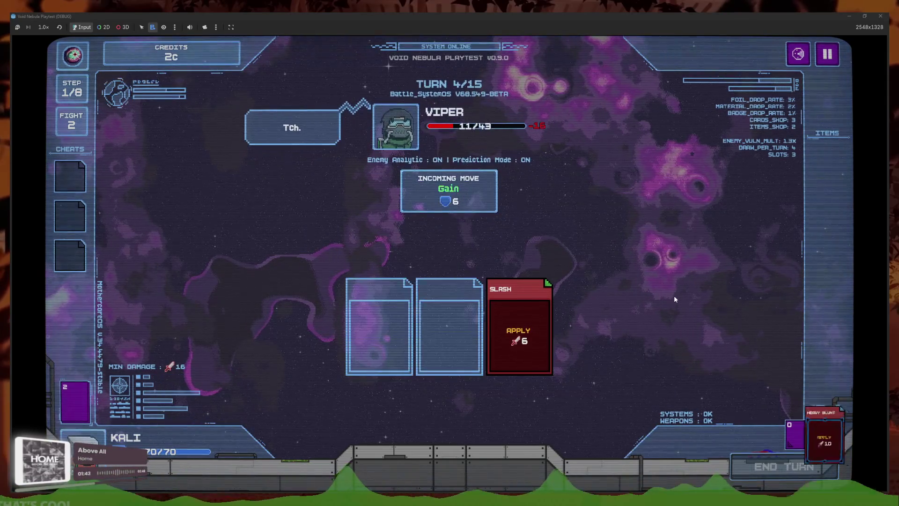
left_click(501, 408)
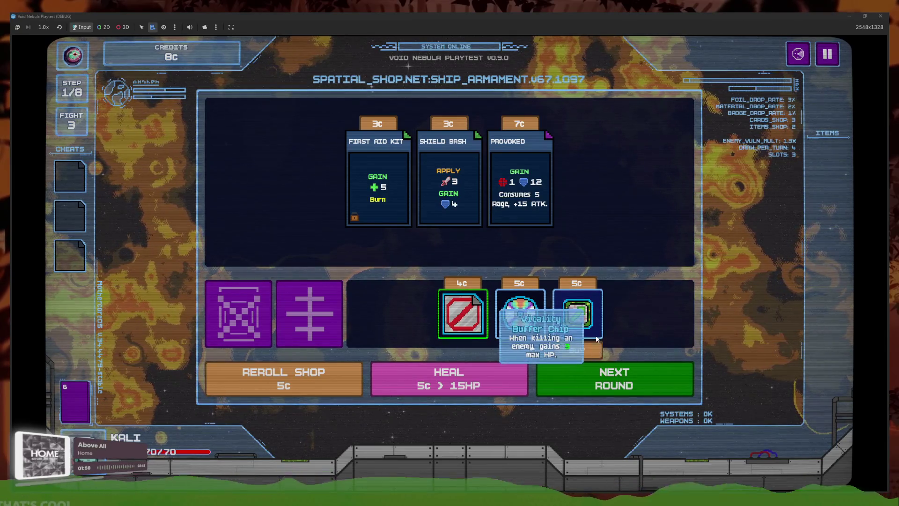
Buy the third shop item for 5c and enter the Vicious fight, ending the first turn
left_click(590, 347)
left_click(562, 369)
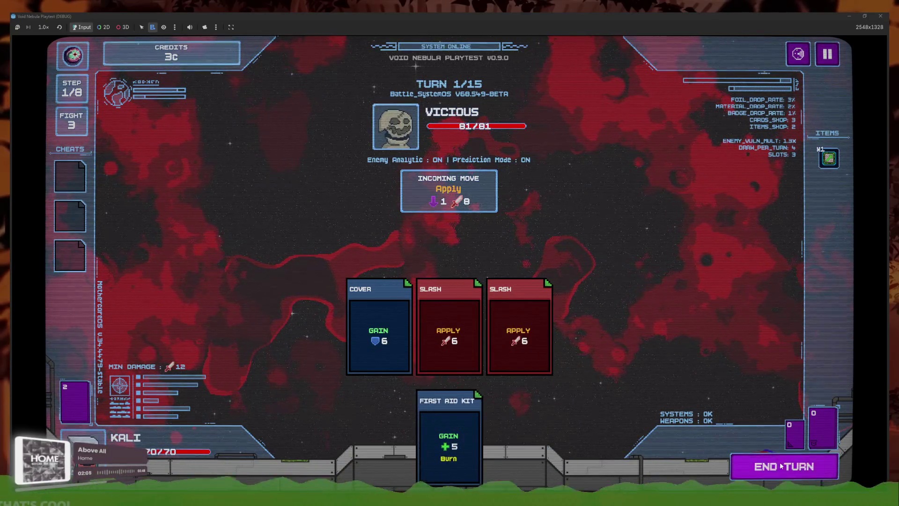
left_click(760, 466)
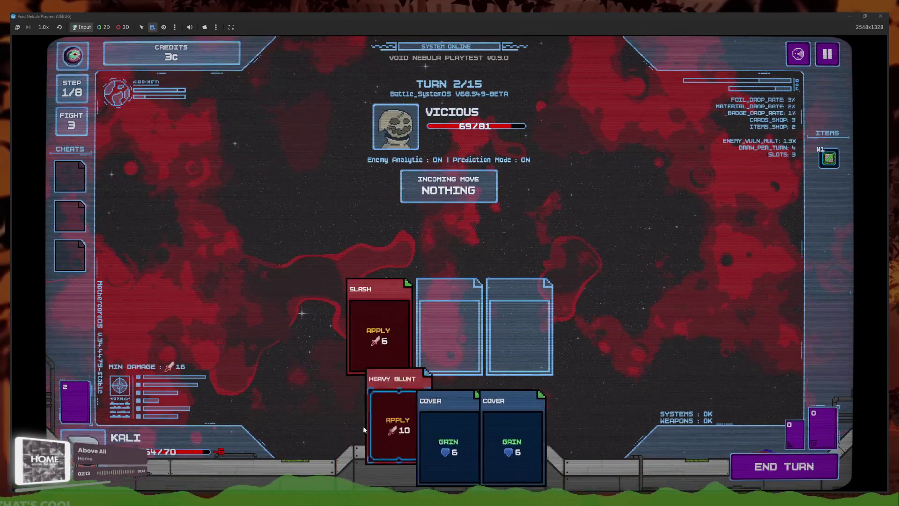
Play Heavy Blunt, Slash and Cover cards against Vicious over the next turns
left_click(364, 426)
left_click(513, 444)
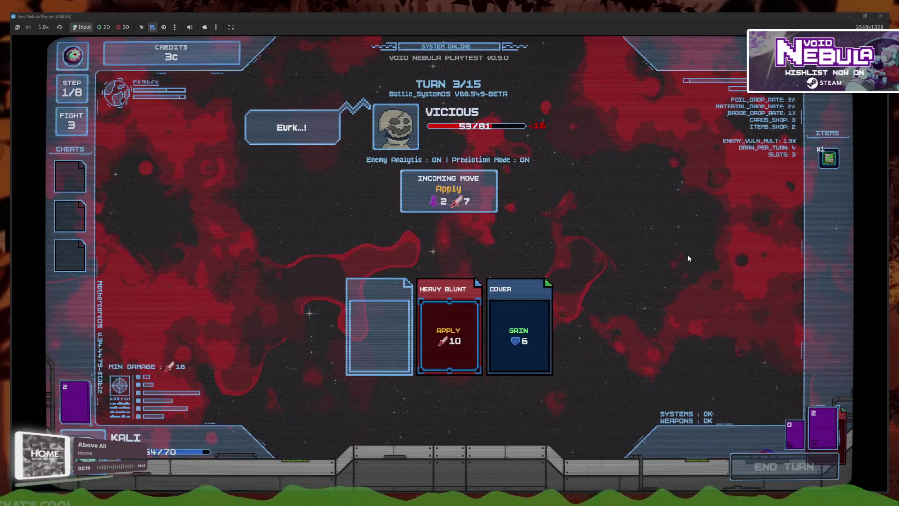
left_click(523, 415)
left_click(367, 435)
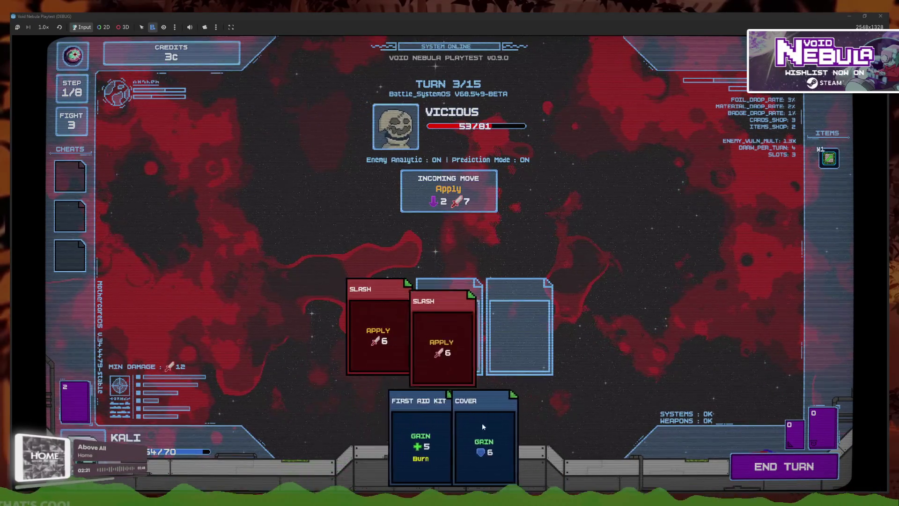
left_click(469, 423)
left_click(784, 466)
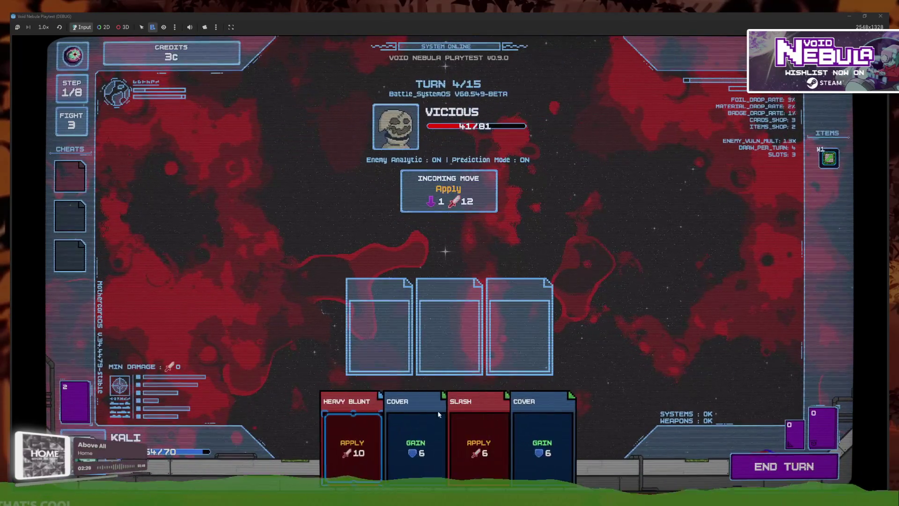
left_click(447, 399)
left_click(403, 430)
left_click(414, 429)
left_click(743, 460)
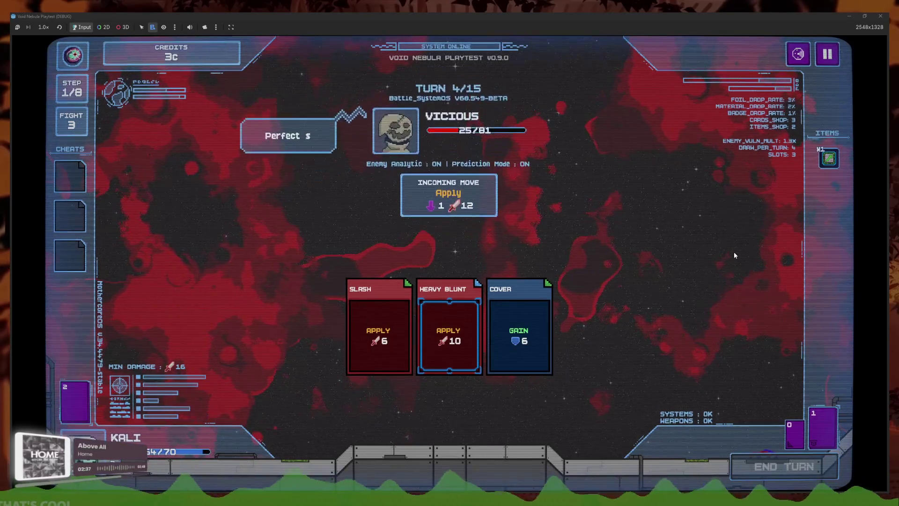
Finish Vicious with Slash, Heavy Blunt and Cover turns to bring up the rewards
left_click(461, 412)
left_click(361, 426)
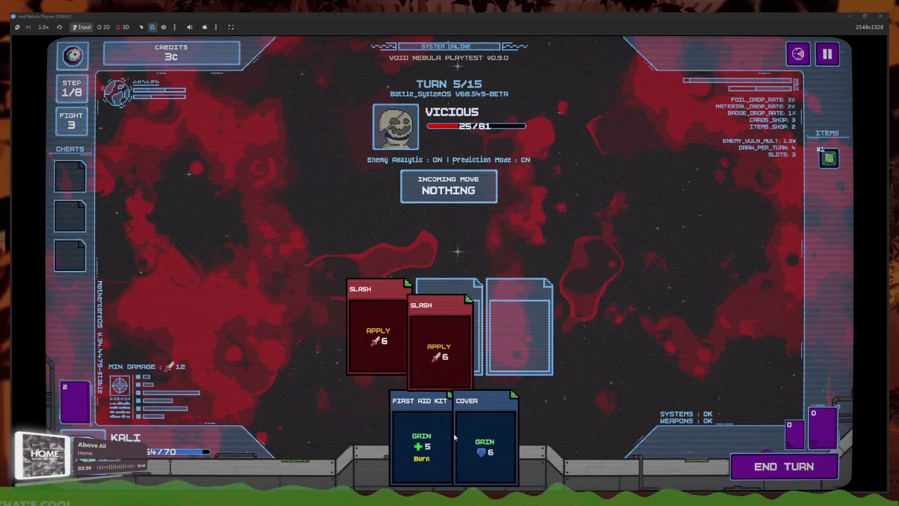
left_click(506, 431)
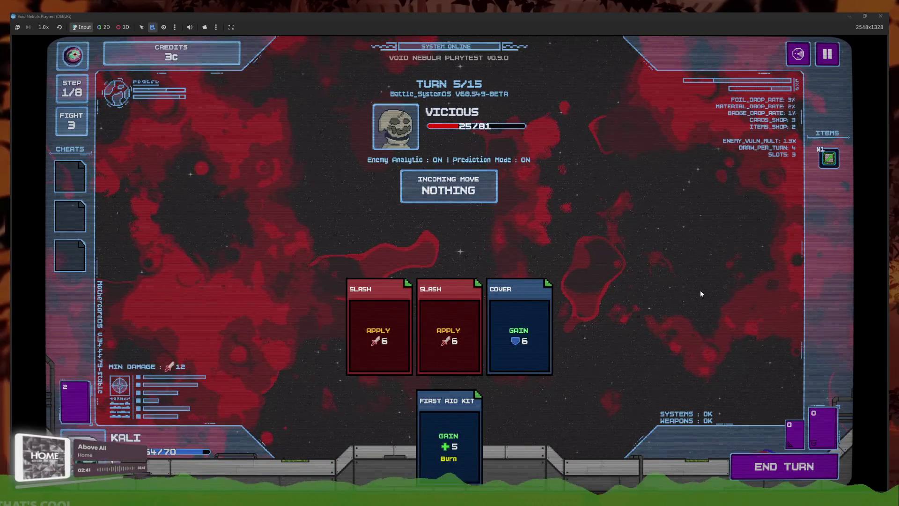
key("space")
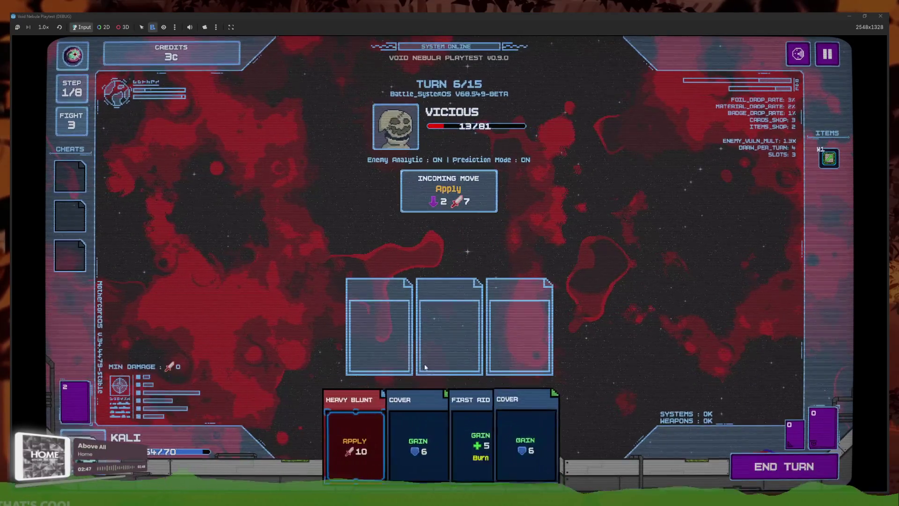
left_click(377, 429)
left_click(378, 428)
left_click(512, 436)
key("space")
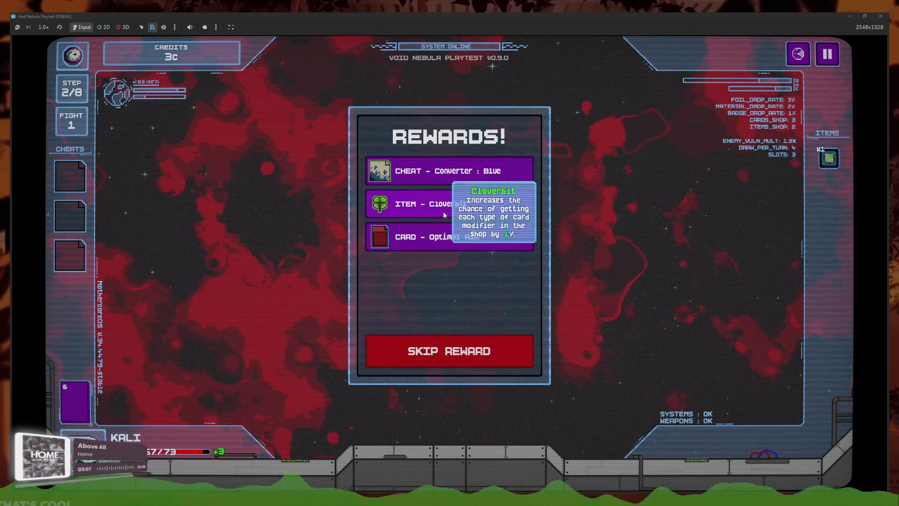
Claim the card, Cloverbit and Converter: Blue rewards, then use the cheat to reach 12c
left_click(443, 244)
left_click(454, 197)
left_click(455, 173)
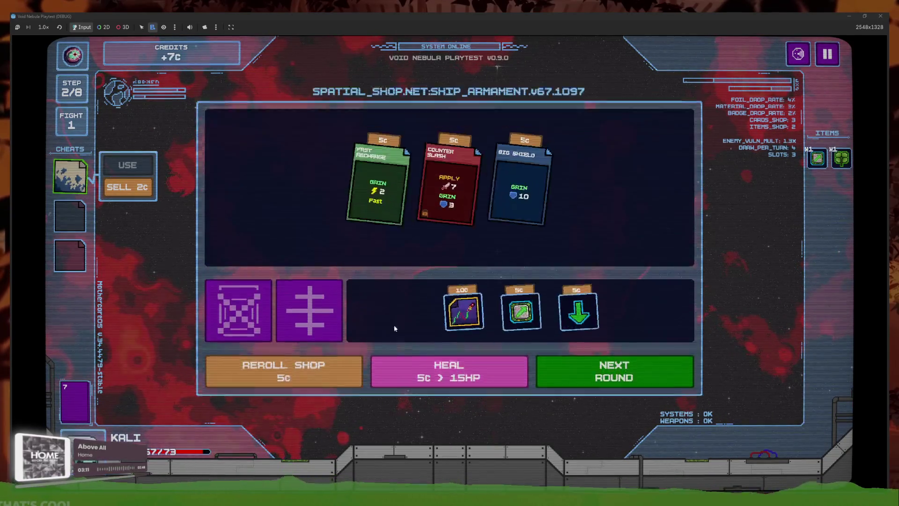
mouse_move(66, 178)
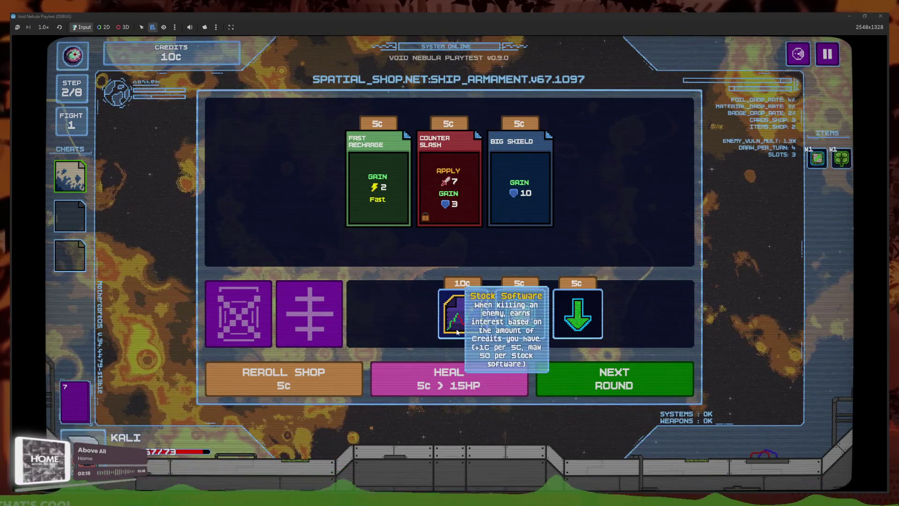
left_click(70, 176)
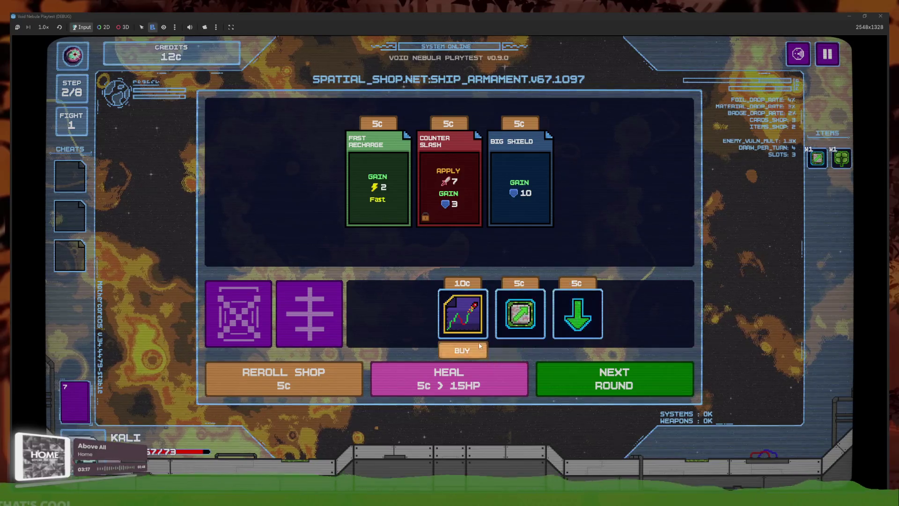
Buy Stock Software for 10c, then open on Scythe with Optimal Aim, Heavy Blunt, Cover and First Aid Kit
left_click(565, 366)
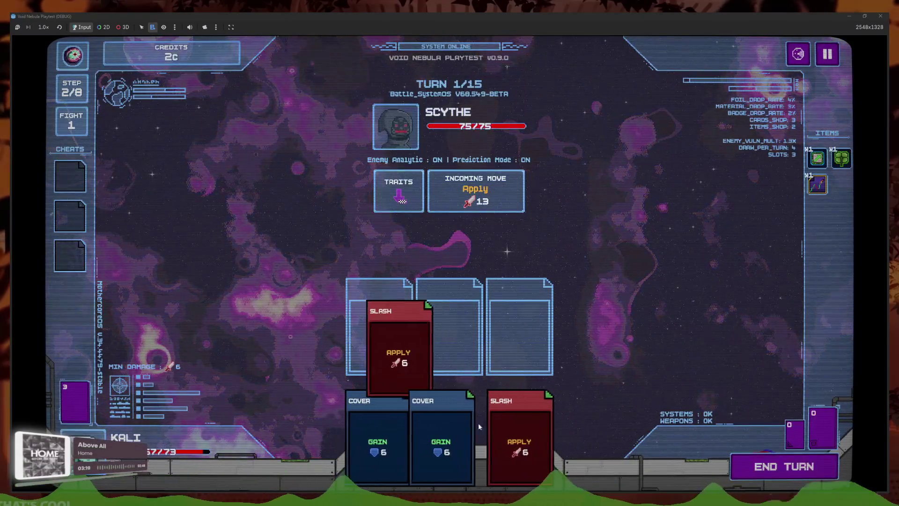
left_click(744, 466)
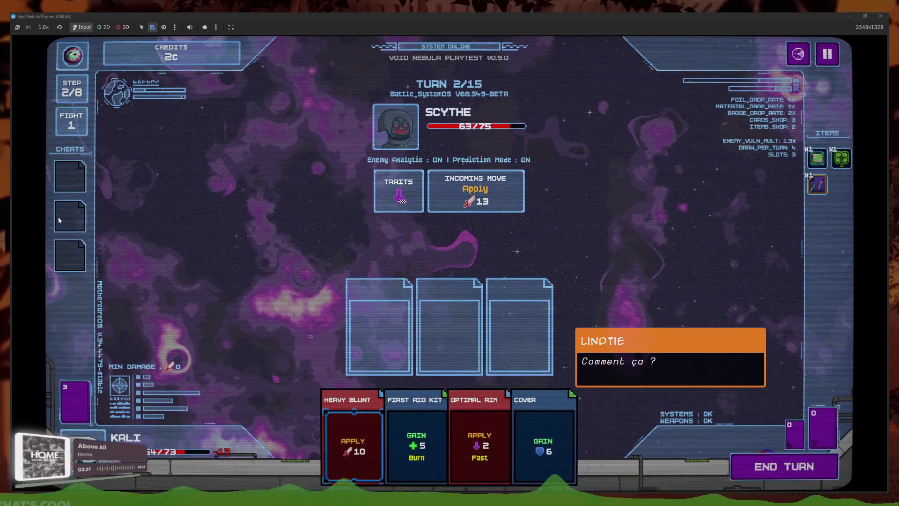
left_click(451, 418)
left_click(405, 428)
left_click(502, 436)
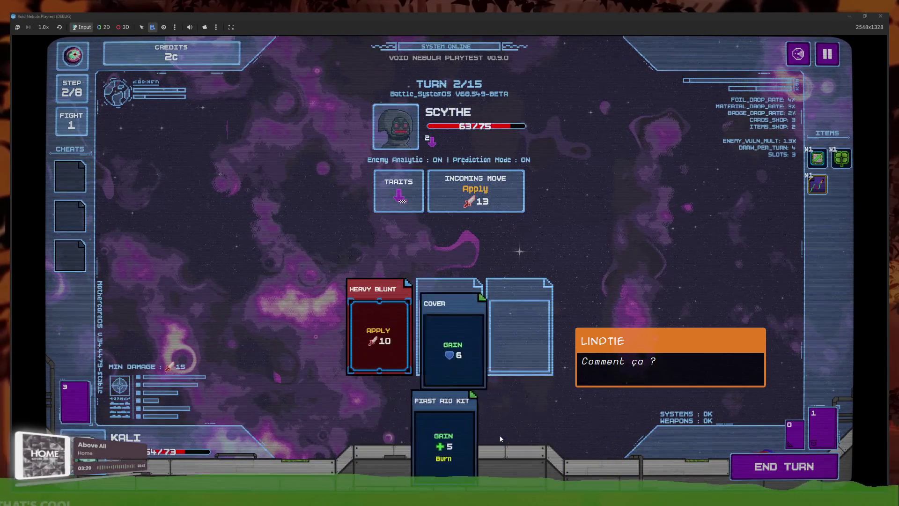
left_click(442, 433)
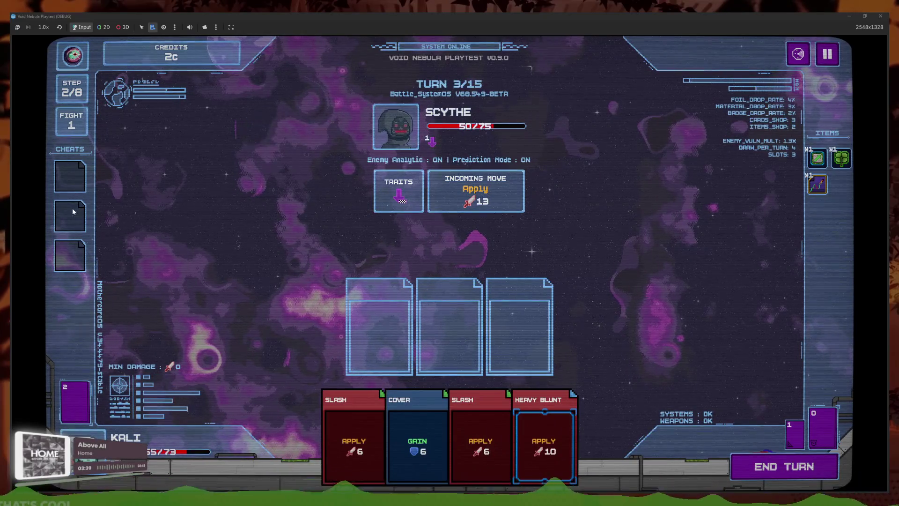
Hit Scythe with Heavy Blunt and two Slashes, then play Optimal Aim, Cover and Slash
left_click(524, 450)
left_click(509, 432)
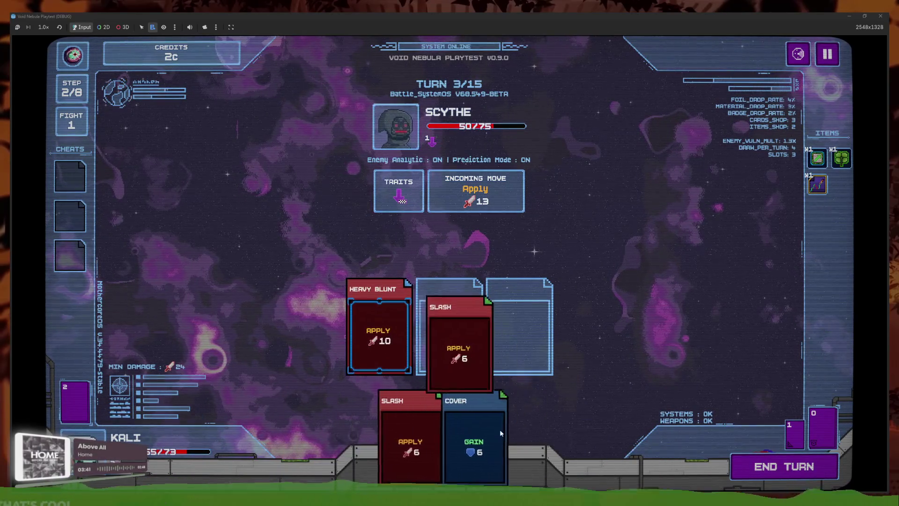
left_click(389, 440)
left_click(807, 471)
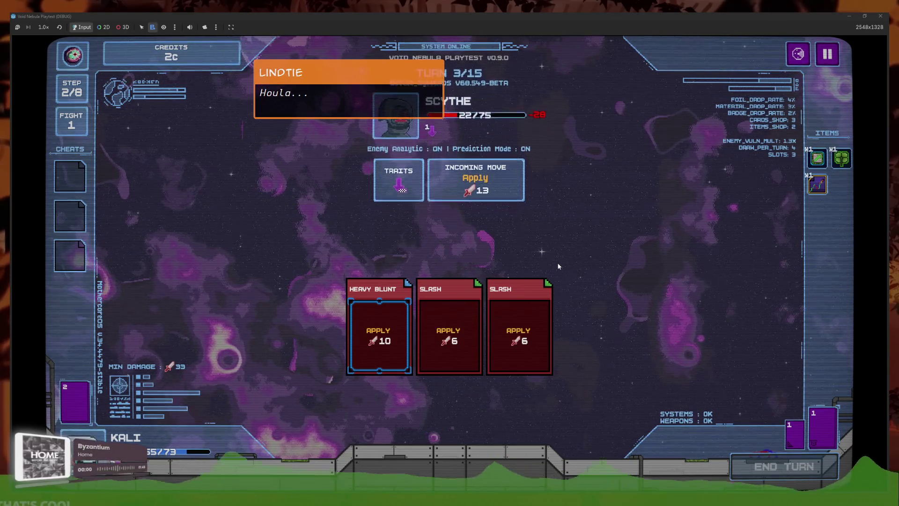
left_click(356, 421)
left_click(415, 426)
left_click(476, 429)
left_click(415, 429)
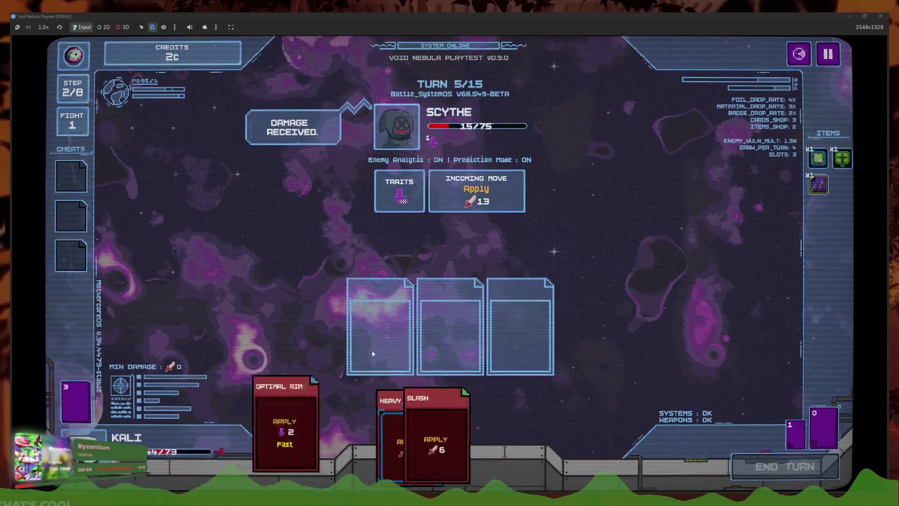
Finish Scythe with Slash, Heavy Blunt and Optimal Aim and cash out into the shop
left_click(391, 424)
left_click(448, 423)
left_click(421, 435)
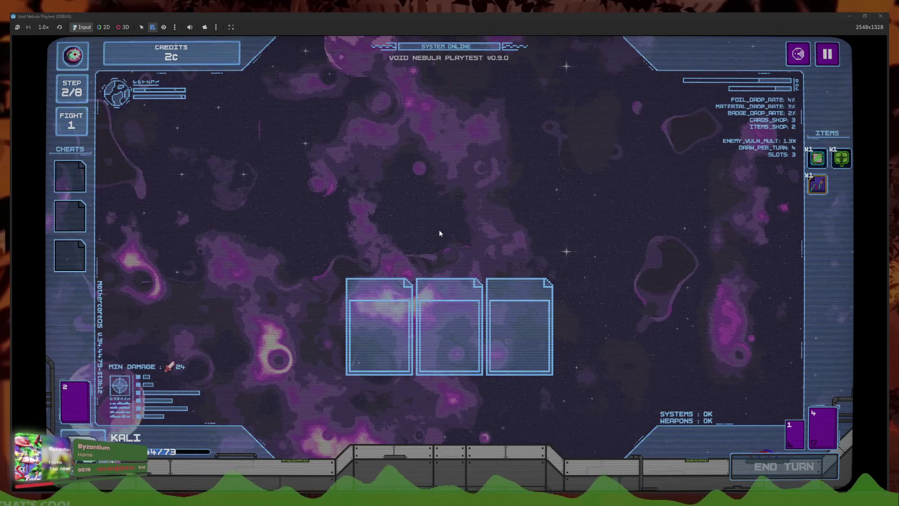
left_click(449, 357)
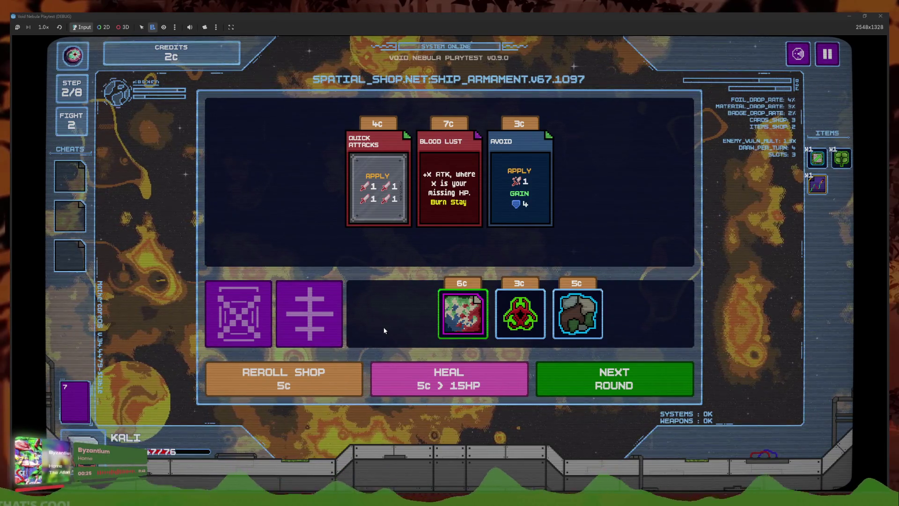
Leave the shop and open against Thorn with Optimal Aim, Heavy Blunt, Cover and Slash
mouse_move(373, 194)
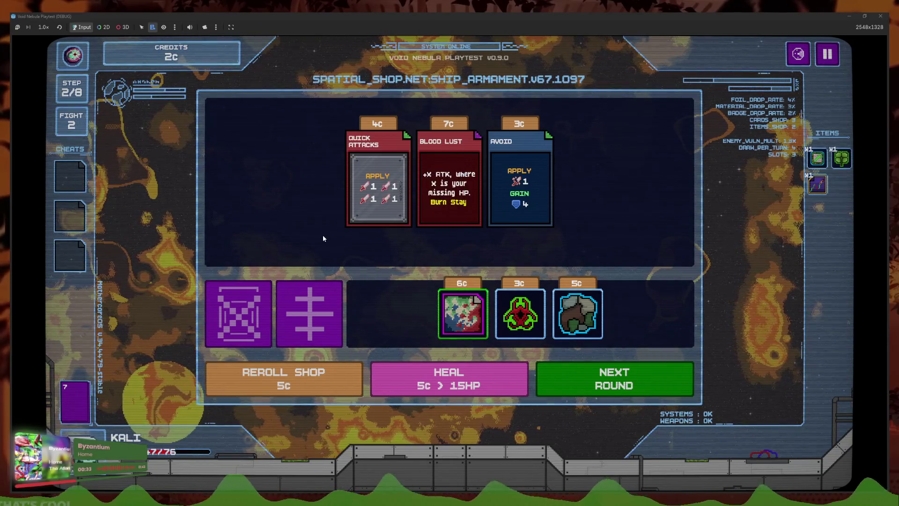
left_click(626, 386)
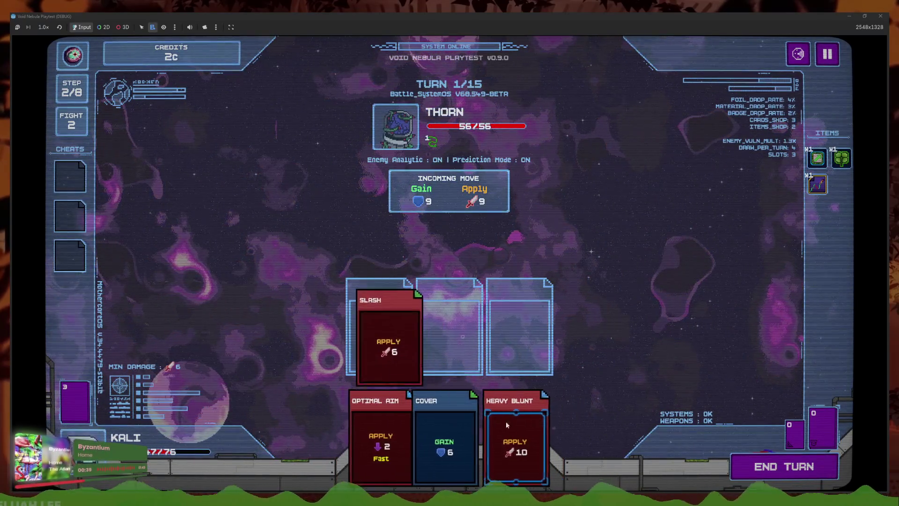
left_click(498, 422)
left_click(380, 440)
left_click(465, 437)
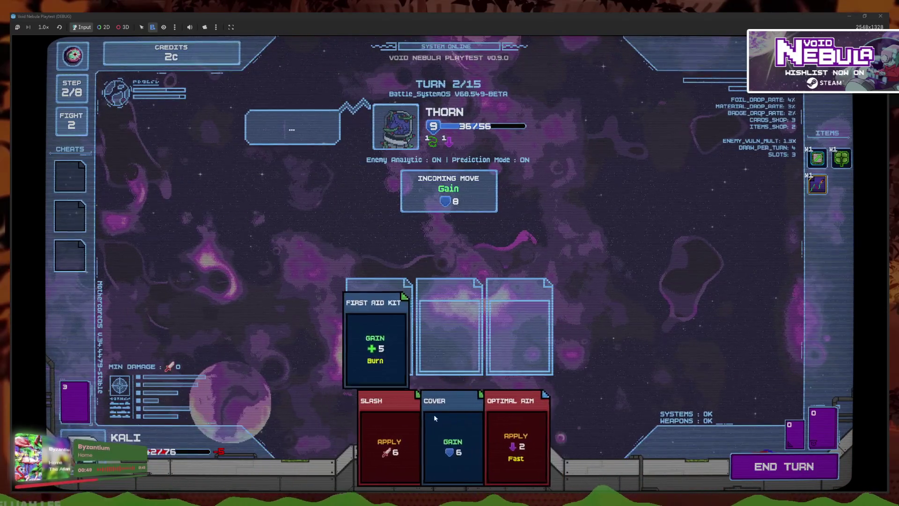
left_click(489, 415)
left_click(476, 423)
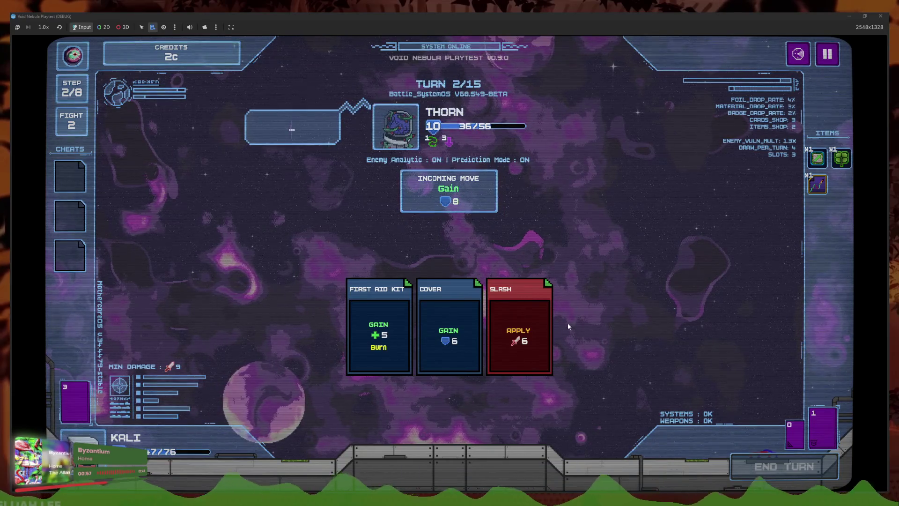
Keep pressuring Thorn with Slash, Optimal Aim, Heavy Blunt and Cover turns
left_click(440, 442)
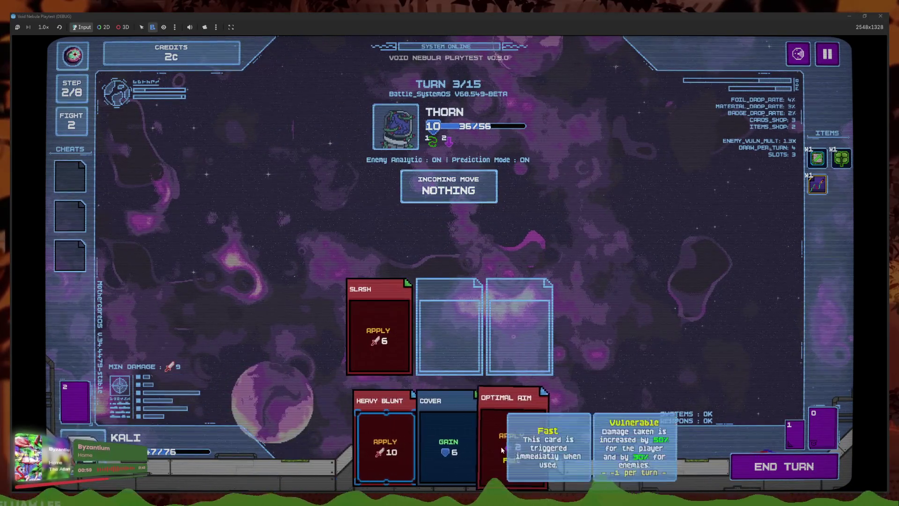
left_click(501, 446)
left_click(415, 440)
left_click(445, 421)
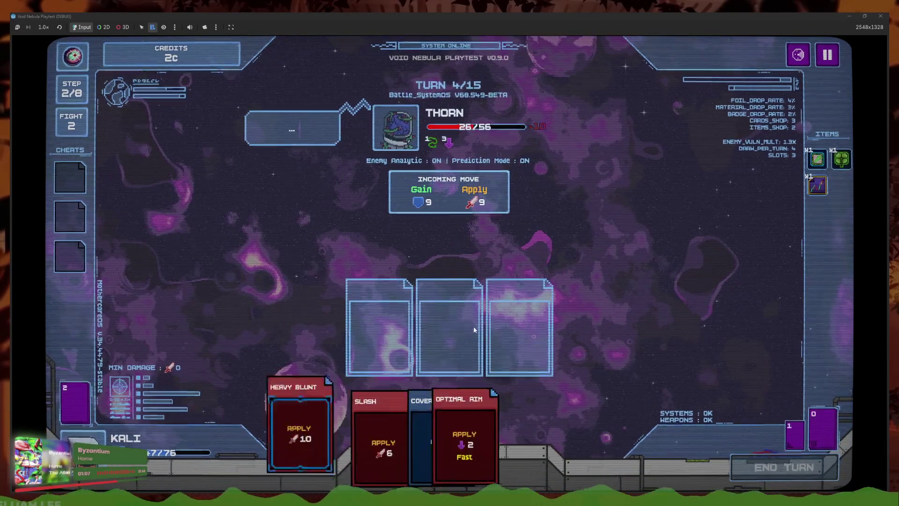
left_click(513, 448)
left_click(381, 440)
left_click(445, 440)
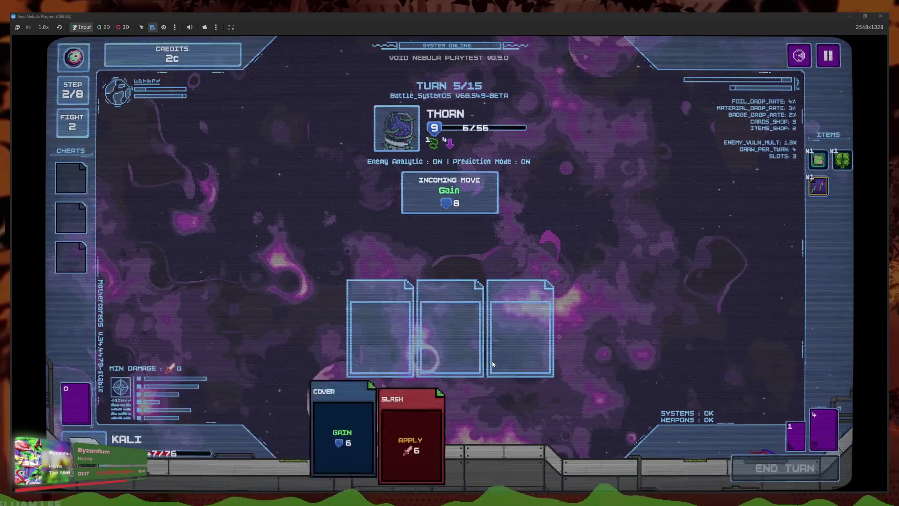
Play Heavy Blunt, Optimal Aim, Slash and Cover and end the turn, dropping Thorn to -5/56
left_click(435, 439)
left_click(434, 441)
left_click(433, 440)
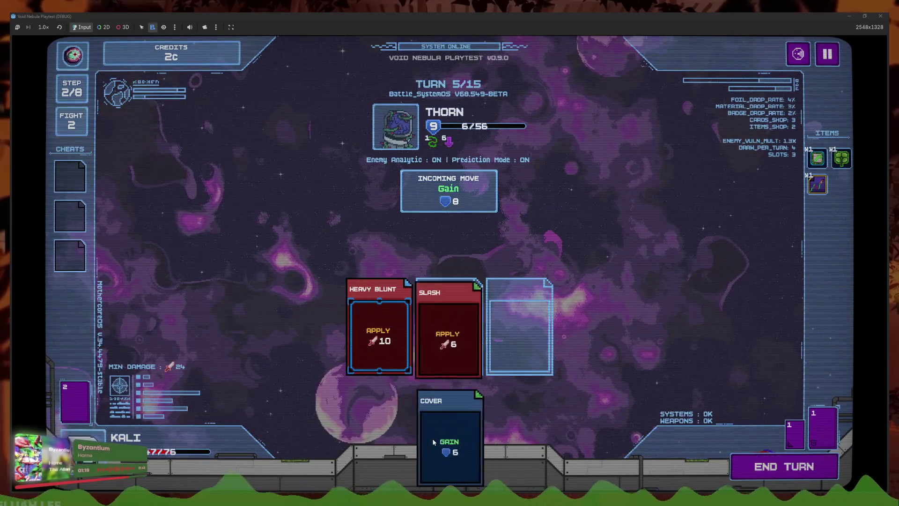
left_click(434, 440)
left_click(777, 469)
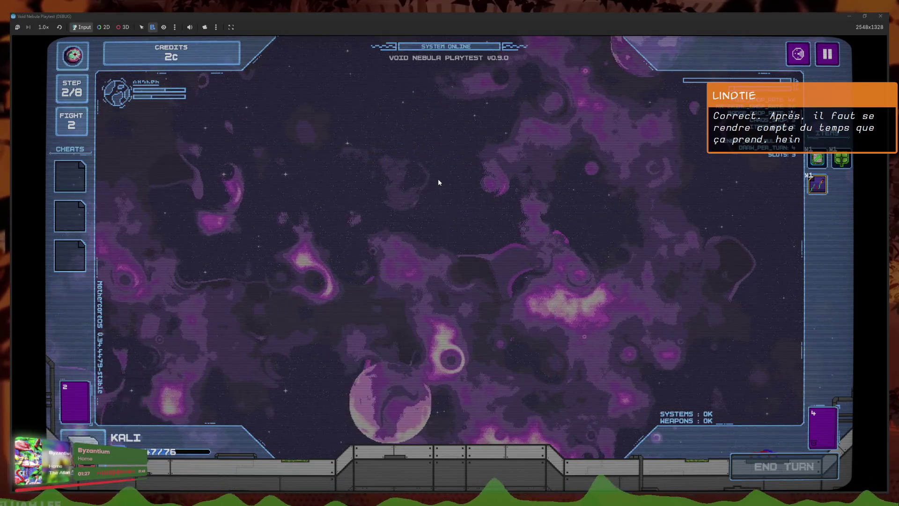
Buy Drill Missile for 7c, move to the next round, and take Floating Debris's random common item
left_click(445, 352)
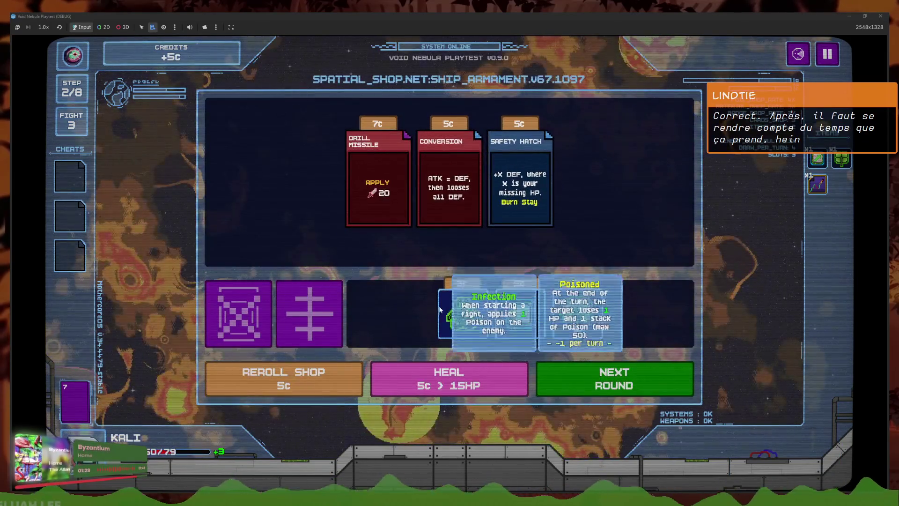
left_click(370, 204)
left_click(378, 237)
left_click(576, 376)
left_click(577, 353)
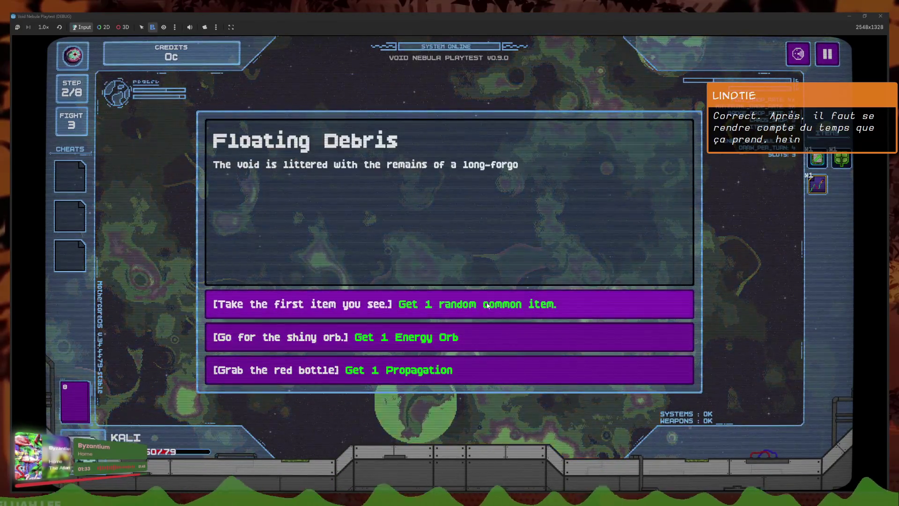
left_click(478, 306)
left_click(473, 172)
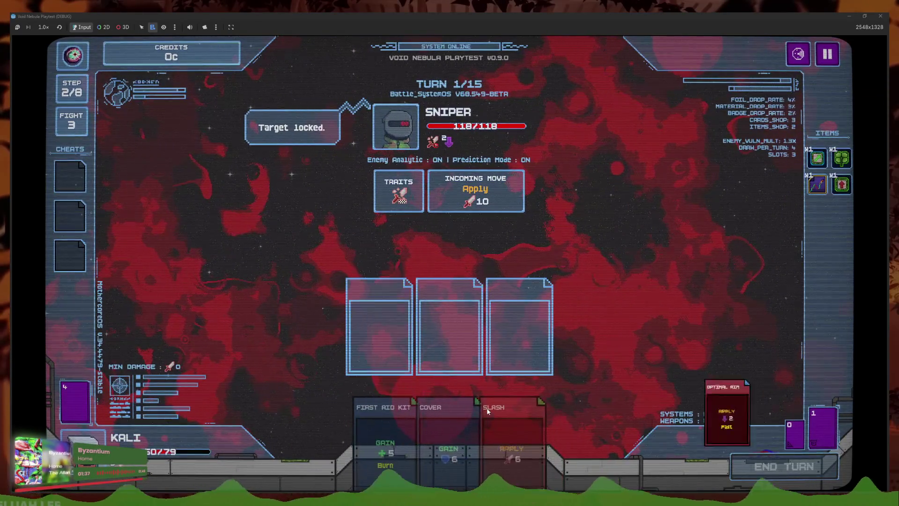
Attack the Sniper with First Aid Kit, Cover, Slash, Optimal Aim, Heavy Blunt and Drill Missile, ending the turn
left_click(392, 429)
left_click(422, 431)
left_click(465, 431)
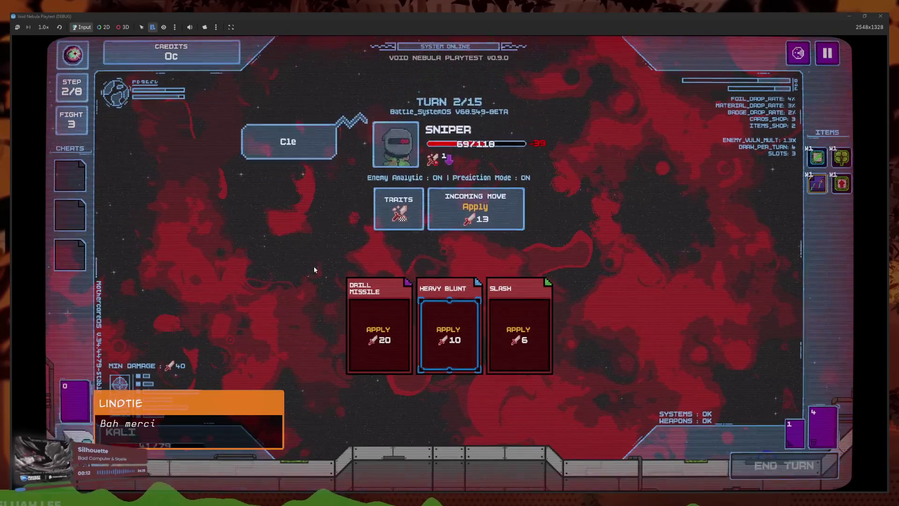
left_click(344, 413)
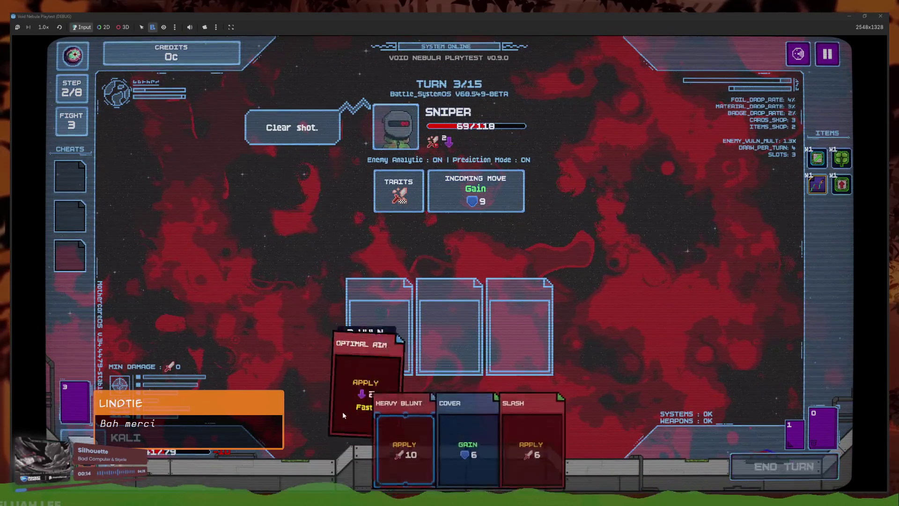
left_click(515, 444)
left_click(407, 444)
left_click(447, 442)
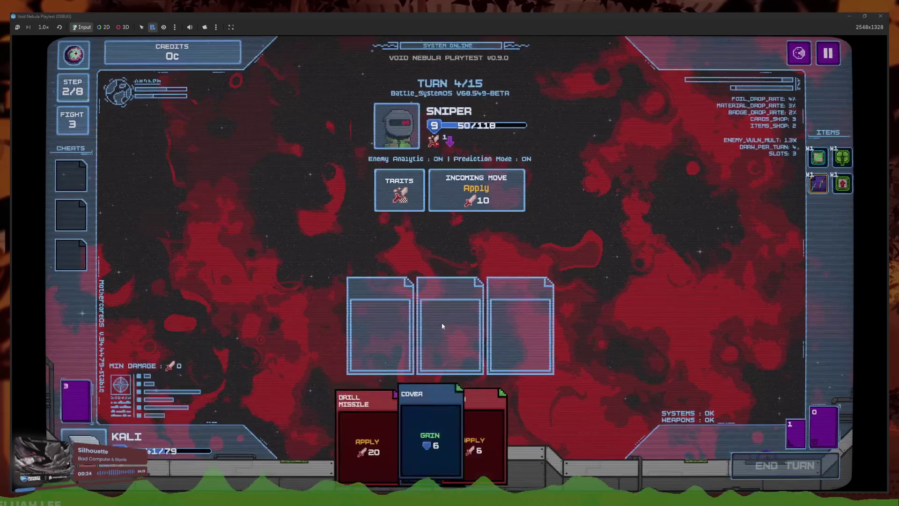
left_click(363, 433)
left_click(432, 436)
left_click(480, 441)
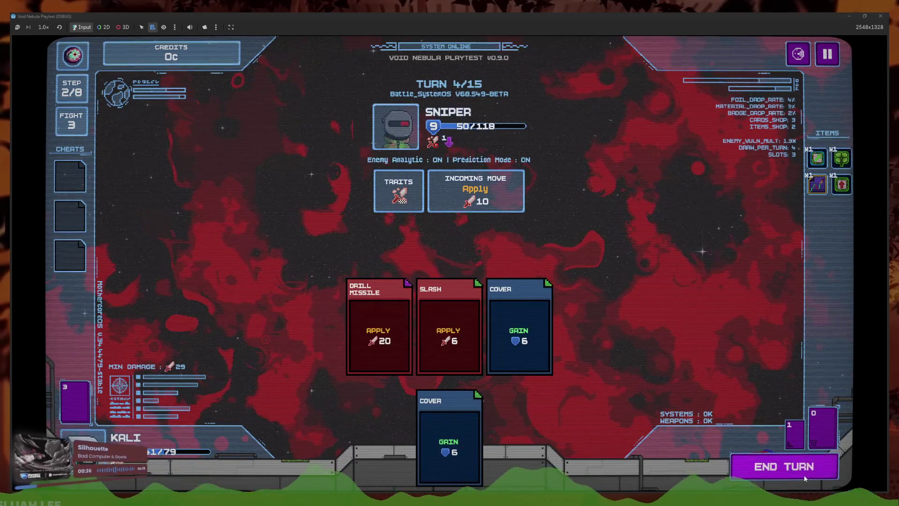
left_click(806, 479)
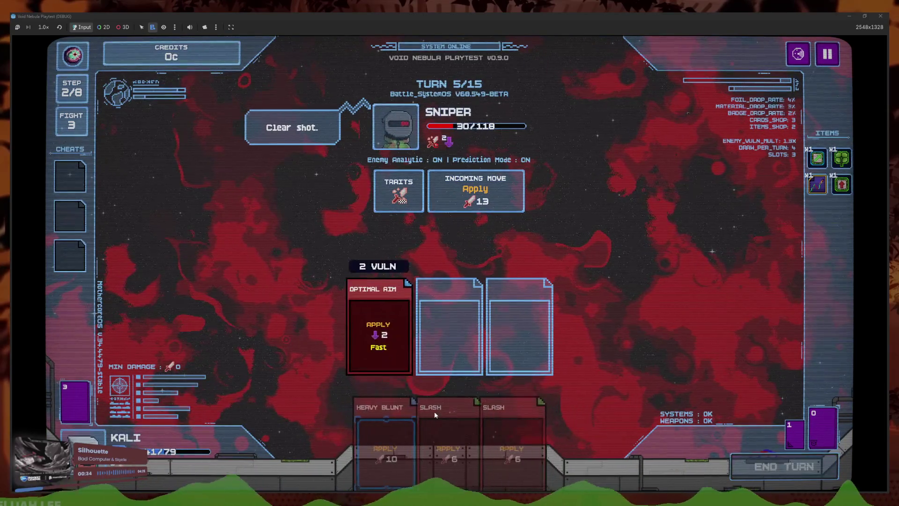
Keep hitting the Sniper with Slash, Drill Missile and Cover, bringing it down to 47/118
left_click(486, 433)
left_click(433, 435)
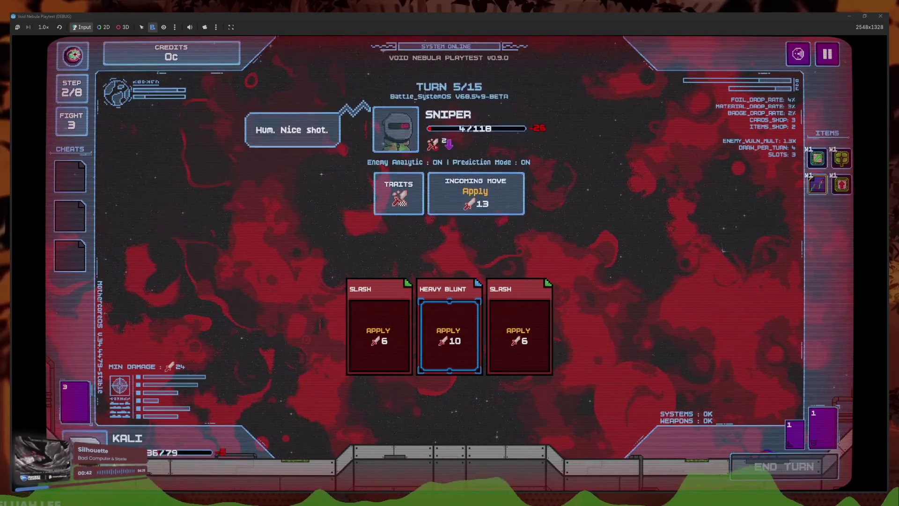
left_click(373, 402)
left_click(510, 436)
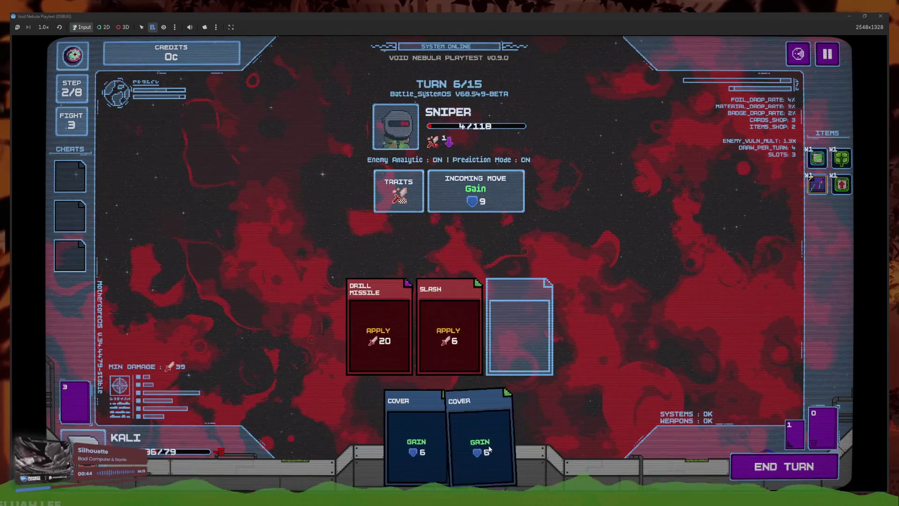
left_click(470, 436)
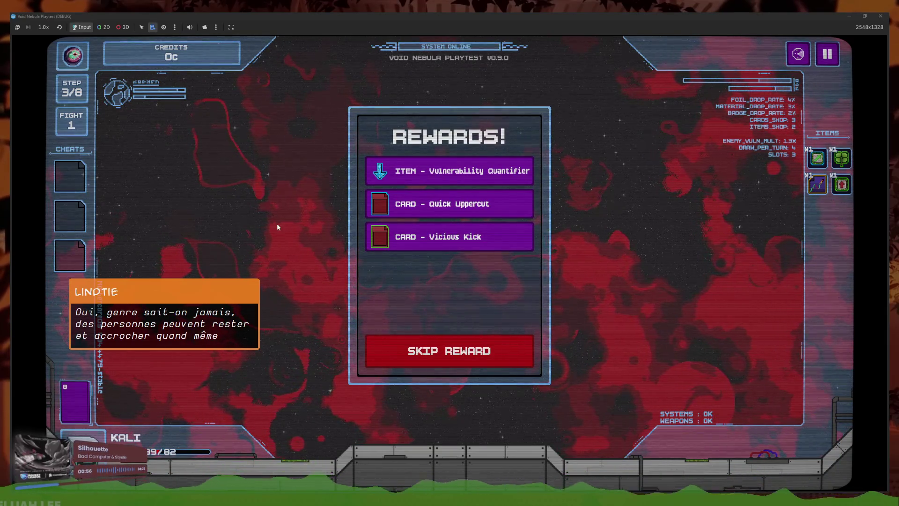
Claim the Vulnerability Quantifier item and the Vicious Kick and Quick Uppercut card rewards
left_click(474, 178)
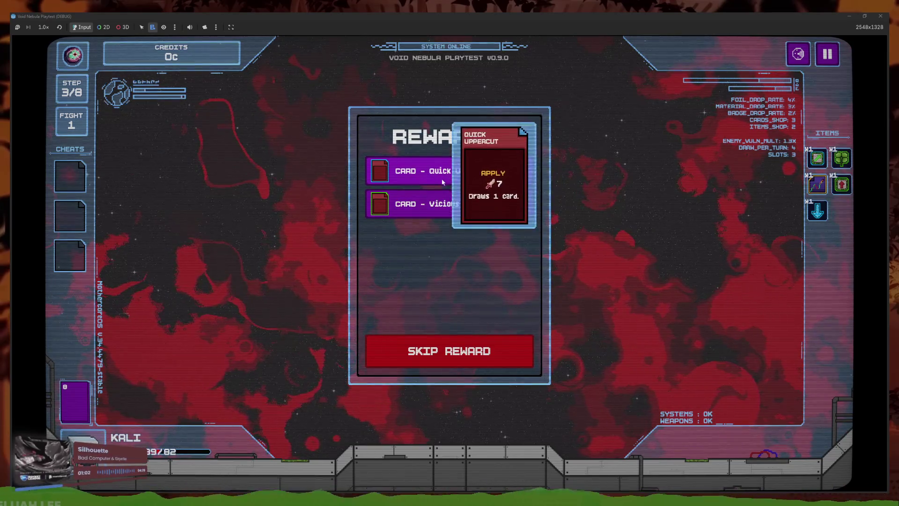
mouse_move(486, 174)
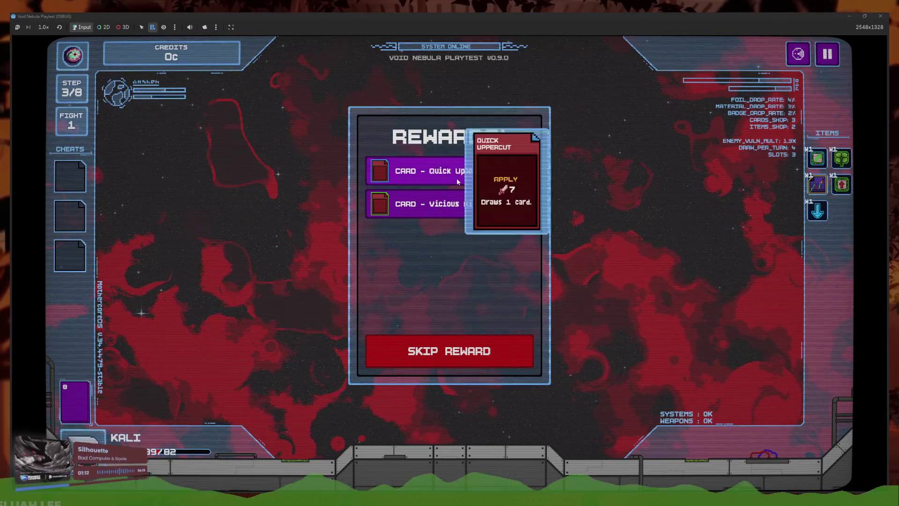
left_click(485, 199)
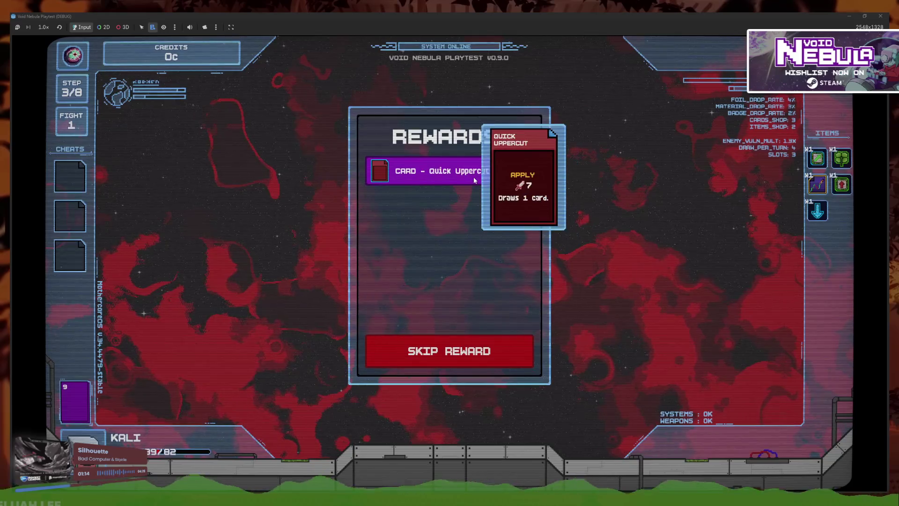
left_click(473, 176)
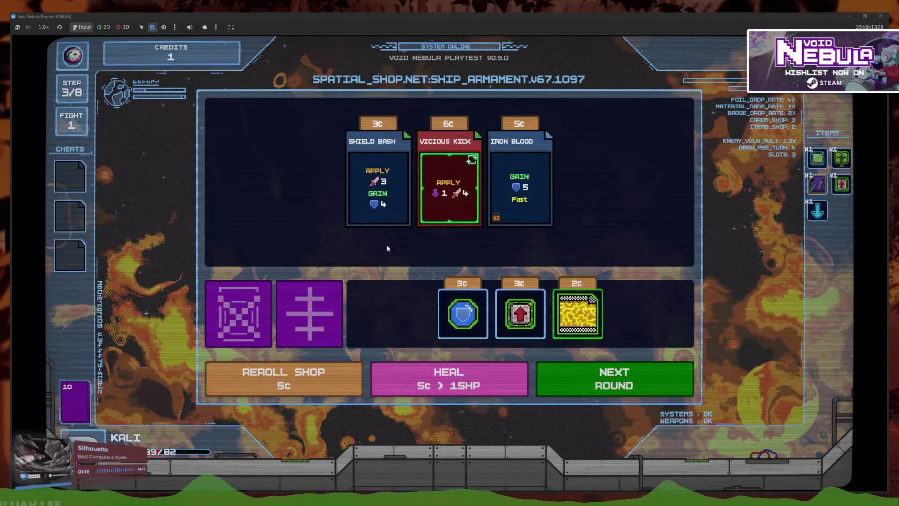
Buy Vicious Kick and the 3c red-arrow item, then leave for the enemy scanner
mouse_move(456, 218)
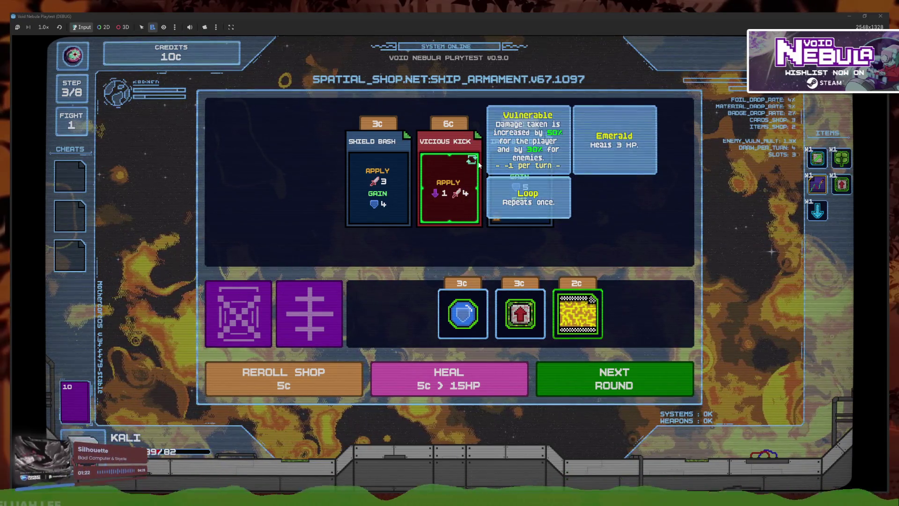
left_click(479, 163)
left_click(449, 237)
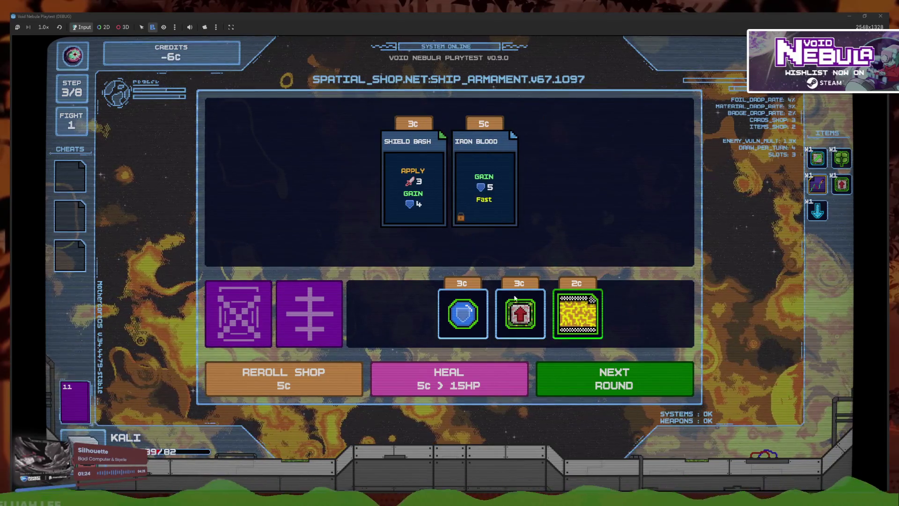
left_click(532, 331)
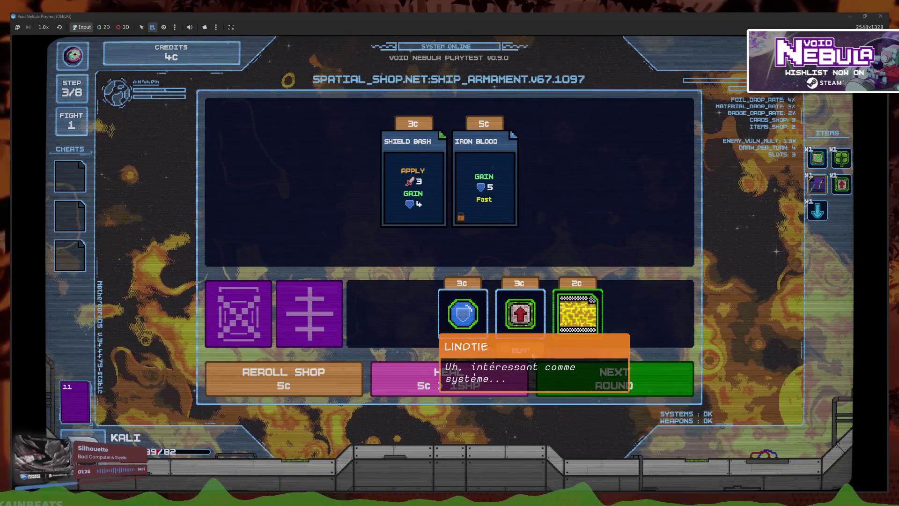
left_click(613, 378)
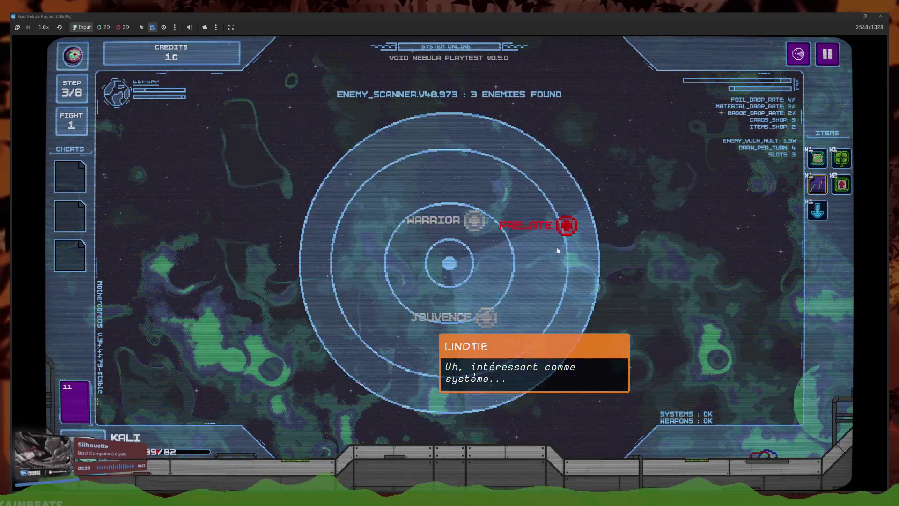
Start the Prelate fight and slot Slash, Cover, Optimal Aim, Heavy Blunt and two Vicious Kicks
left_click(555, 236)
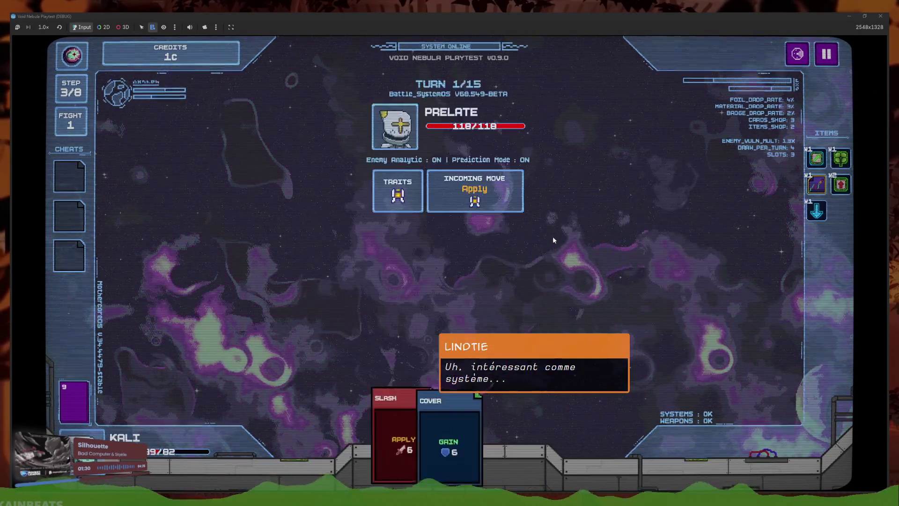
left_click(382, 430)
left_click(448, 442)
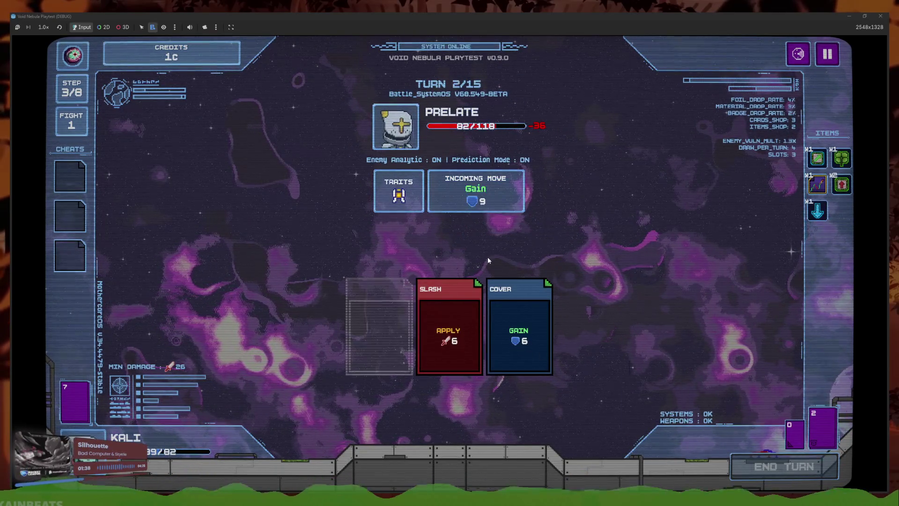
left_click(355, 423)
left_click(487, 415)
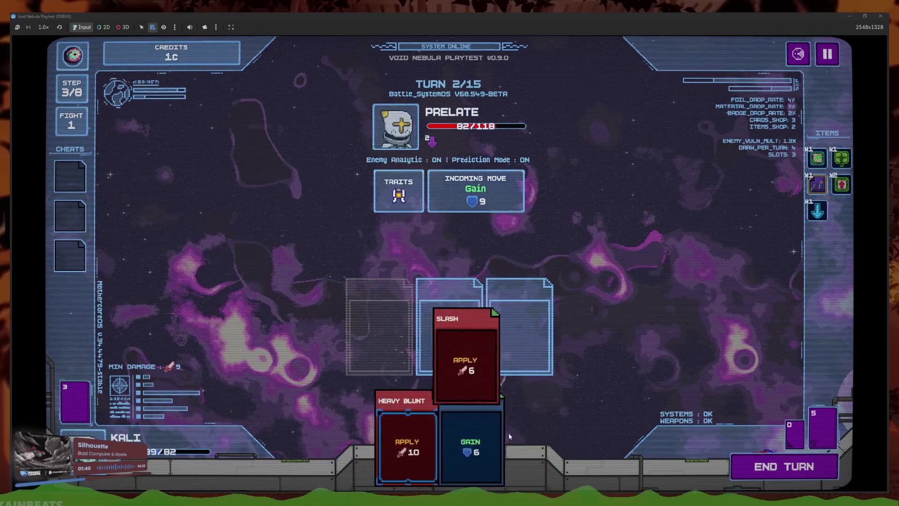
left_click(403, 431)
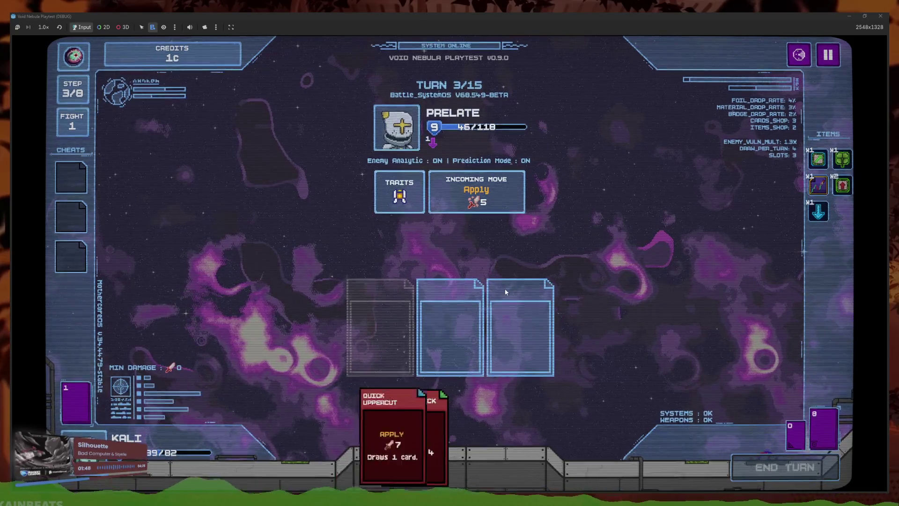
left_click(403, 431)
left_click(404, 431)
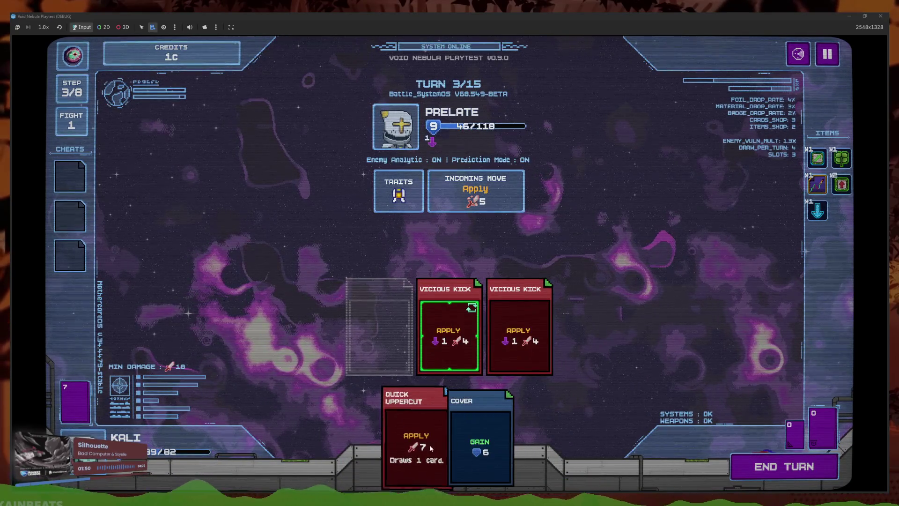
left_click(783, 472)
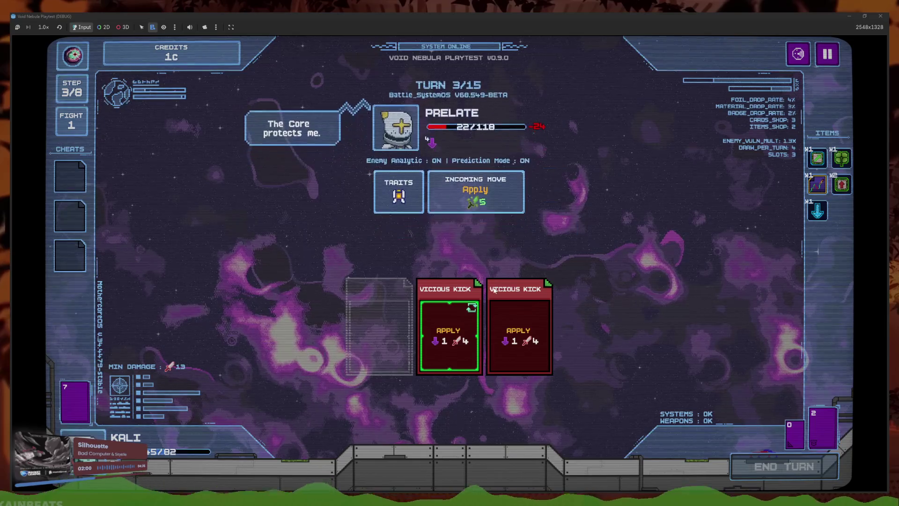
Finish the Prelate with Slash and Heavy Blunt, then cash out into the shop
left_click(463, 430)
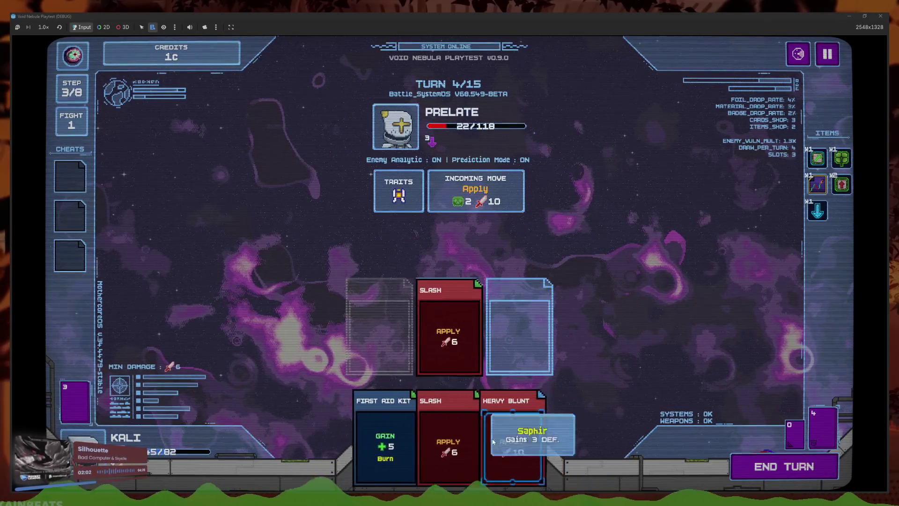
left_click(486, 435)
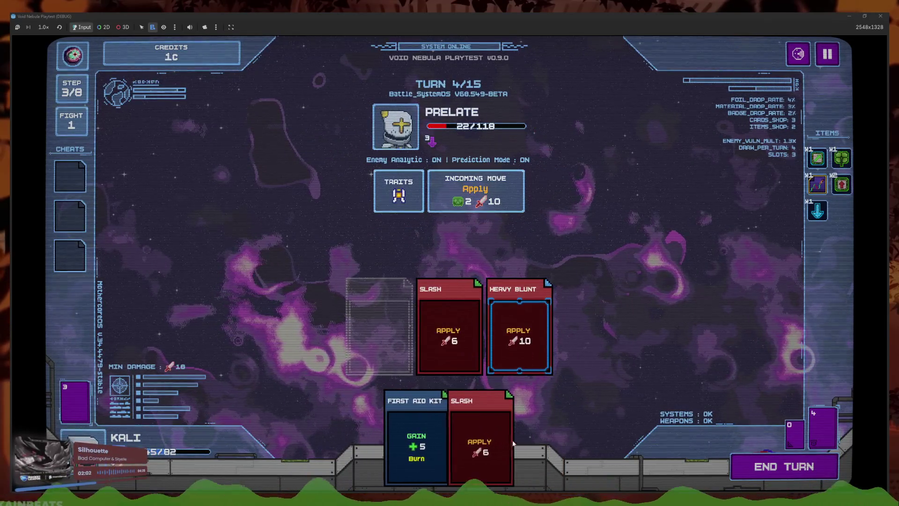
left_click(741, 454)
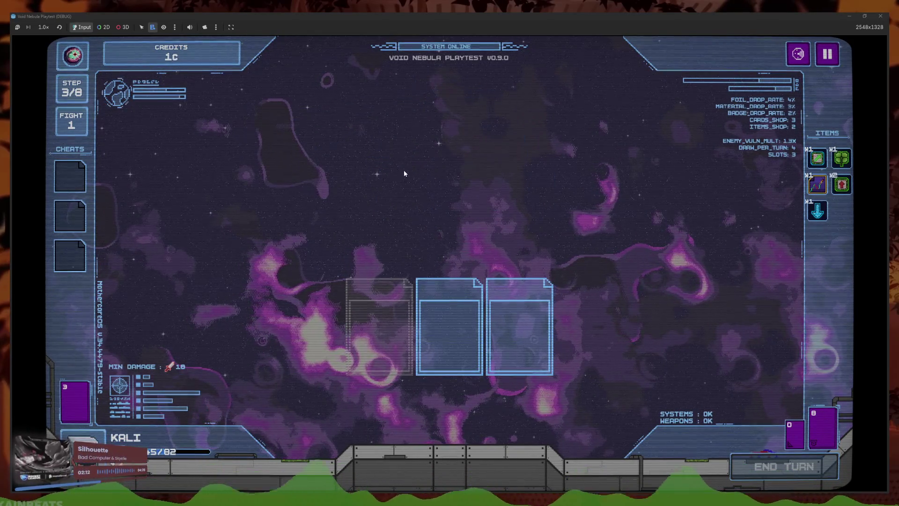
left_click(376, 333)
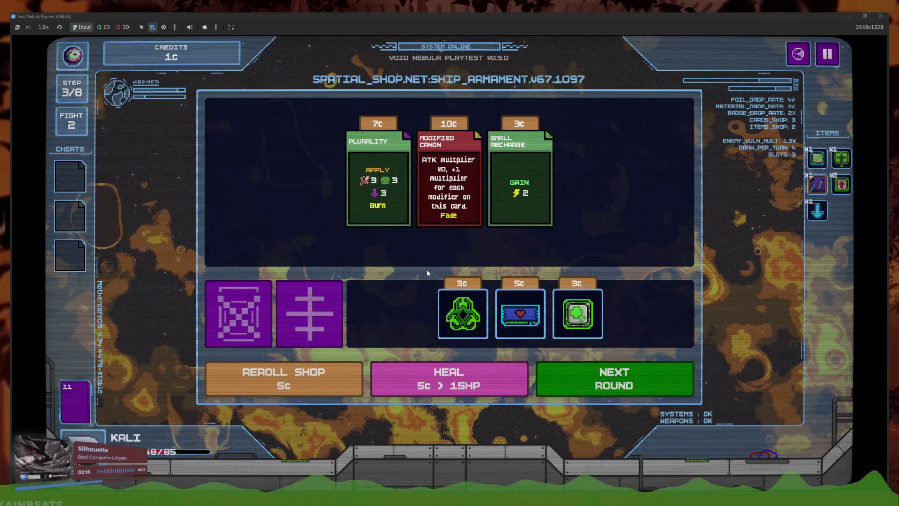
Start the Warrior fight with two Vicious Kicks and Heavy Blunt, ending two turns
left_click(614, 378)
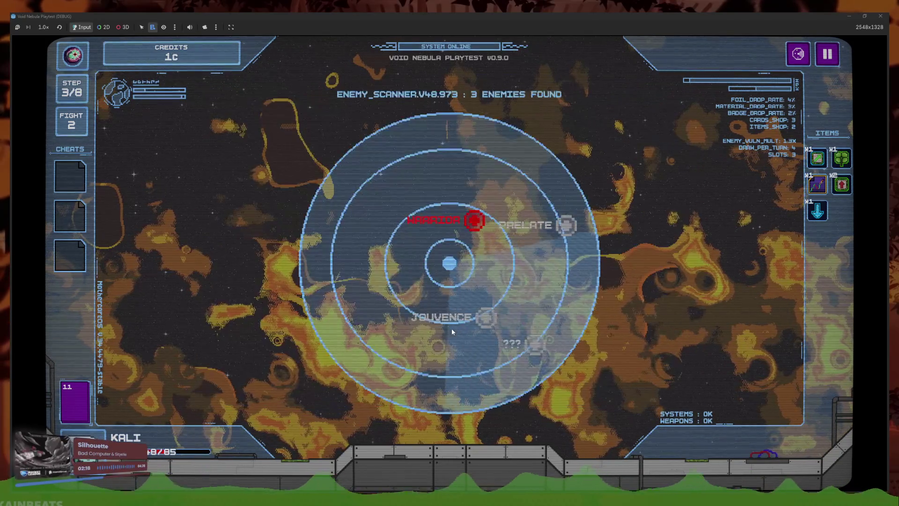
left_click(361, 438)
left_click(361, 437)
left_click(483, 442)
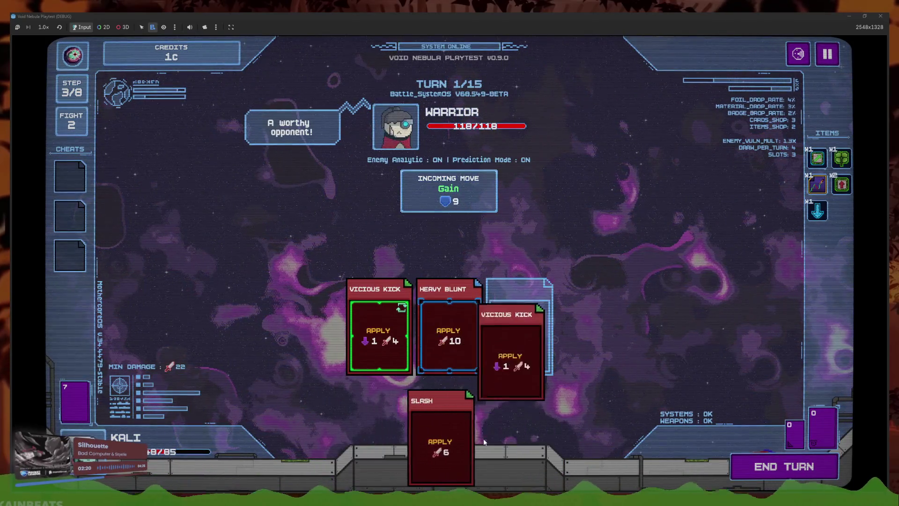
left_click(813, 478)
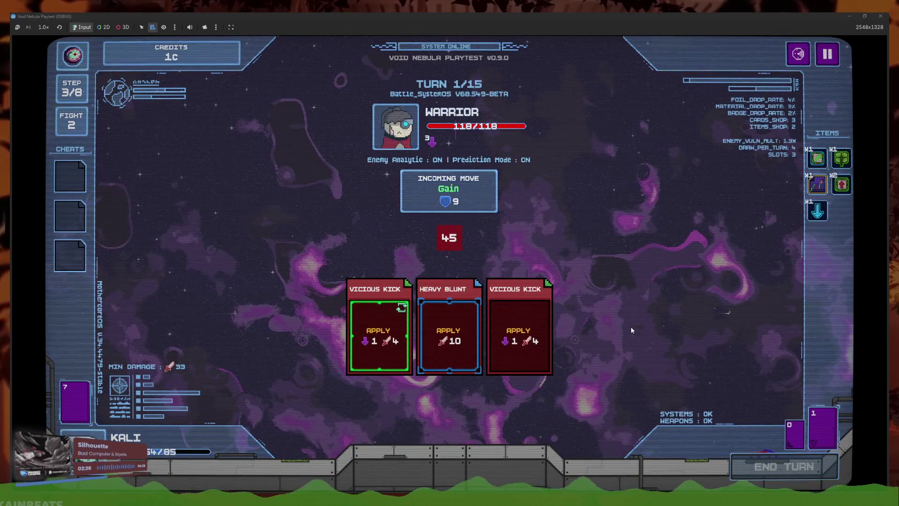
mouse_move(827, 220)
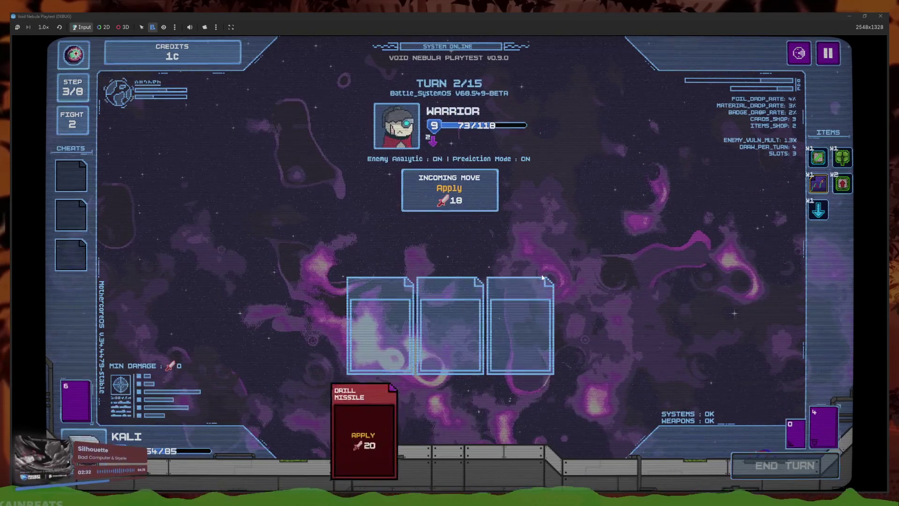
left_click(826, 478)
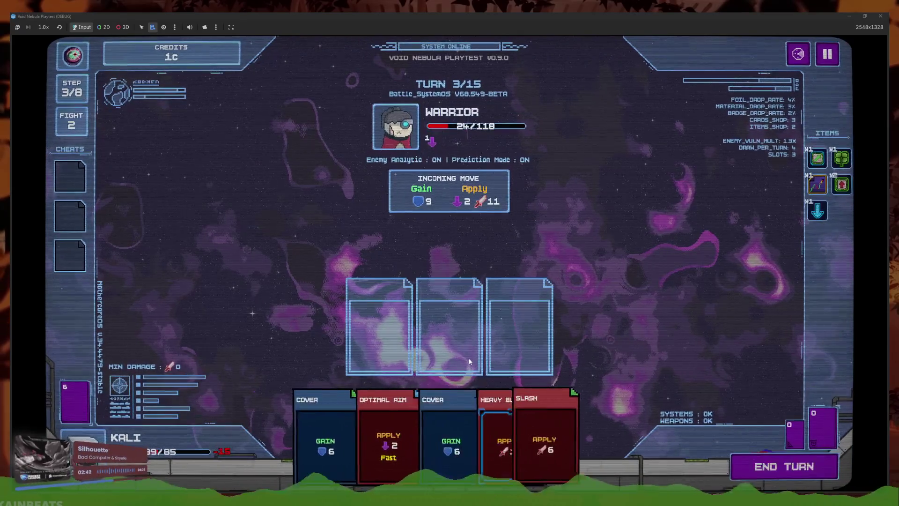
Finish the Warrior with Cover, Heavy Blunt, Optimal Aim and Slash, then cash out the 7c reward
left_click(450, 421)
left_click(433, 415)
left_click(487, 421)
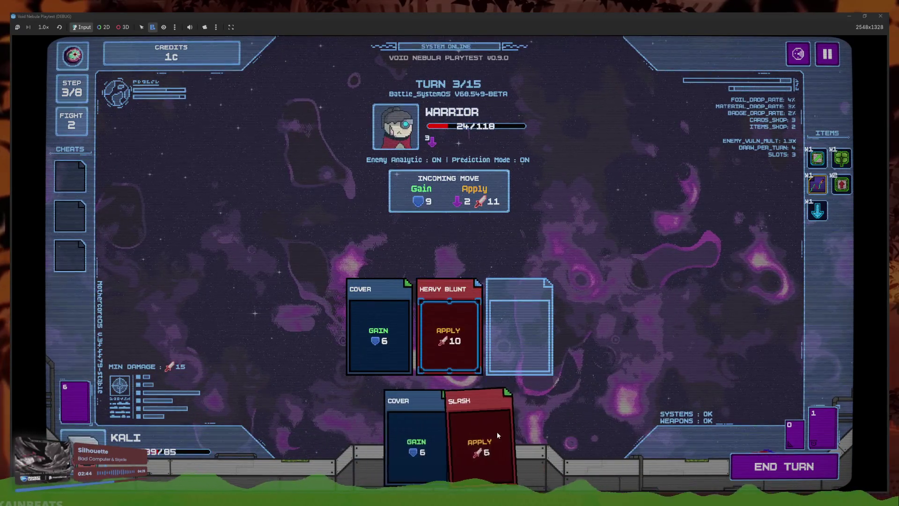
left_click(497, 435)
left_click(788, 468)
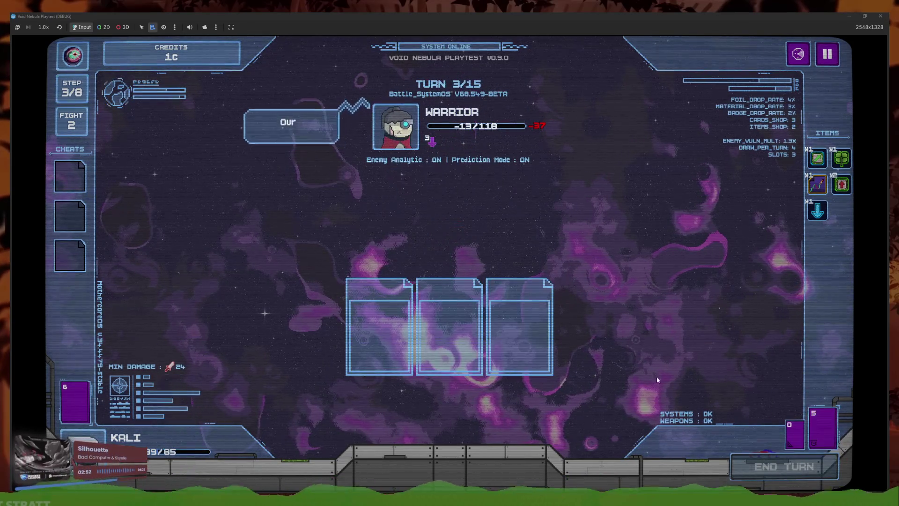
mouse_move(820, 184)
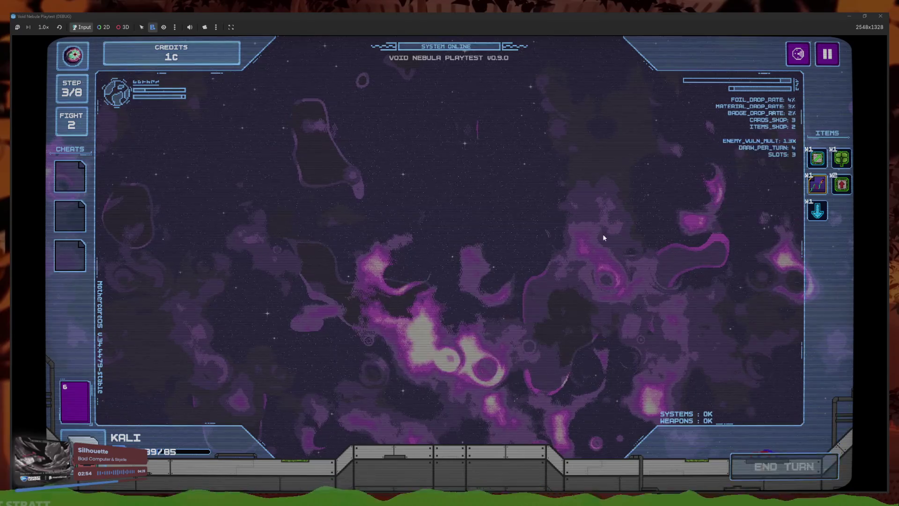
left_click(431, 357)
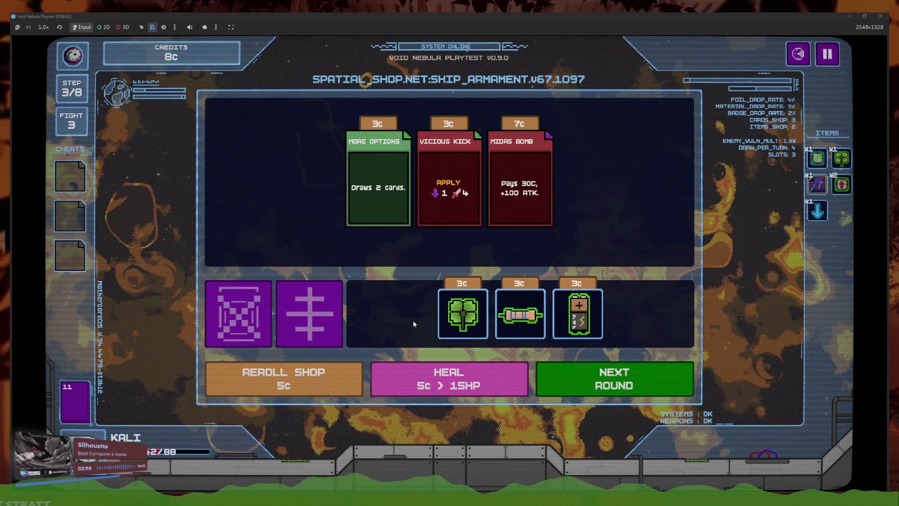
Open the Jouvence fight with Optimal Aim, Vicious Kicks, Slash, Quick Uppercut, Heavy Blunt and Drill Missile
left_click(616, 375)
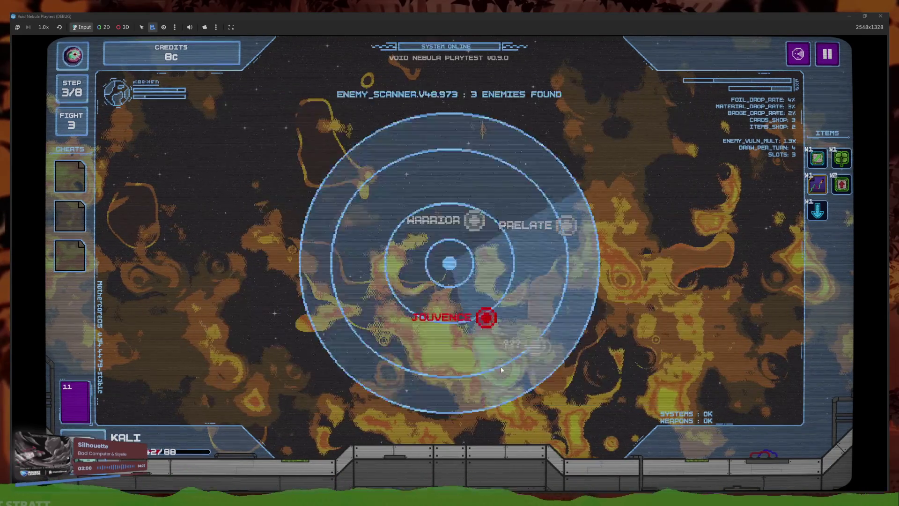
left_click(543, 433)
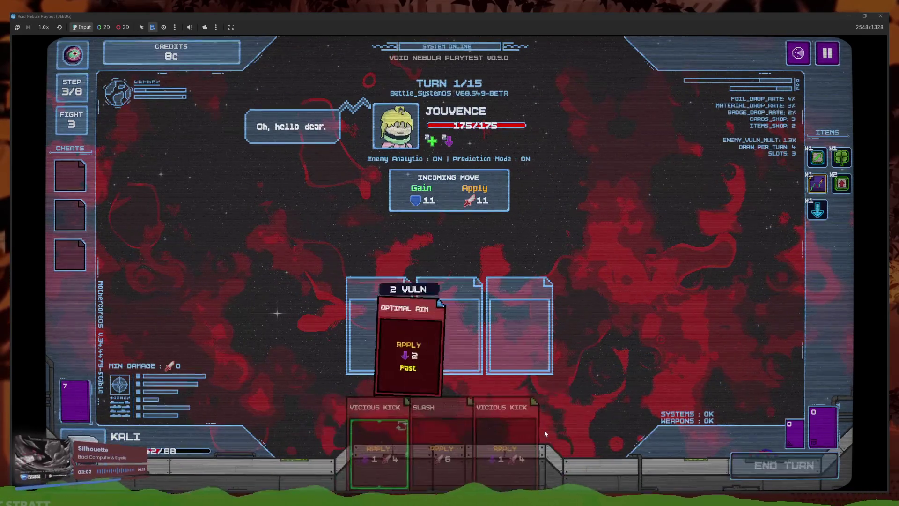
left_click(529, 403)
left_click(417, 435)
left_click(480, 434)
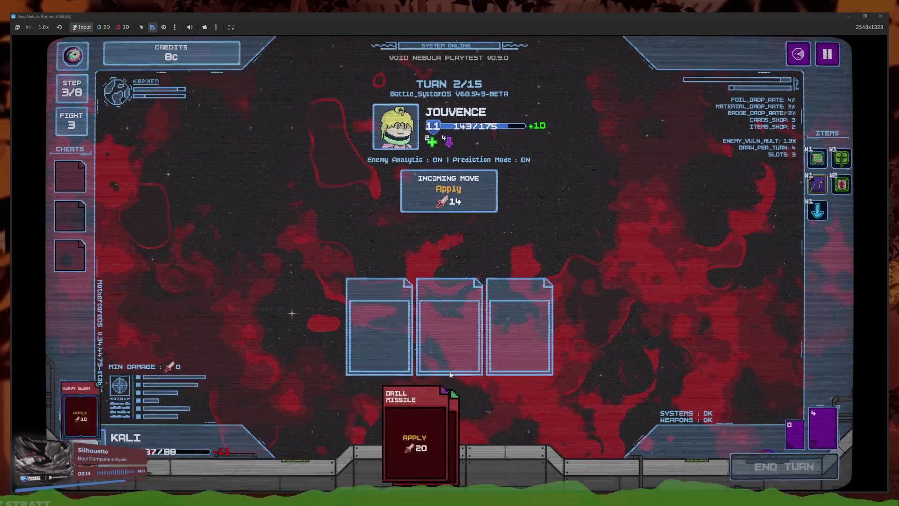
left_click(543, 435)
left_click(529, 435)
left_click(495, 440)
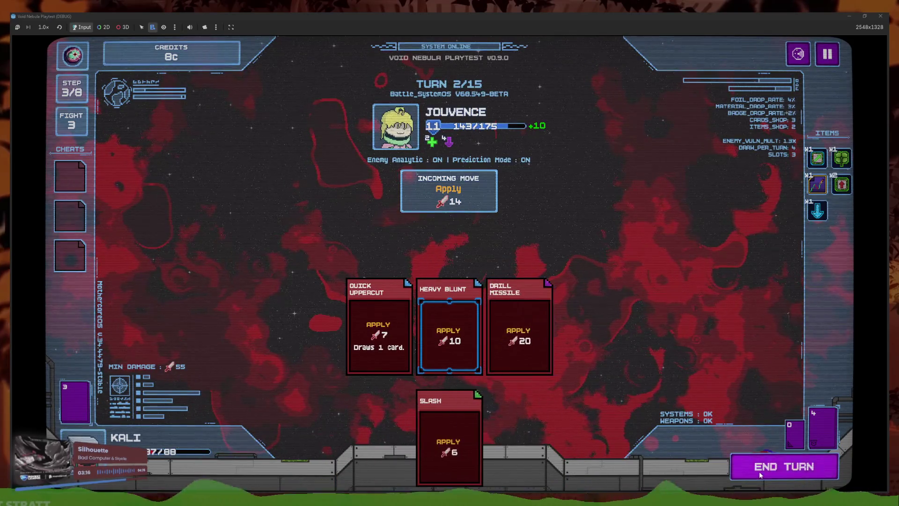
left_click(759, 471)
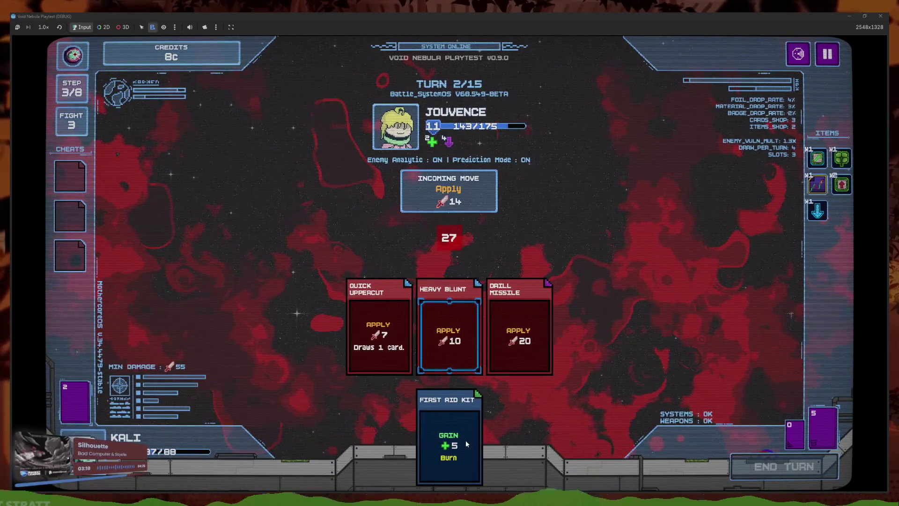
Check the deck list, try to pull First Aid Kit out of its slot, and end the turn
left_click(70, 410)
left_click(403, 410)
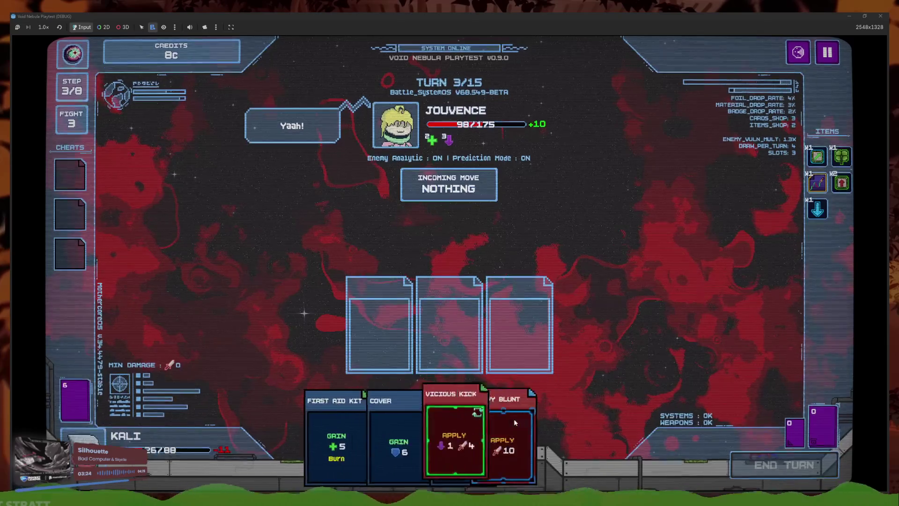
left_click_drag(529, 374, 534, 426)
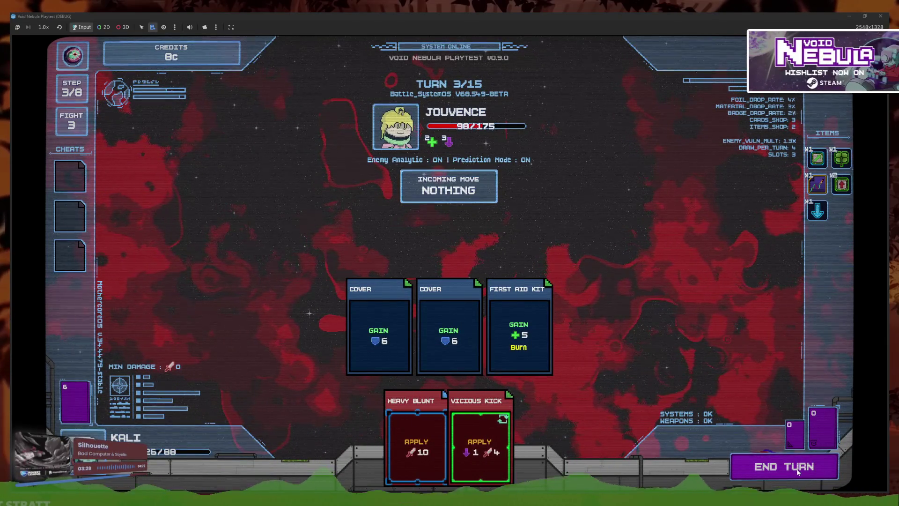
left_click(797, 469)
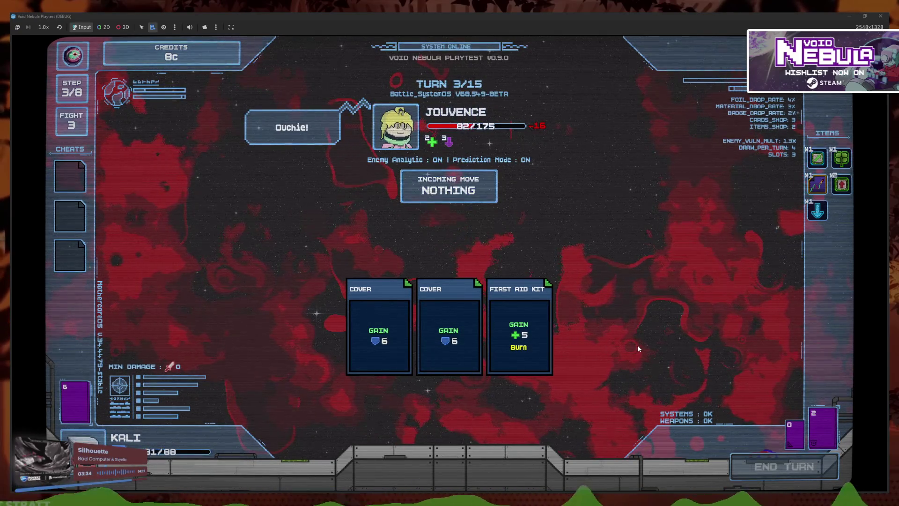
Finish Jouvence with Optimal Aim, Quick Uppercut, Drill Missile, Vicious Kick and Heavy Blunt
left_click(374, 435)
left_click(384, 435)
left_click(501, 422)
left_click(462, 452)
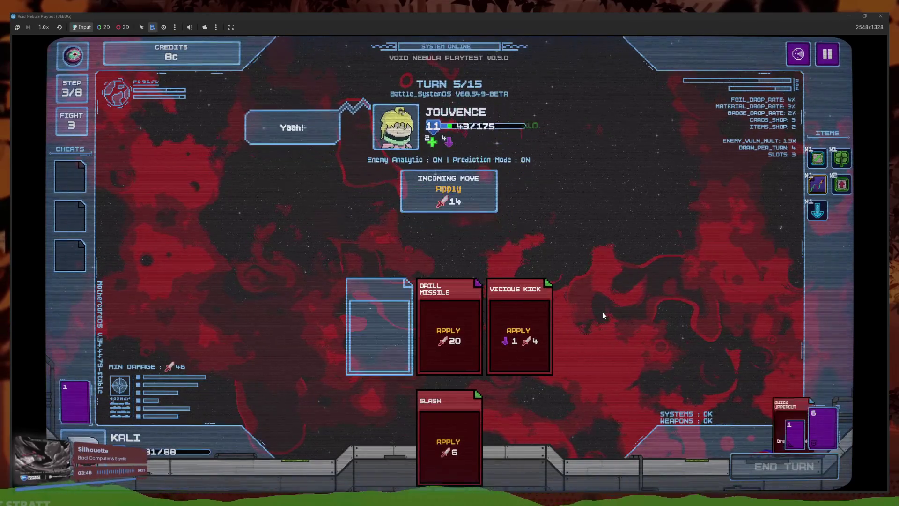
left_click(563, 440)
left_click(529, 428)
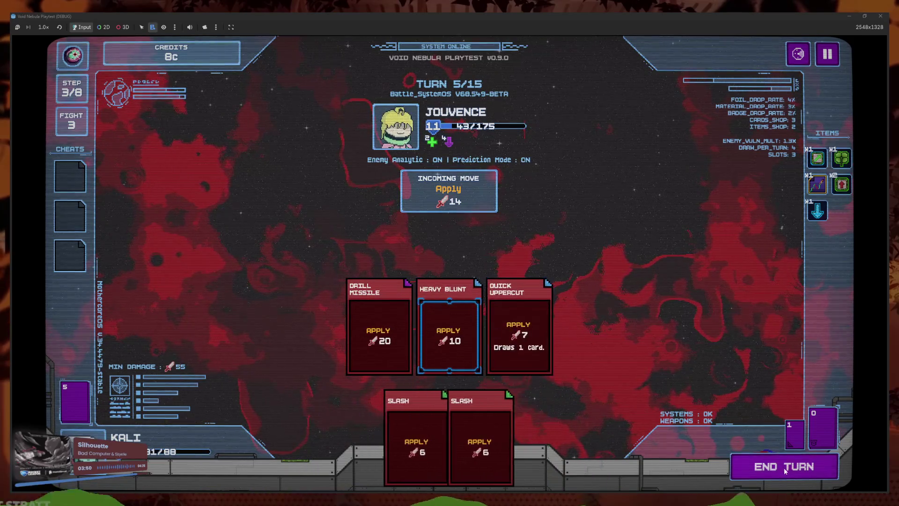
left_click(785, 467)
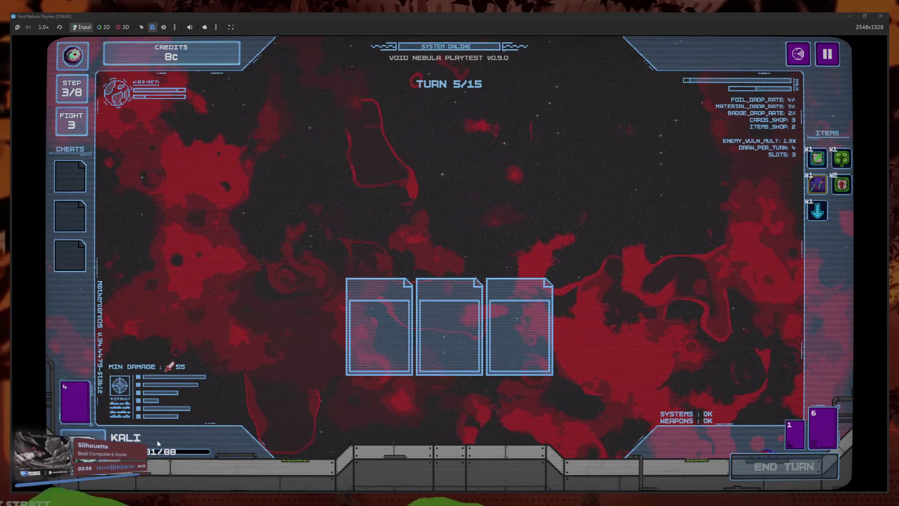
mouse_move(462, 238)
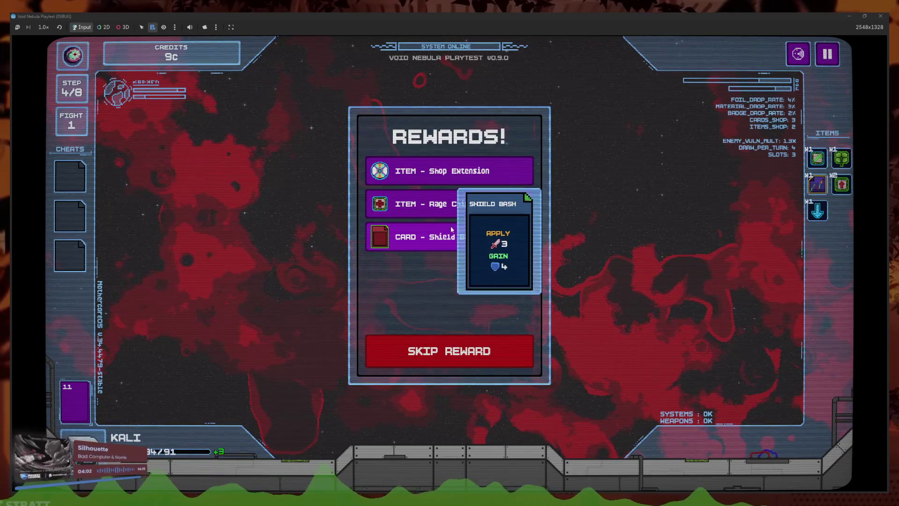
Claim Shop Extension and Rage Chip, cash out, and recycle the down-arrow item
left_click(467, 170)
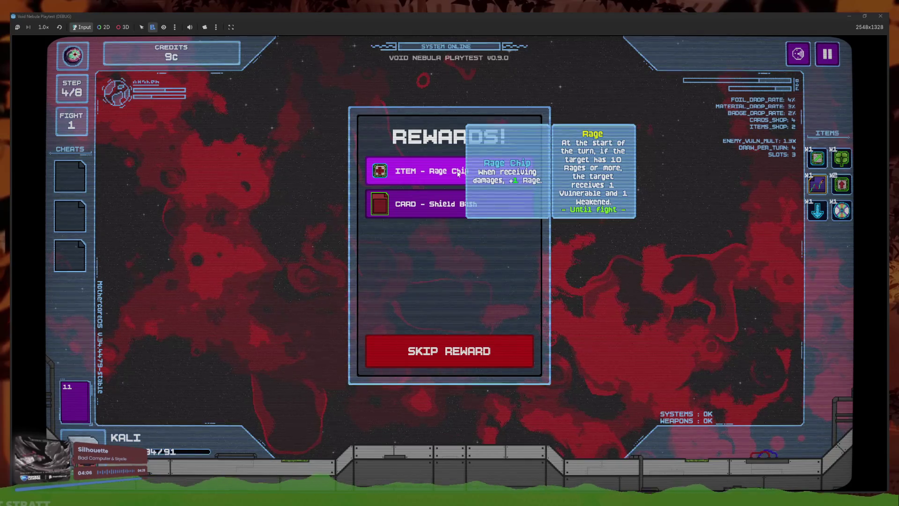
left_click(457, 173)
left_click(468, 356)
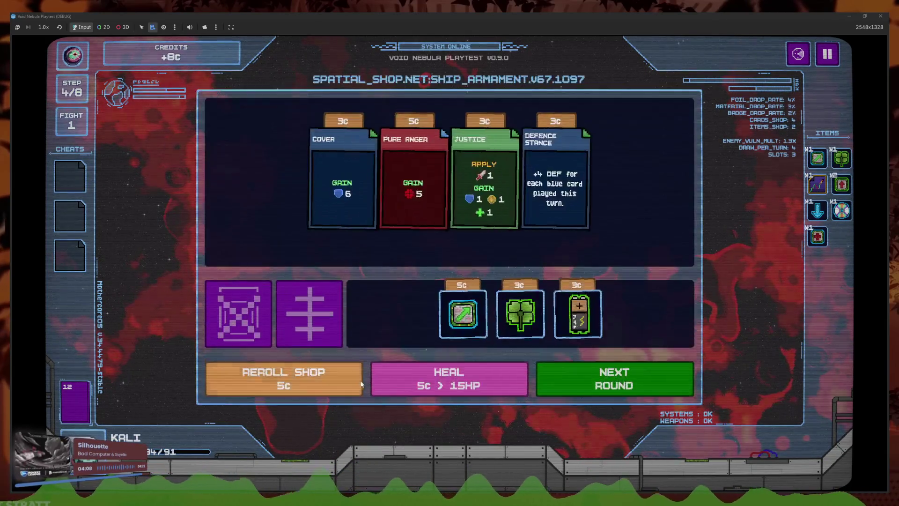
left_click(315, 337)
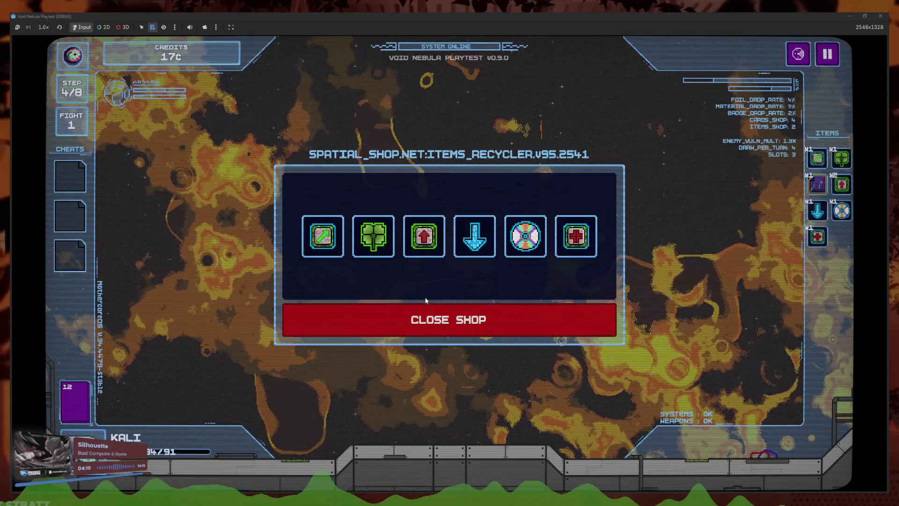
left_click(474, 236)
left_click(513, 332)
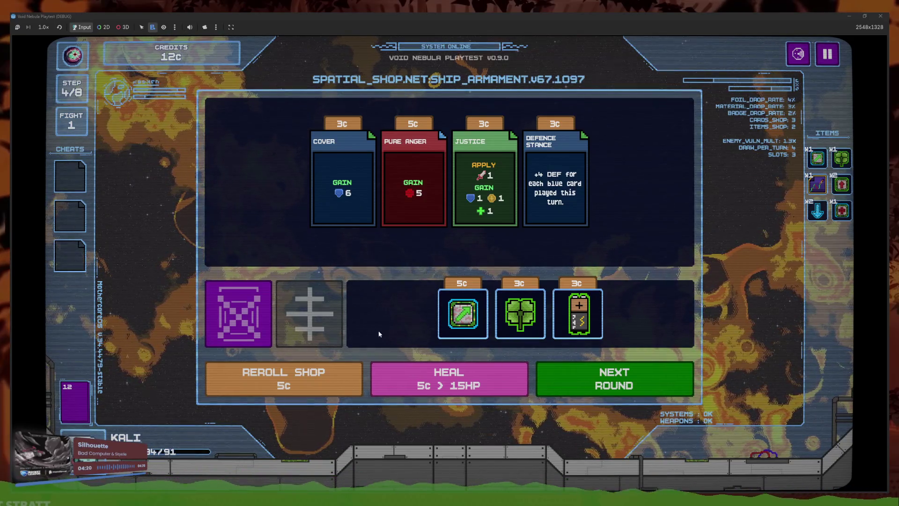
Review the deck, buy Defence Stance, and leave the shop for the enemy radar
left_click(75, 401)
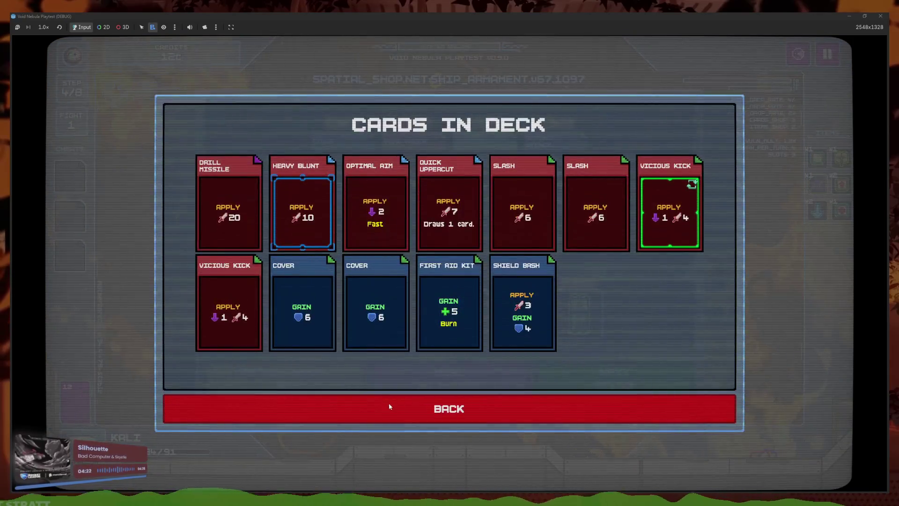
left_click(393, 412)
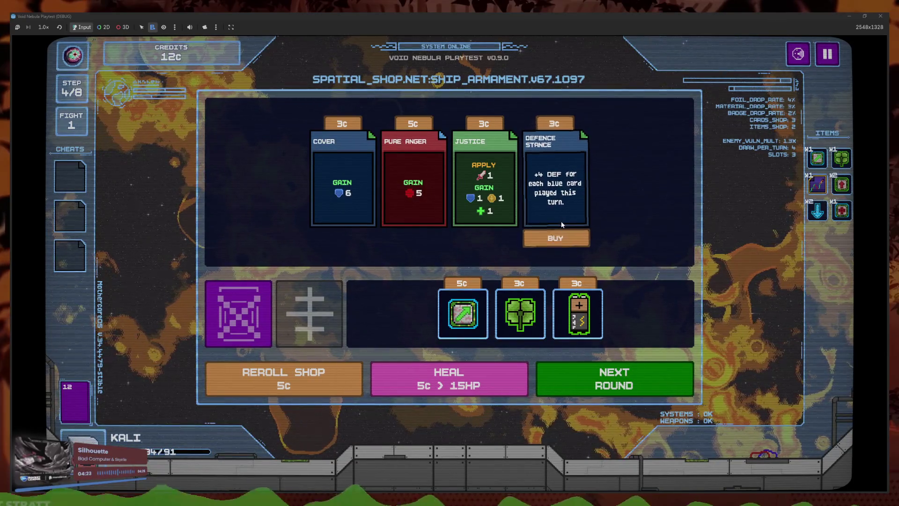
left_click(567, 236)
left_click(670, 380)
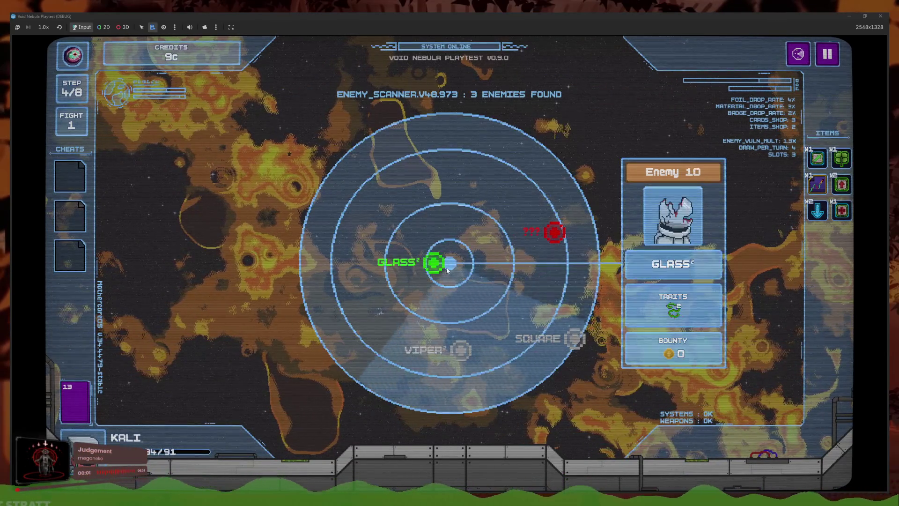
Enter the ??? encounter and collect Money Dupe and Ransomware from the mail
left_click(547, 228)
left_click(434, 333)
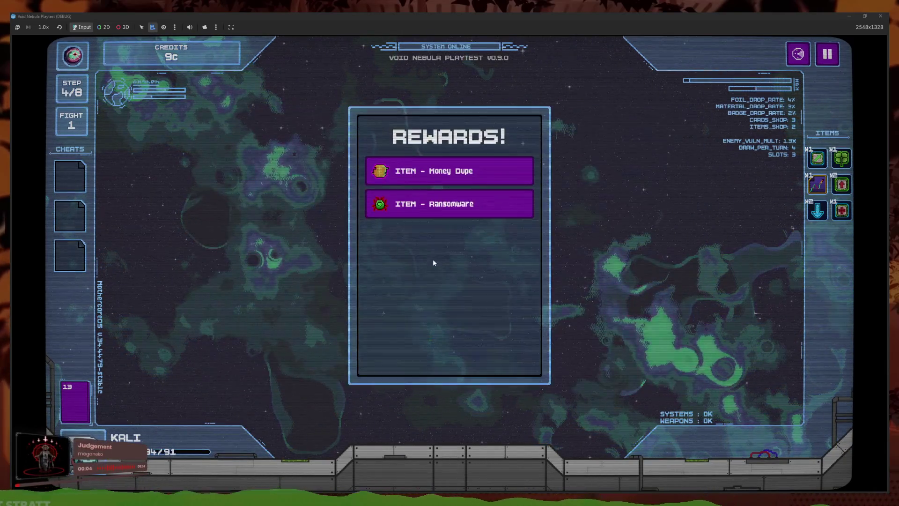
left_click(453, 171)
Fight GLASS with Vicious Kick, Quick Uppercut, First Aid Kit, Drill Missile and Heavy Blunt until death
left_click(420, 264)
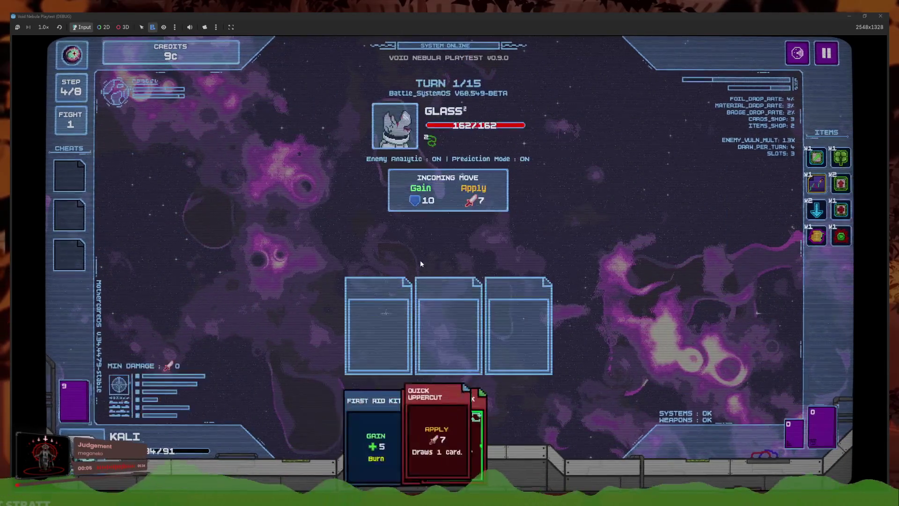
left_click(461, 393)
left_click(466, 407)
left_click(461, 412)
left_click(461, 445)
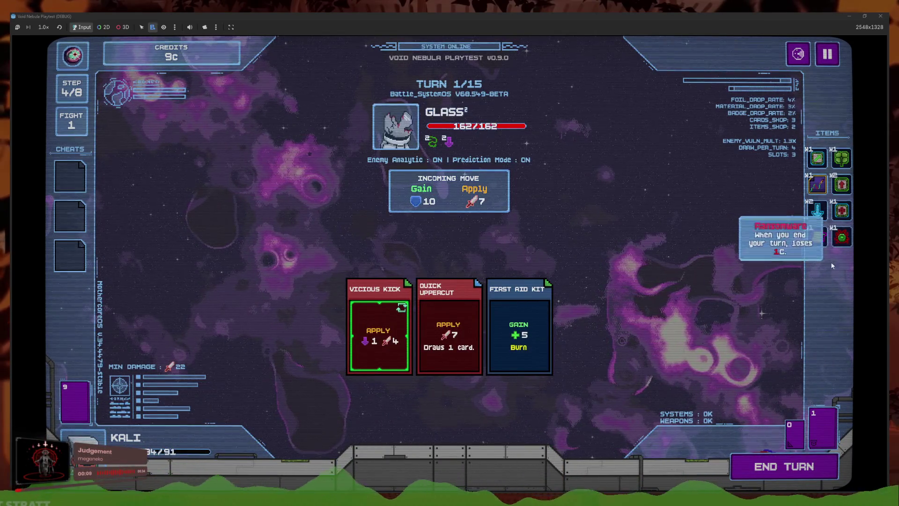
left_click(759, 466)
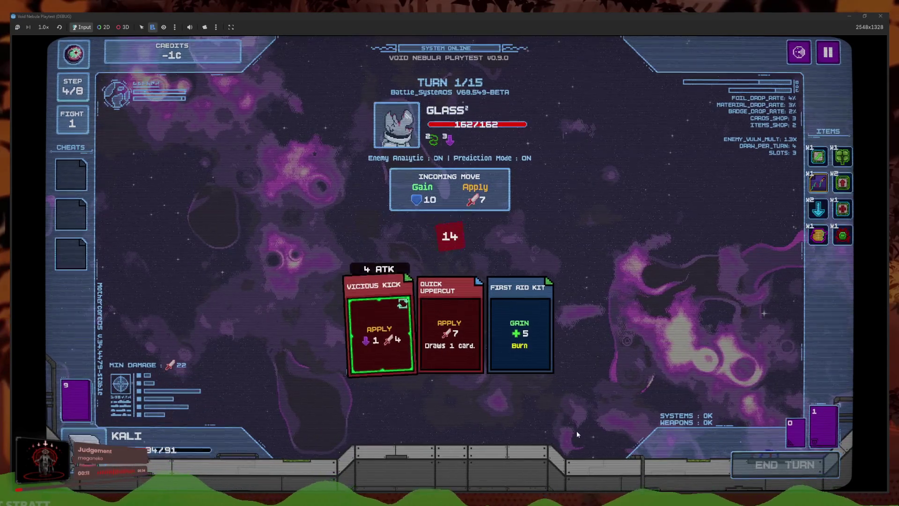
mouse_move(851, 239)
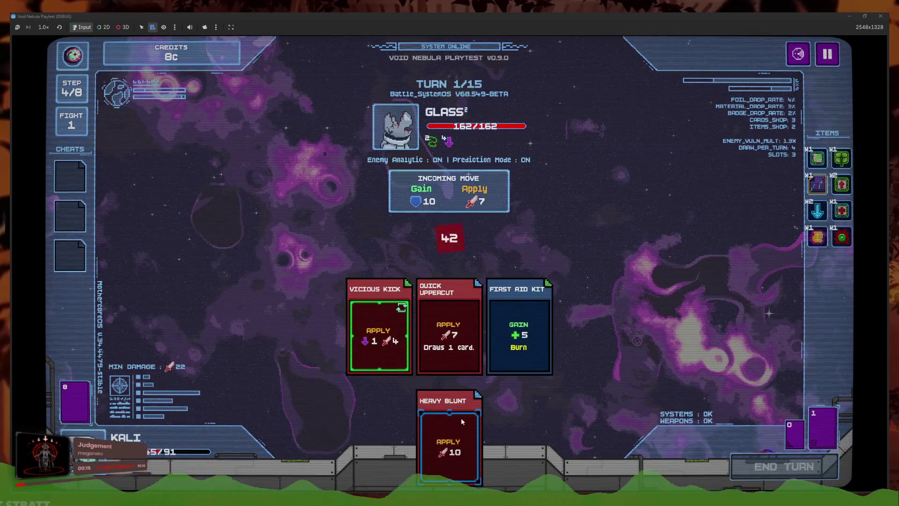
mouse_move(823, 242)
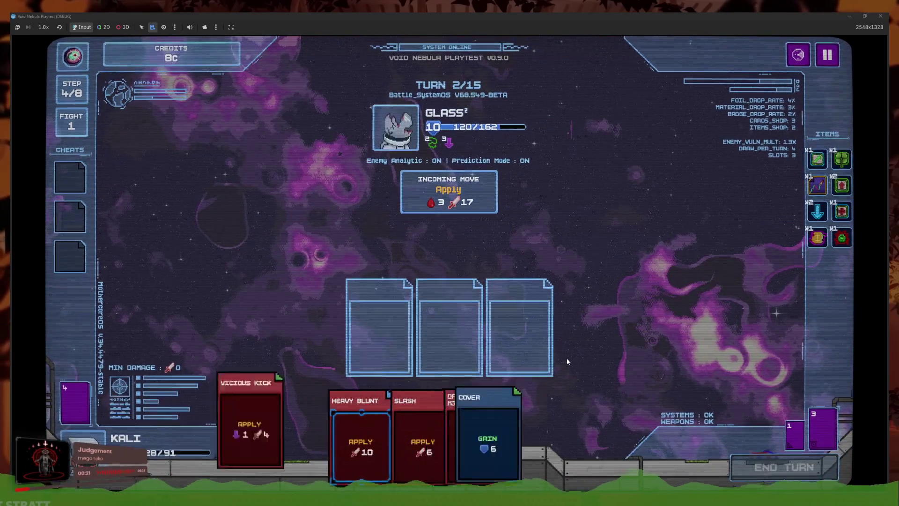
left_click(481, 379)
left_click(473, 428)
left_click(421, 425)
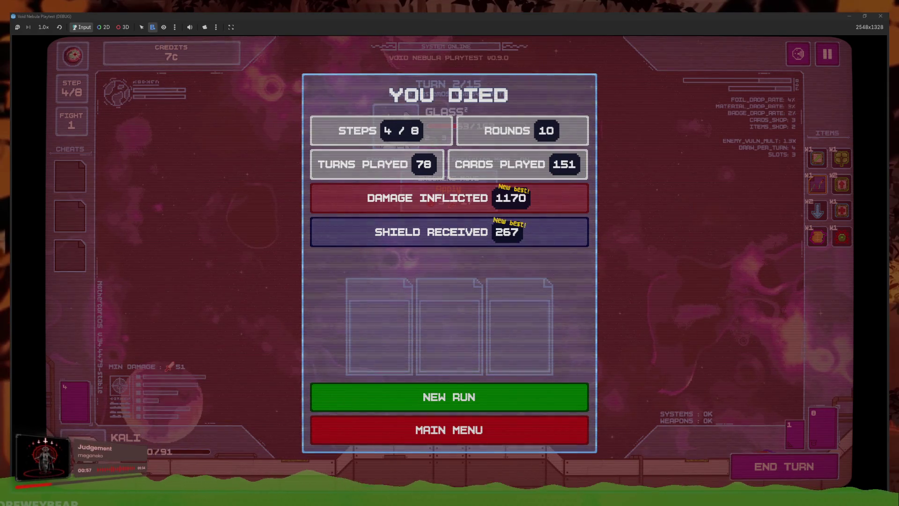
left_click(183, 476)
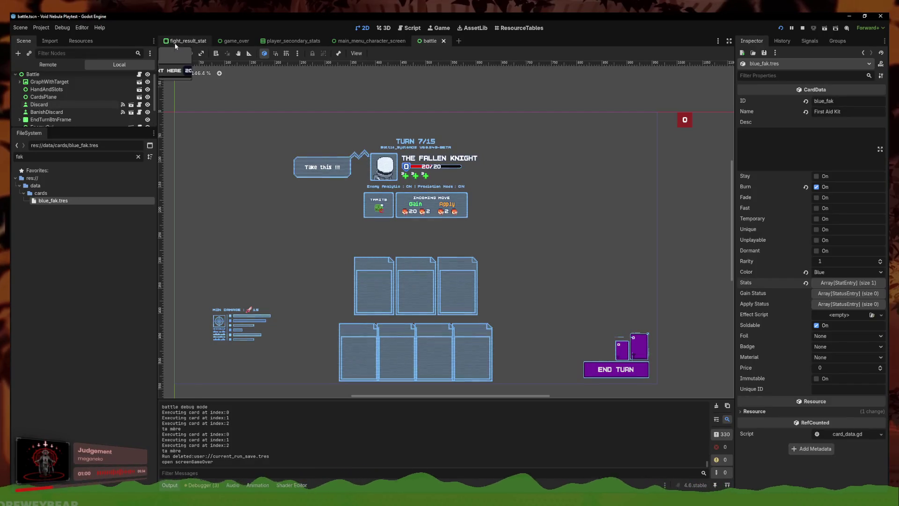
Move NewBestControl.visible = true under 'if new_best:' in fight_result_stat.gd, fix indentation, and save
left_click(188, 41)
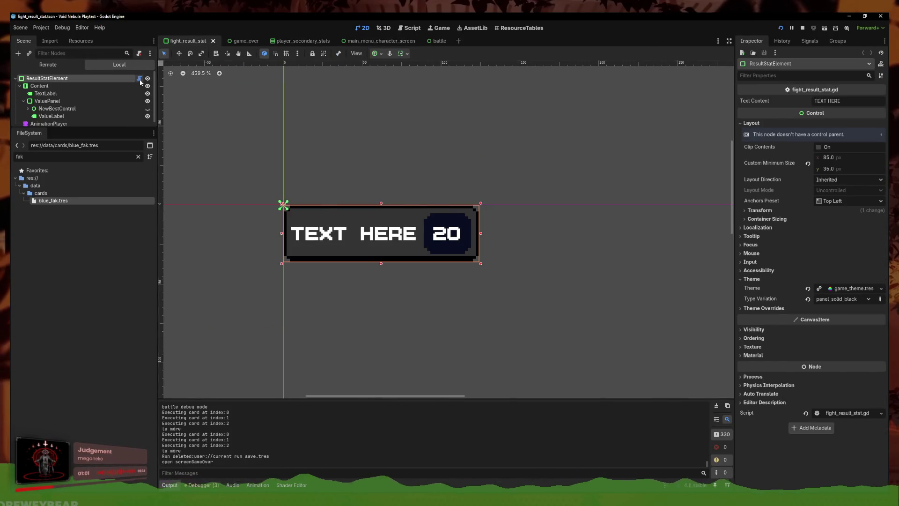
left_click(139, 80)
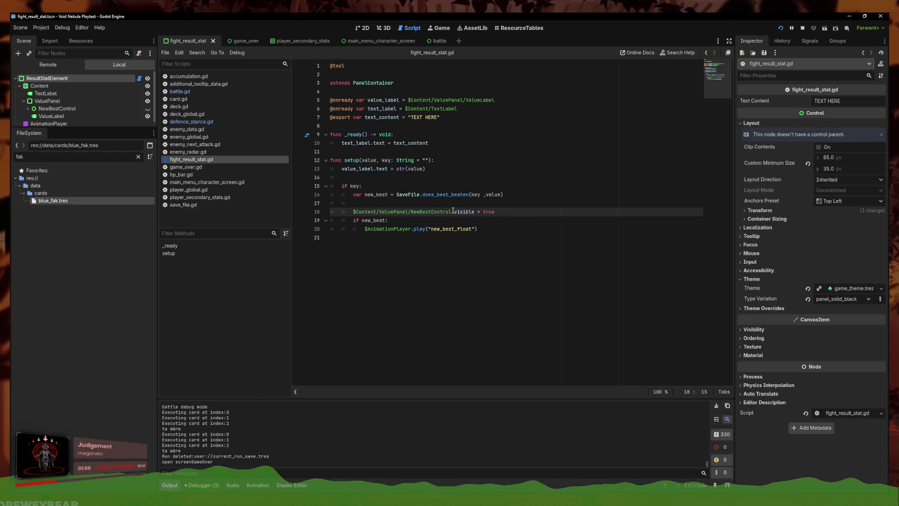
key("alt+Down")
key("Left")
key("Left")
key("Left")
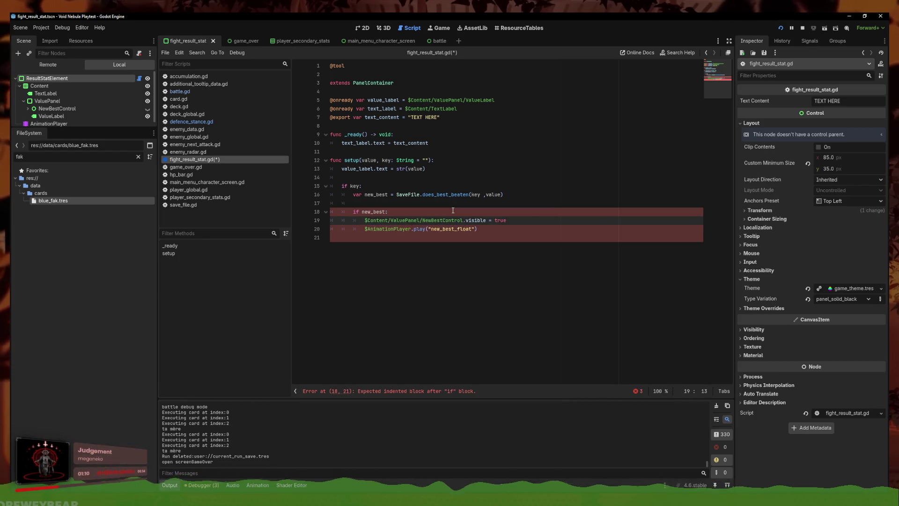
key("Tab")
key("Up")
key("Up")
key("BackSpace")
key("BackSpace")
key("ctrl+s")
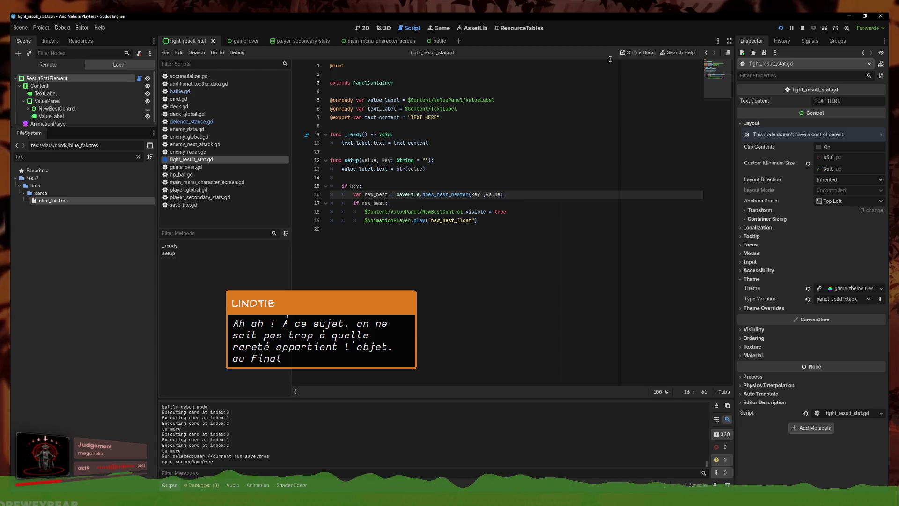
left_click(847, 16)
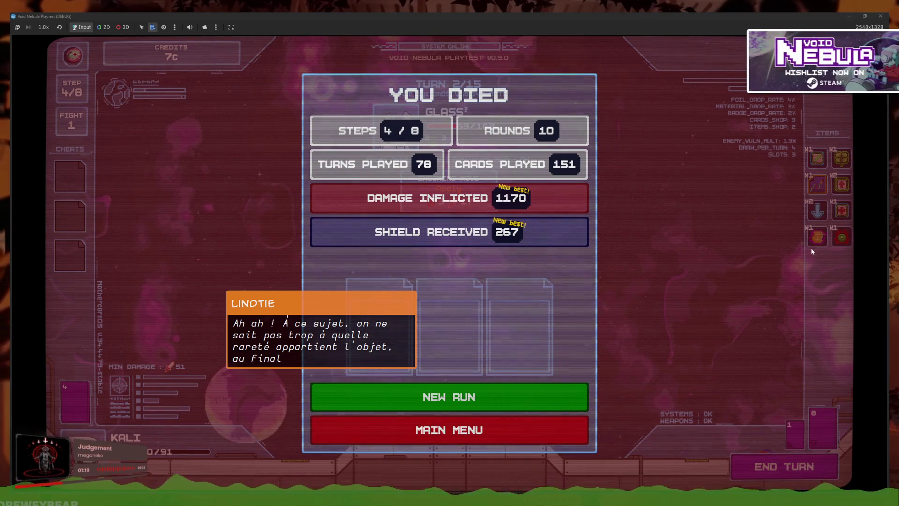
Go from the death screen to the main menu and browse the Codex Items, Cheats and Cards lists
left_click(539, 430)
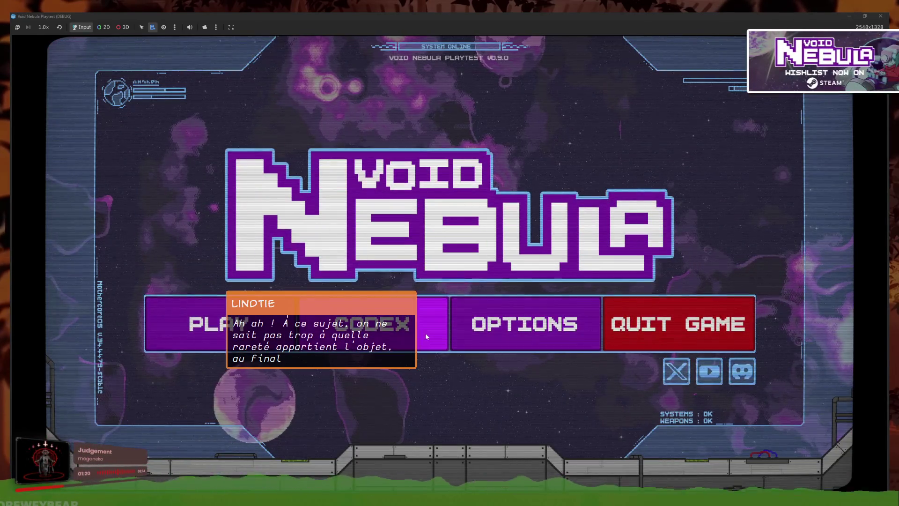
left_click(427, 332)
left_click(421, 160)
left_click(529, 158)
left_click(422, 156)
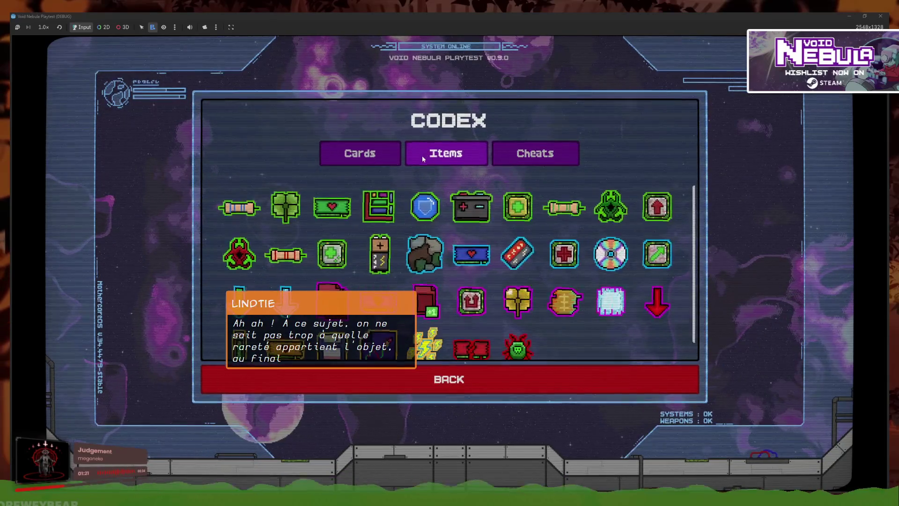
left_click(360, 154)
left_click(361, 380)
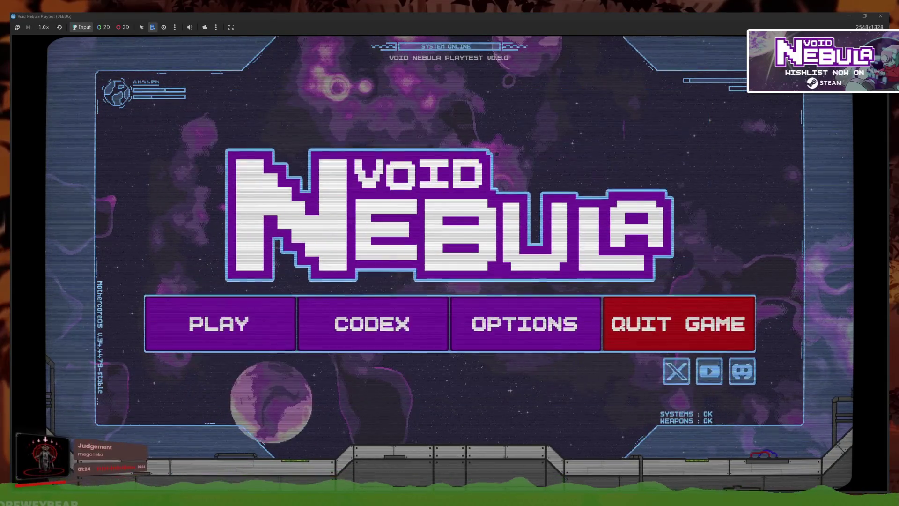
left_click(190, 479)
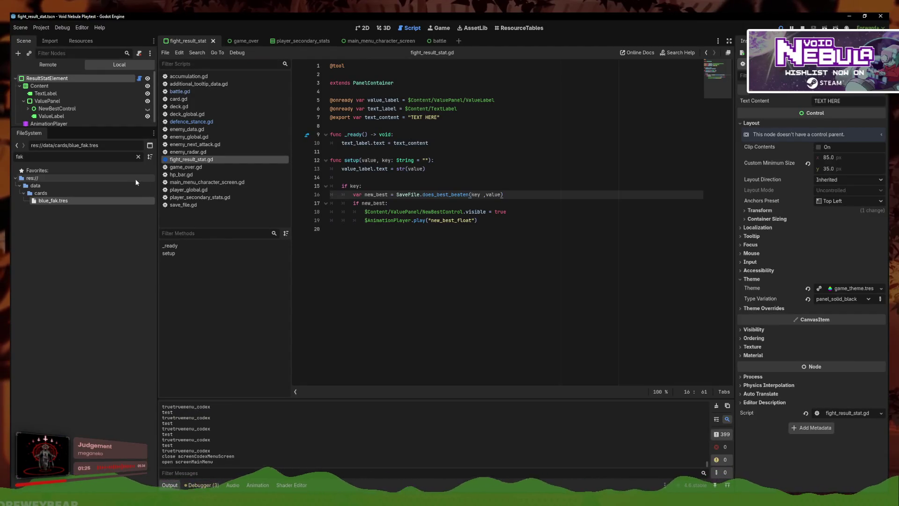
Filter the FileSystem for 'rese', open reseller_items.tscn, and scroll through reseller_items.gd
type("rese")
double_click(63, 253)
scroll(559, 309, "down", 15)
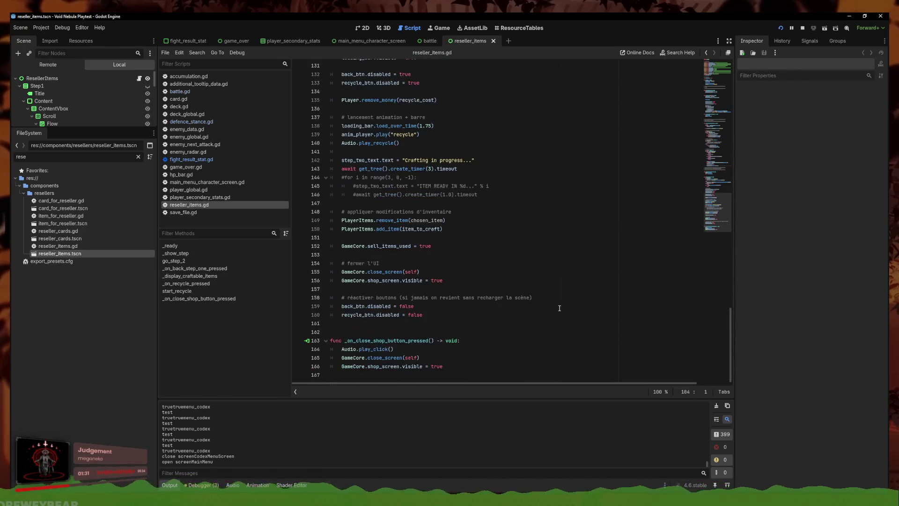
scroll(719, 211, "up", 2)
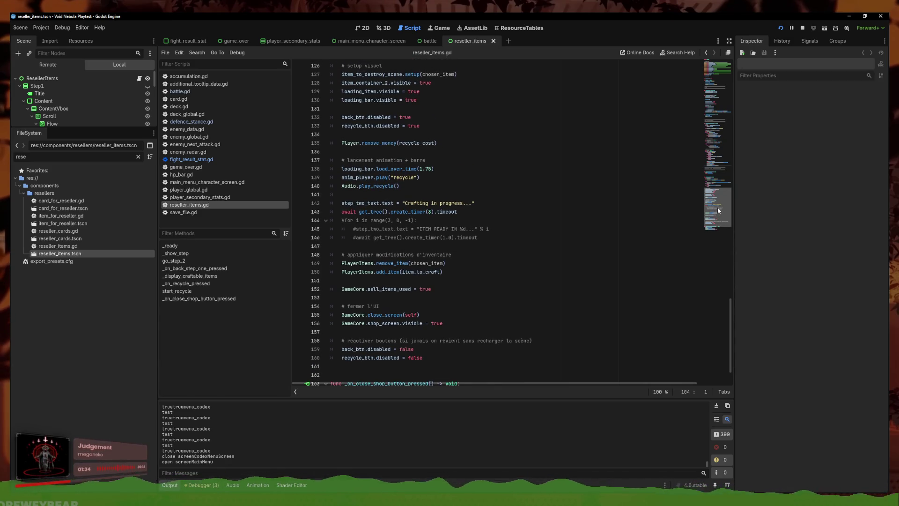
mouse_move(719, 210)
left_mouse_down()
mouse_move(721, 195)
mouse_move(761, 150)
mouse_move(761, 223)
left_mouse_up()
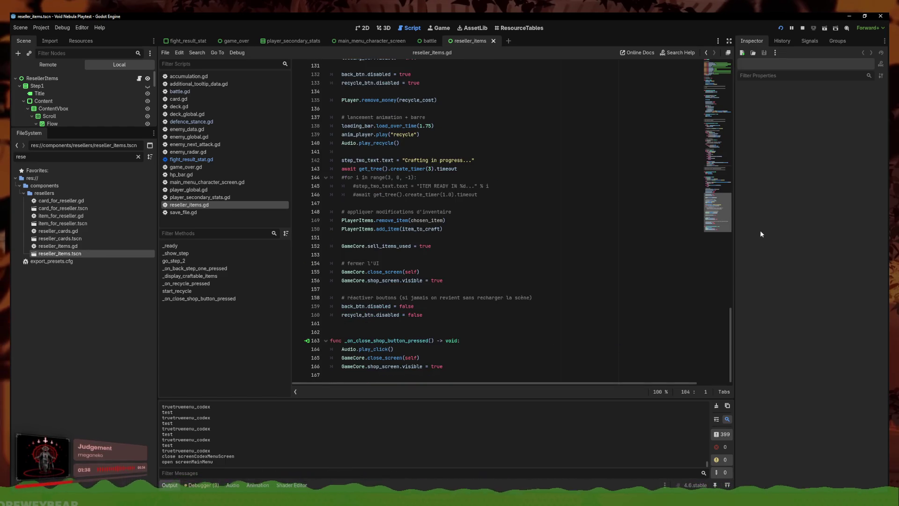
scroll(599, 268, "up", 15)
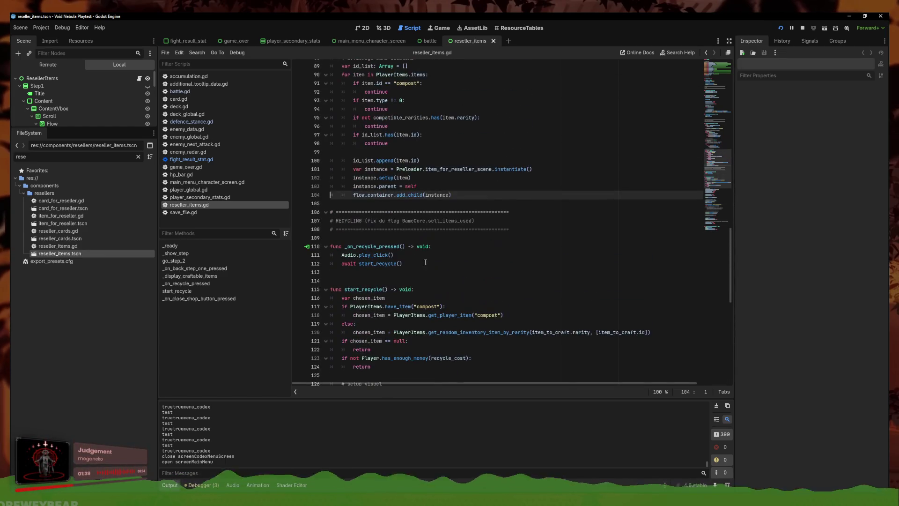
scroll(442, 189, "up", 5)
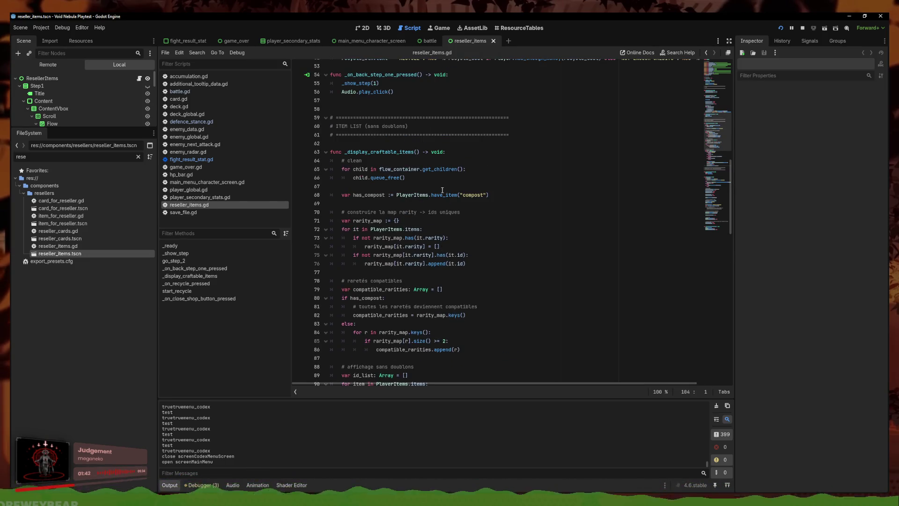
Search reseller_items.gd for 'type' to find where the item type is checked
key("ctrl+f")
type("type")
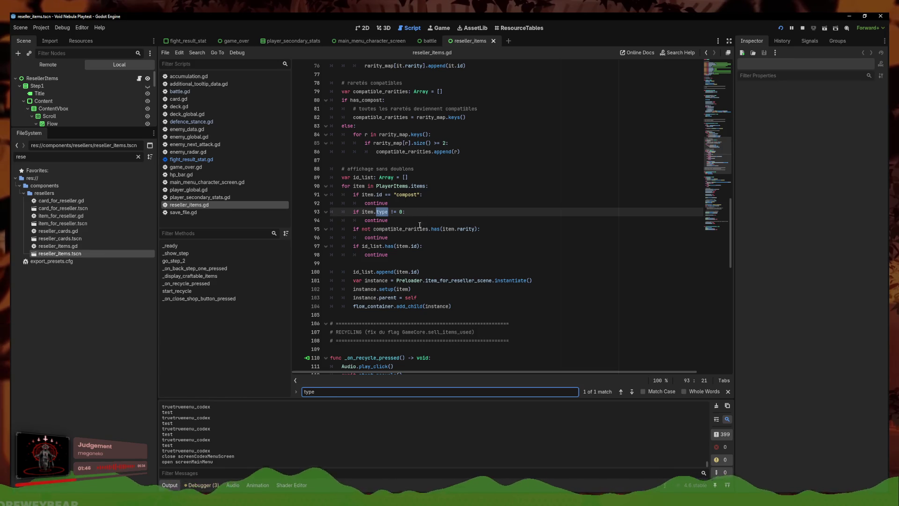
scroll(419, 224, "down", 7)
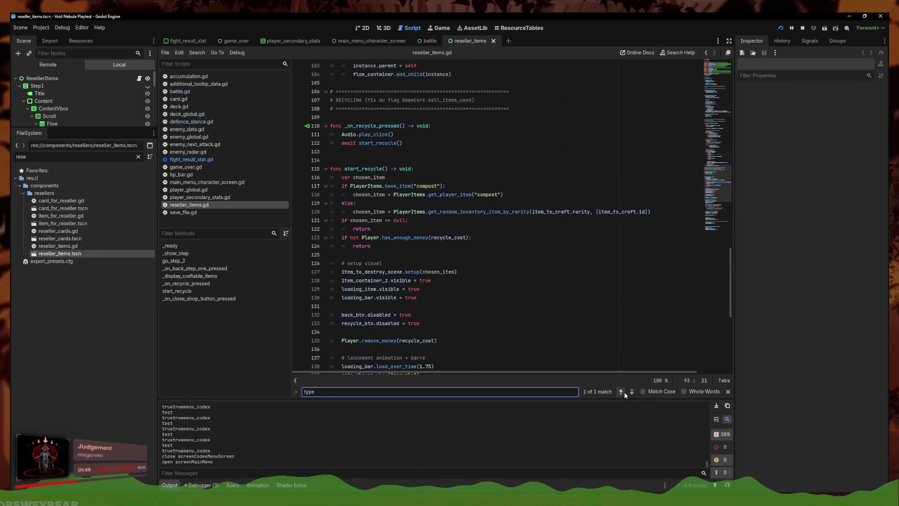
scroll(402, 234, "up", 5)
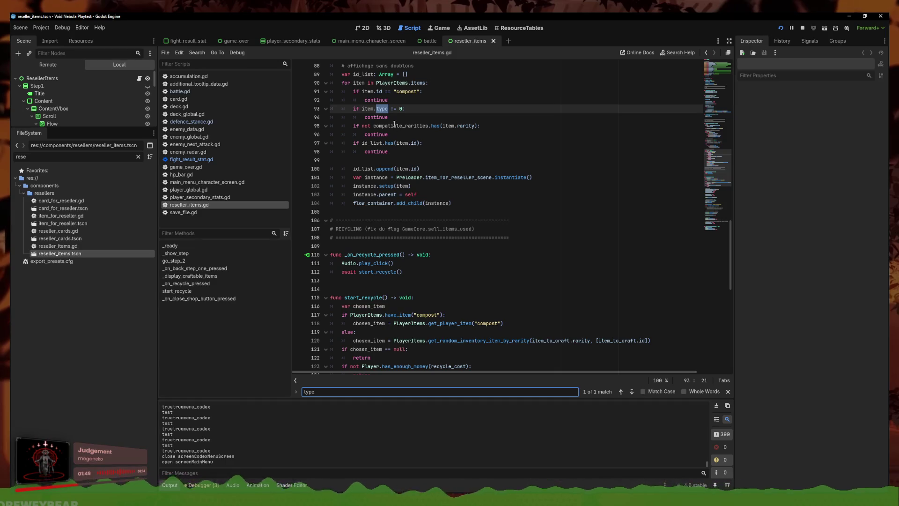
scroll(703, 150, "up", 20)
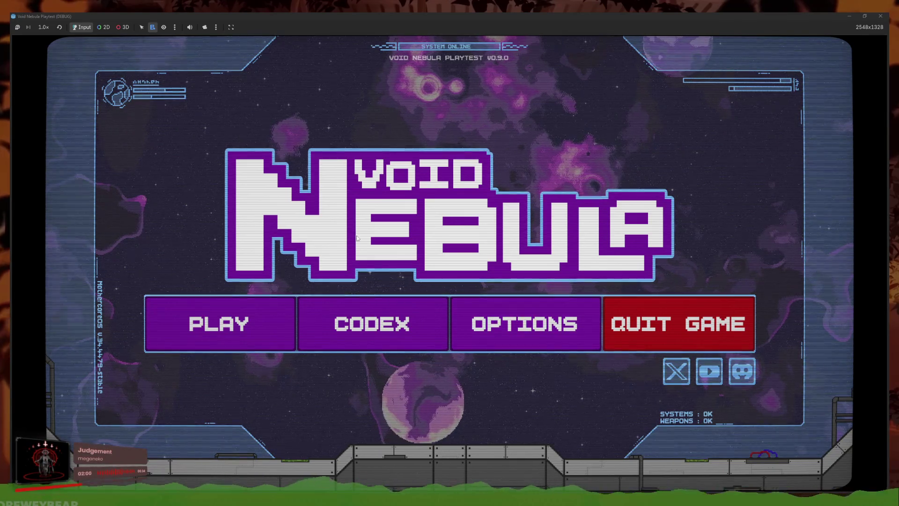
left_click(440, 328)
left_click(469, 375)
left_click(525, 330)
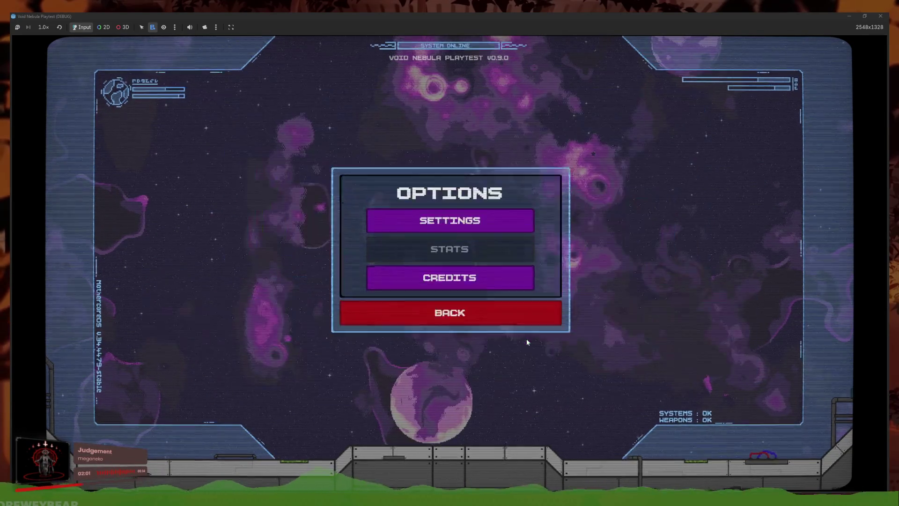
left_click(438, 325)
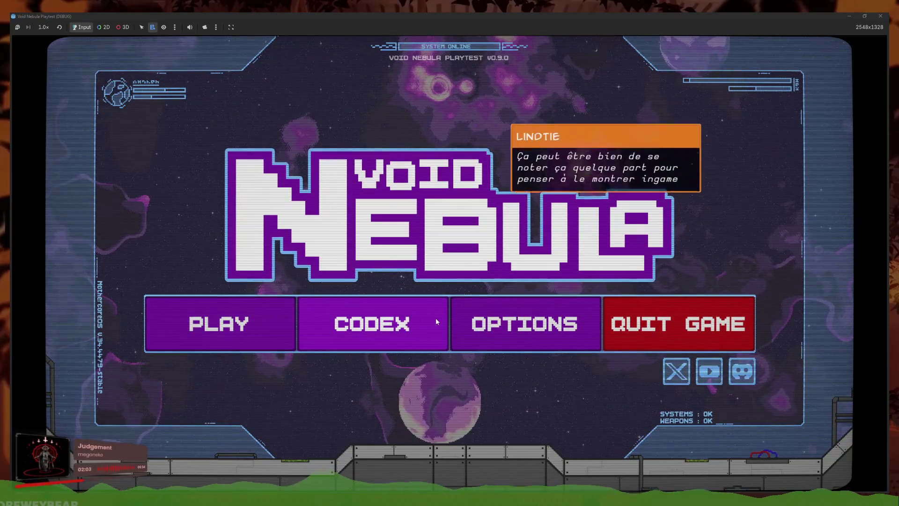
left_click(410, 345)
left_click(454, 151)
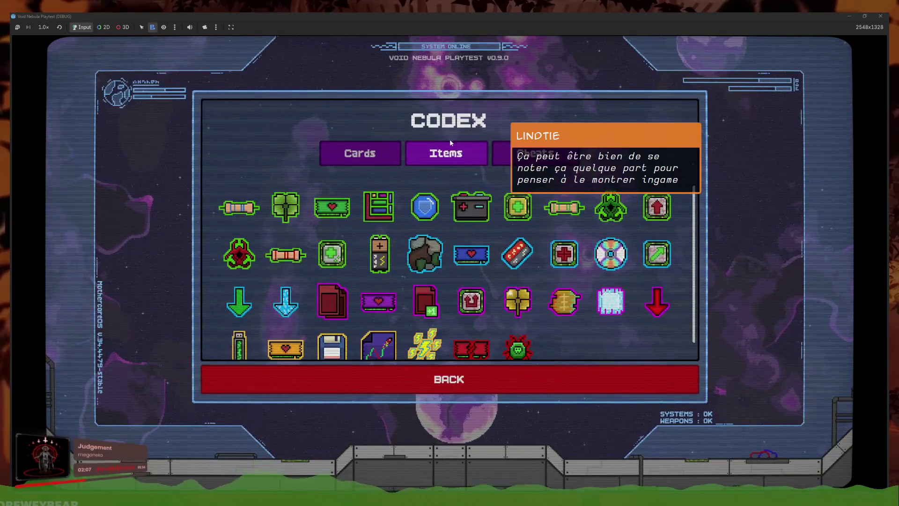
left_click(359, 153)
left_click(445, 153)
left_click(467, 392)
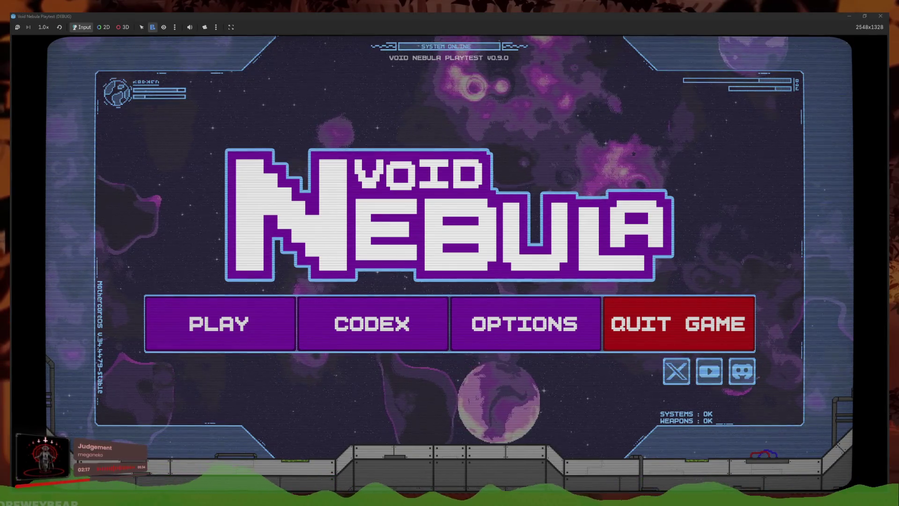
left_click(511, 341)
left_click(459, 208)
left_click(421, 348)
left_click(387, 327)
left_click(387, 326)
left_click(445, 153)
scroll(584, 342, "down", 1)
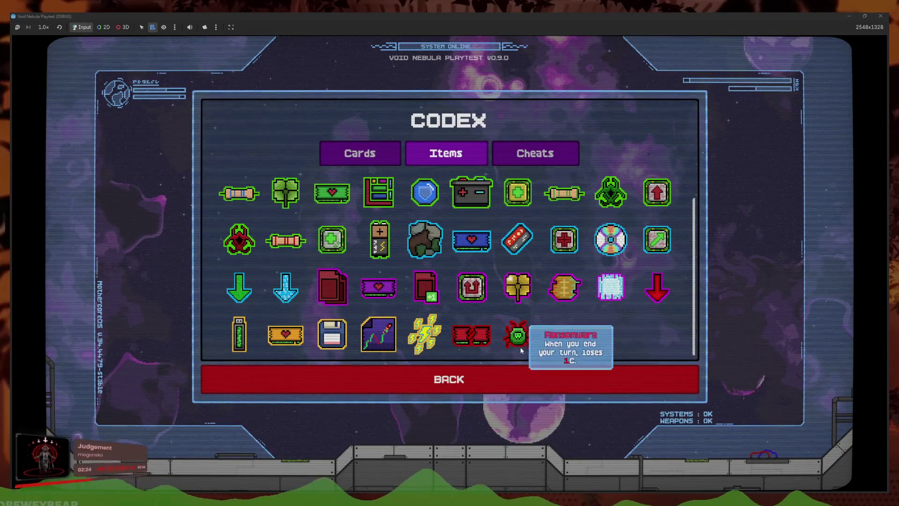
mouse_move(489, 349)
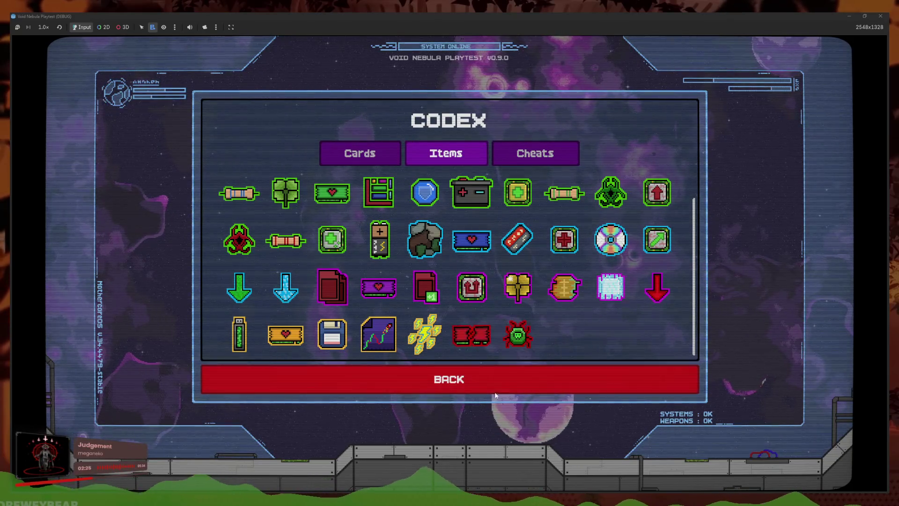
left_click(375, 382)
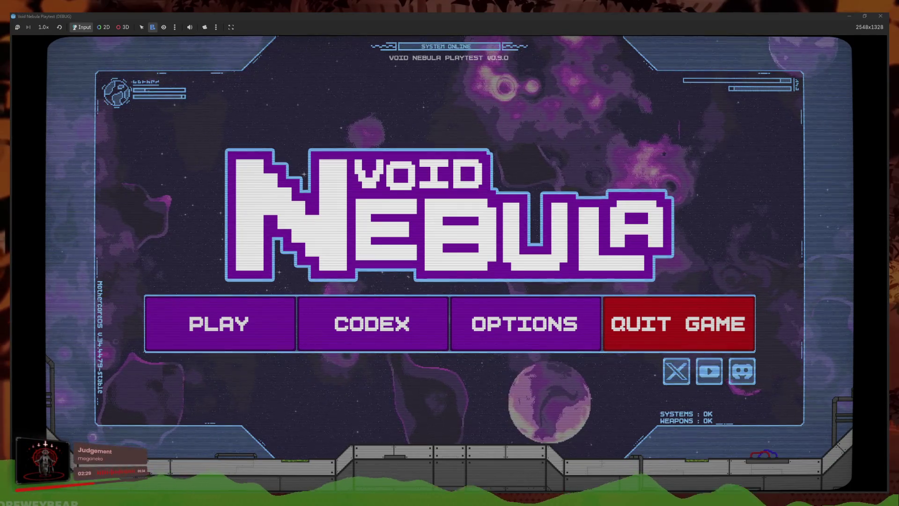
mouse_move(177, 470)
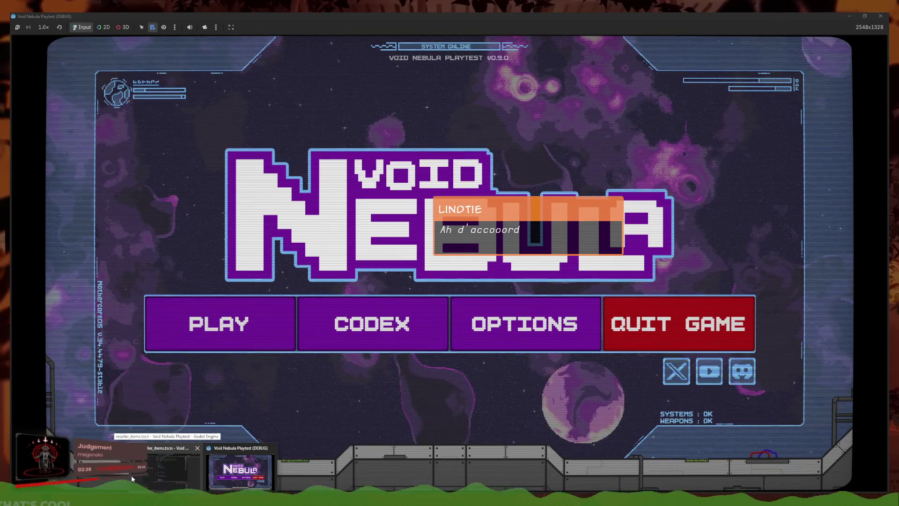
left_click(387, 338)
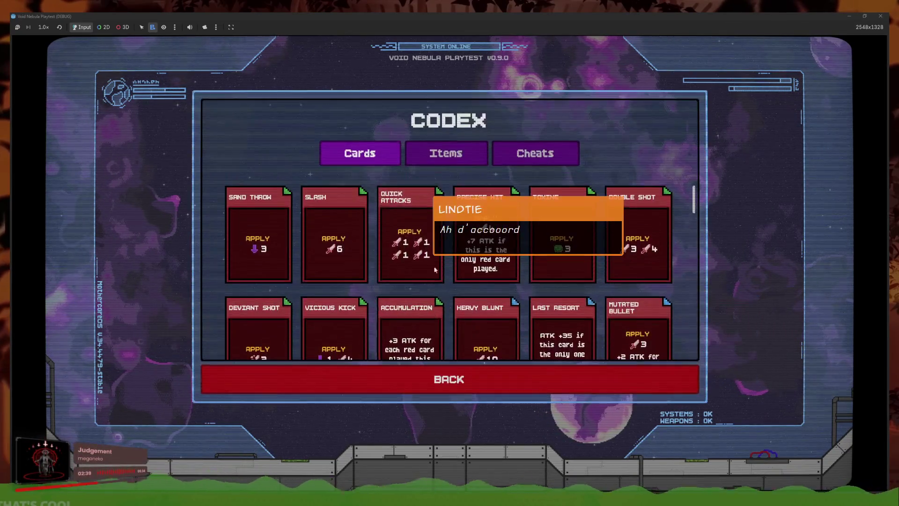
left_click(446, 153)
left_click(367, 157)
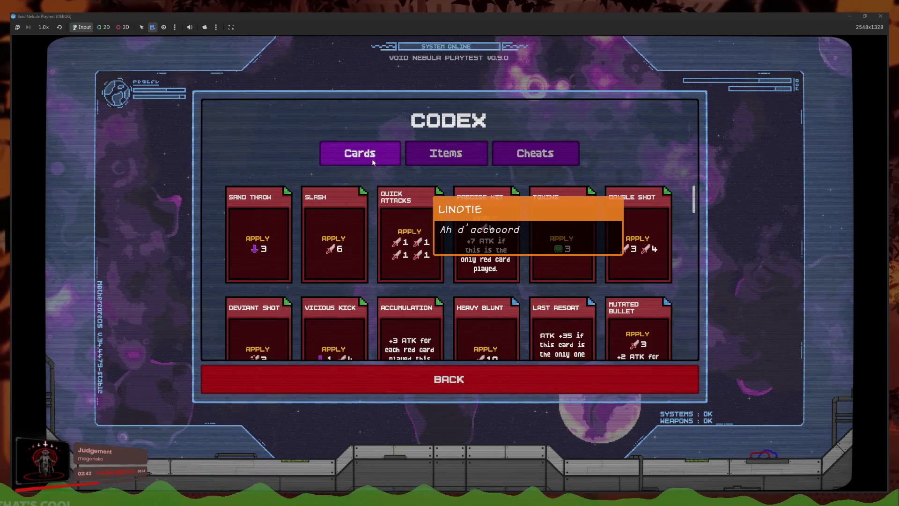
scroll(445, 266, "down", 4)
scroll(456, 299, "down", 8)
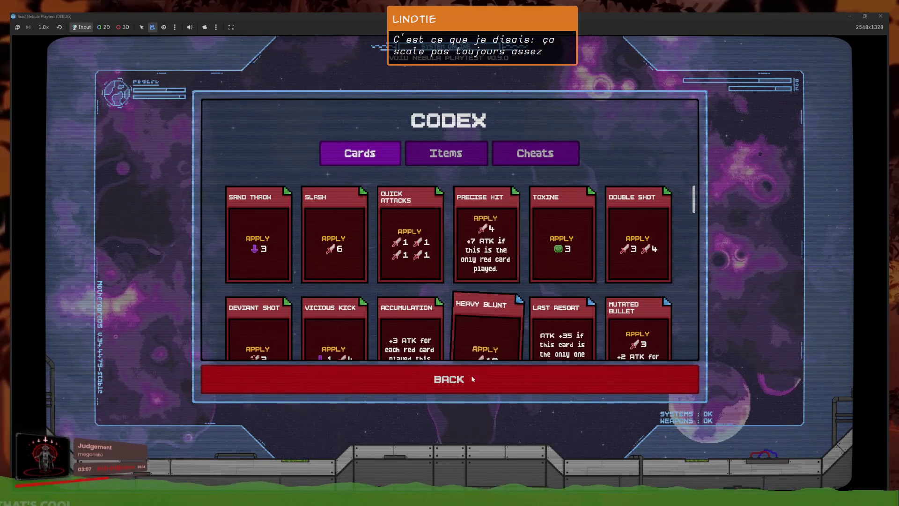
left_click(449, 376)
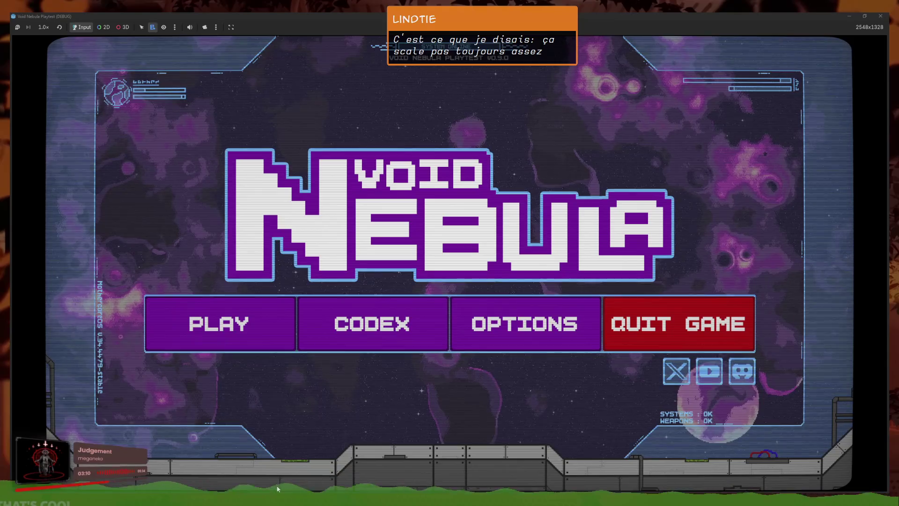
left_click(473, 320)
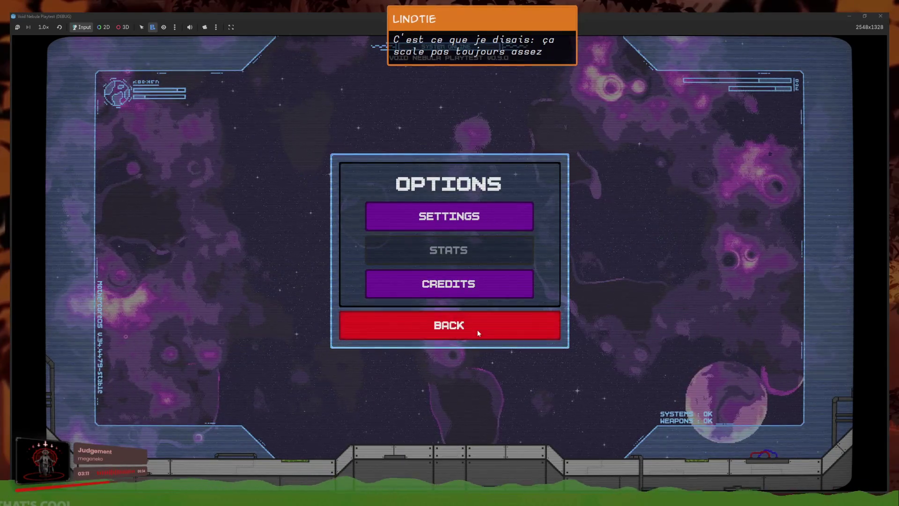
left_click(476, 330)
left_click(420, 336)
left_click(454, 376)
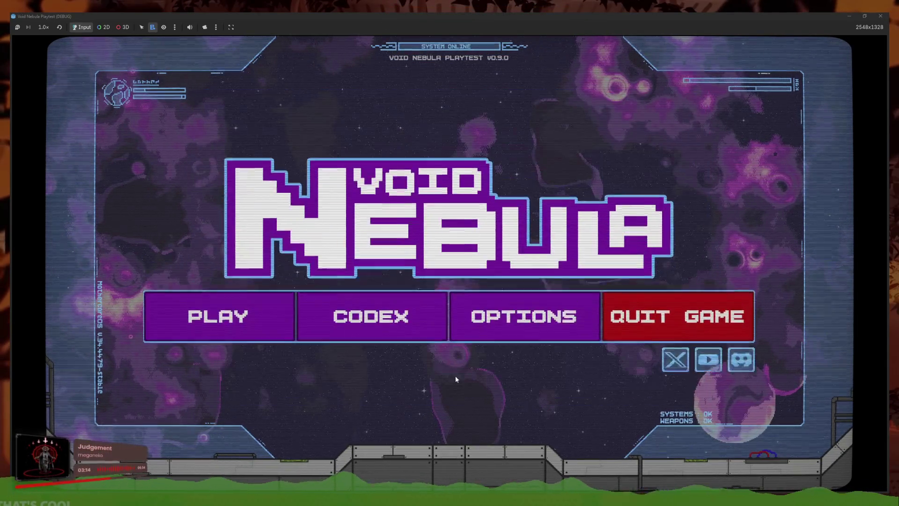
left_click(412, 330)
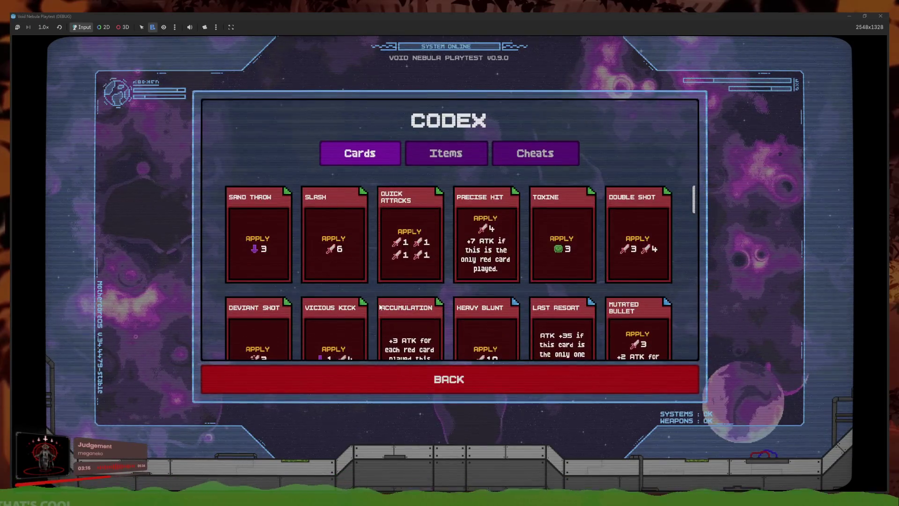
left_click(469, 154)
left_click(364, 158)
scroll(595, 248, "down", 5)
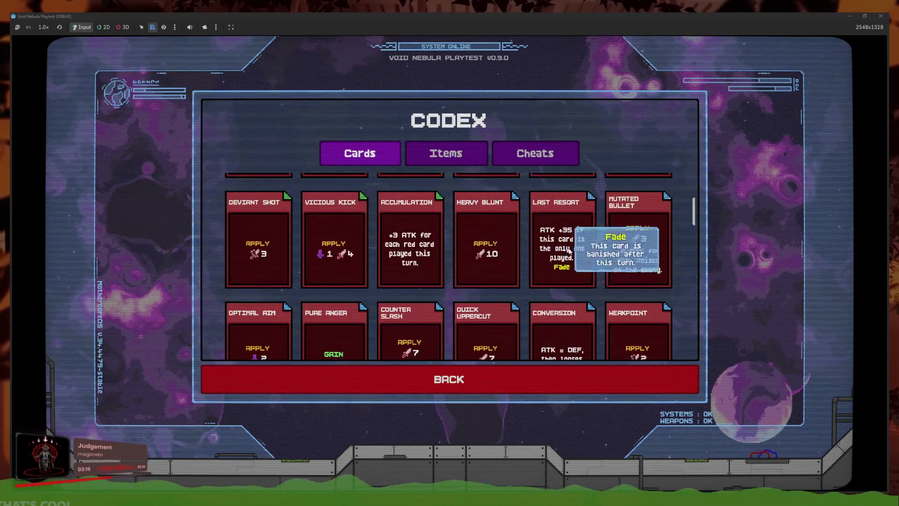
scroll(595, 252, "down", 10)
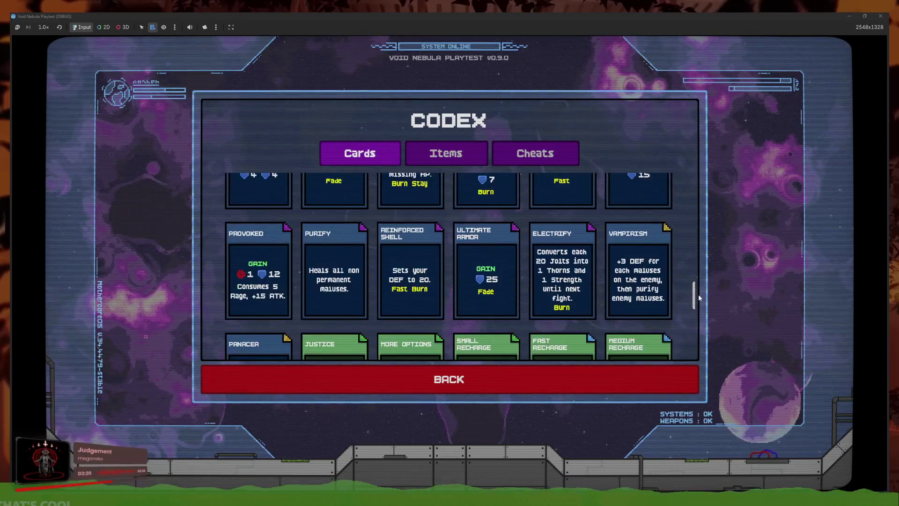
mouse_move(695, 311)
left_mouse_down()
mouse_move(701, 340)
mouse_move(697, 332)
left_mouse_up()
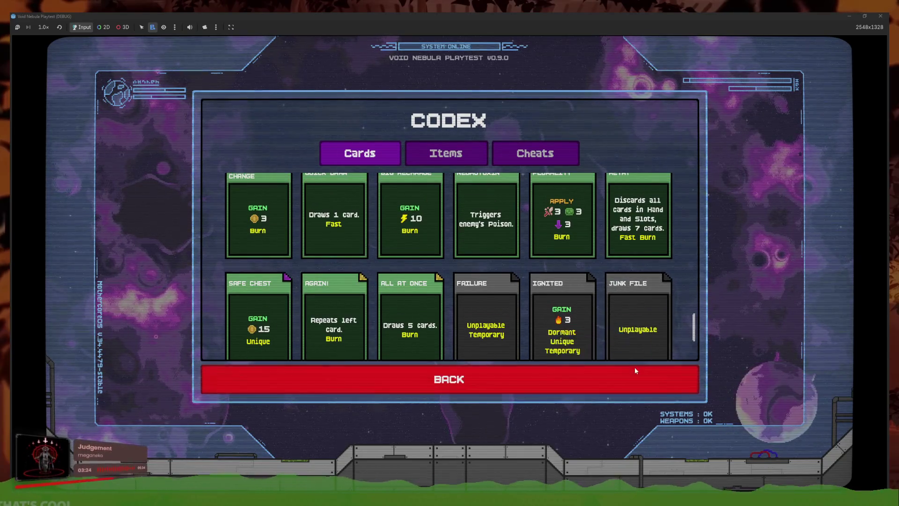
left_click(608, 373)
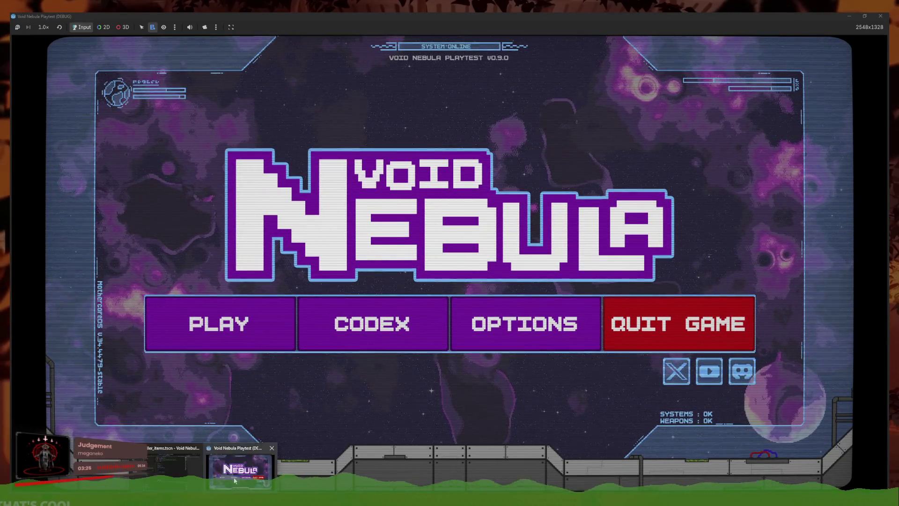
Close the running game and load res://data/enemies/ into the ResourceTables editor
key("F8")
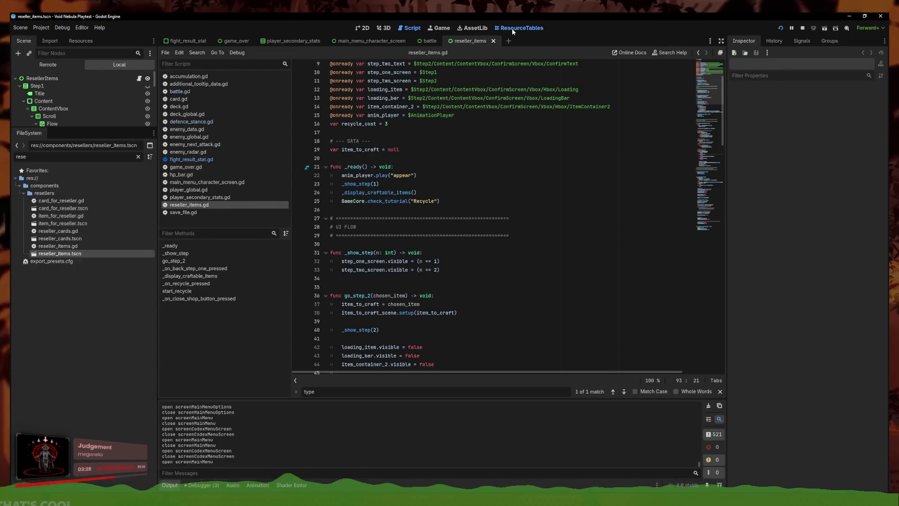
left_click(519, 28)
left_click(659, 65)
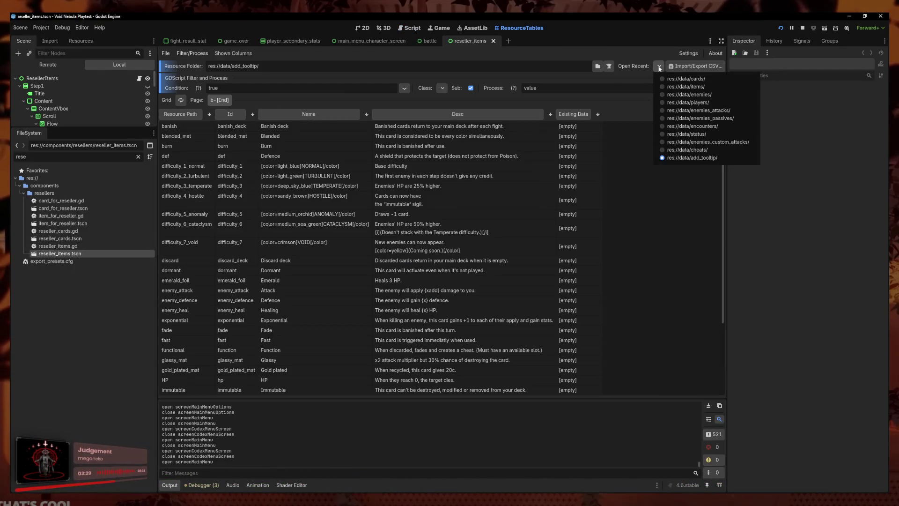
left_click(632, 155)
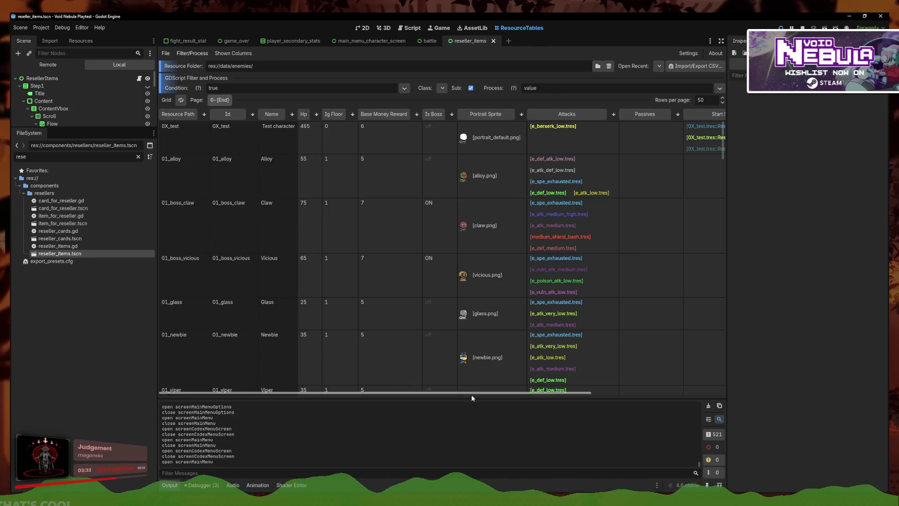
scroll(472, 395, "right", 5)
scroll(472, 395, "left", 5)
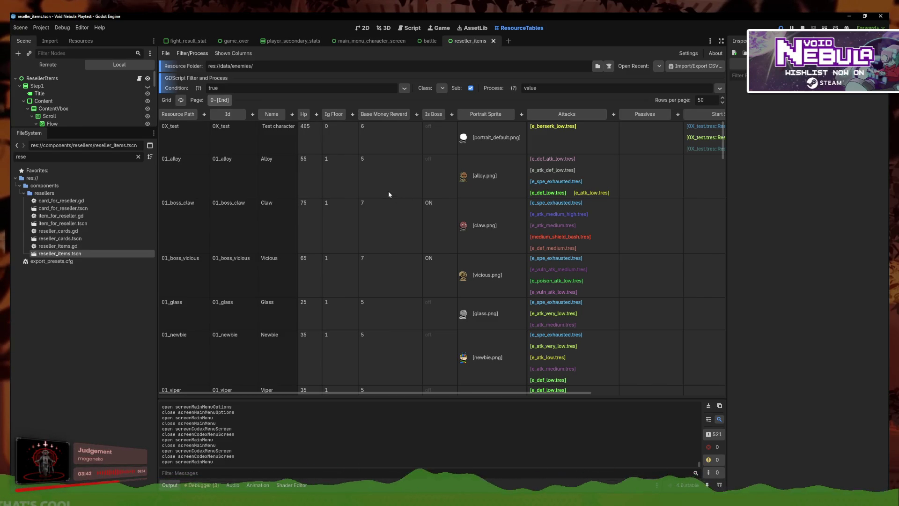
Inspect the Base Money Reward cells for Claw, 0X_test and Alloy, launching a playtest in between
left_click(389, 205)
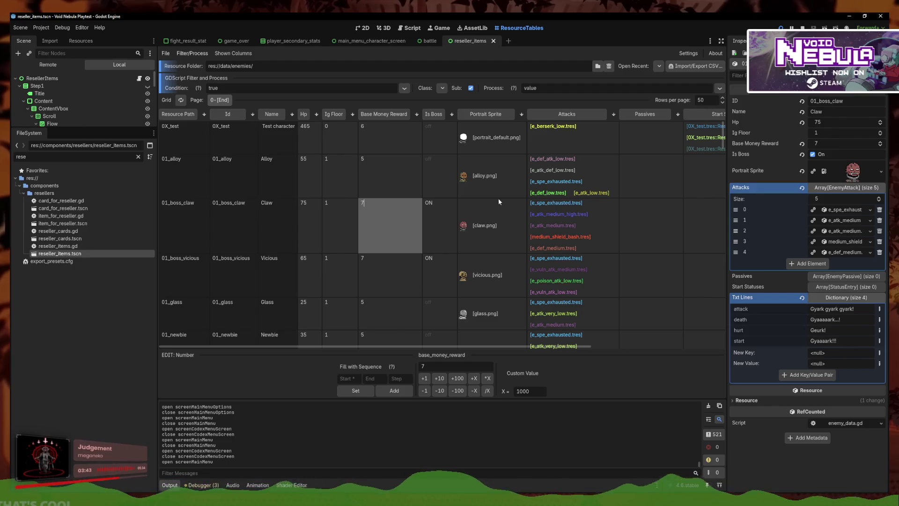
scroll(408, 220, "down", 3)
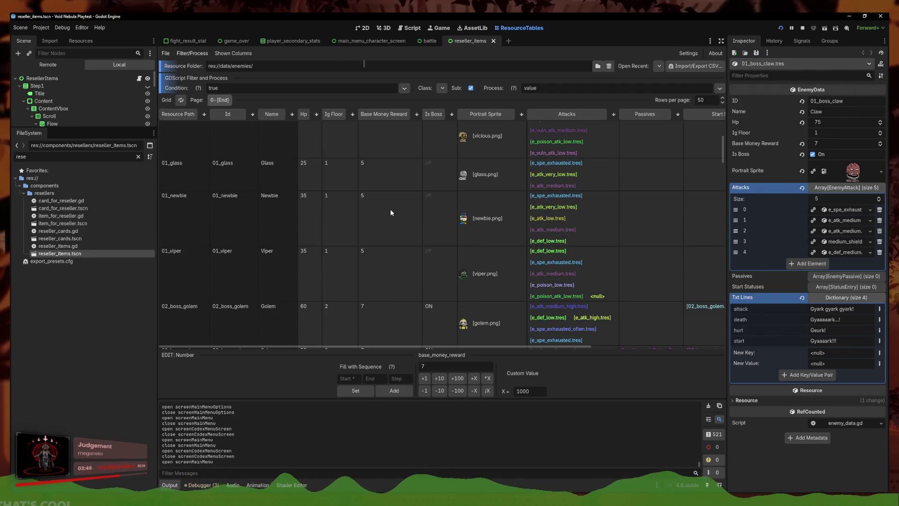
scroll(391, 212, "up", 2)
scroll(386, 227, "down", 1)
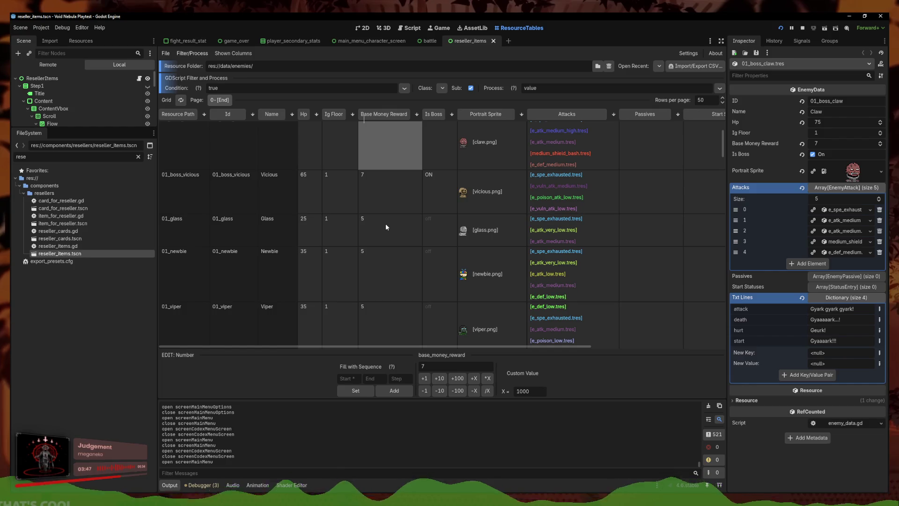
scroll(386, 227, "up", 2)
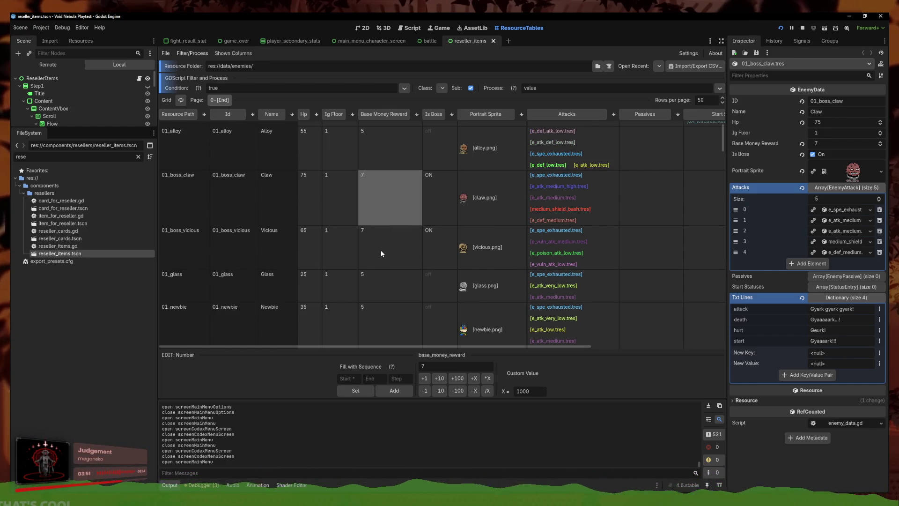
scroll(370, 242, "up", 1)
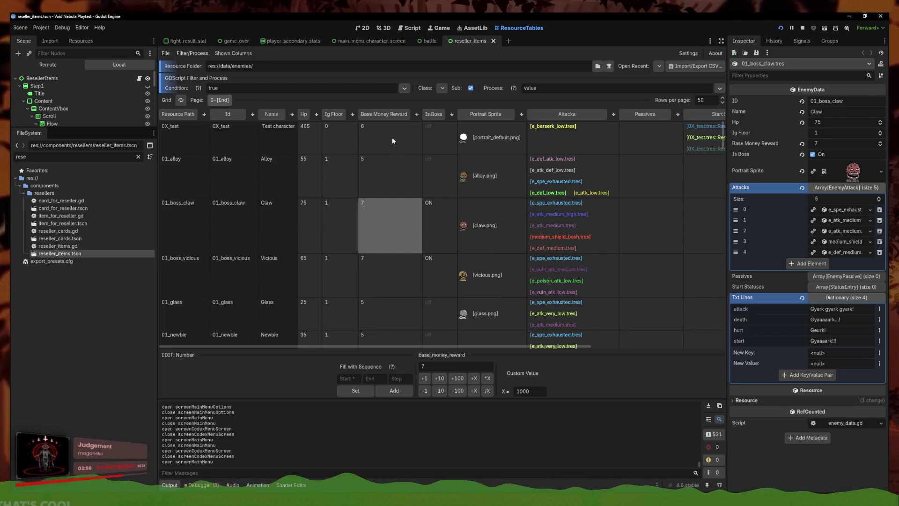
left_click(393, 140)
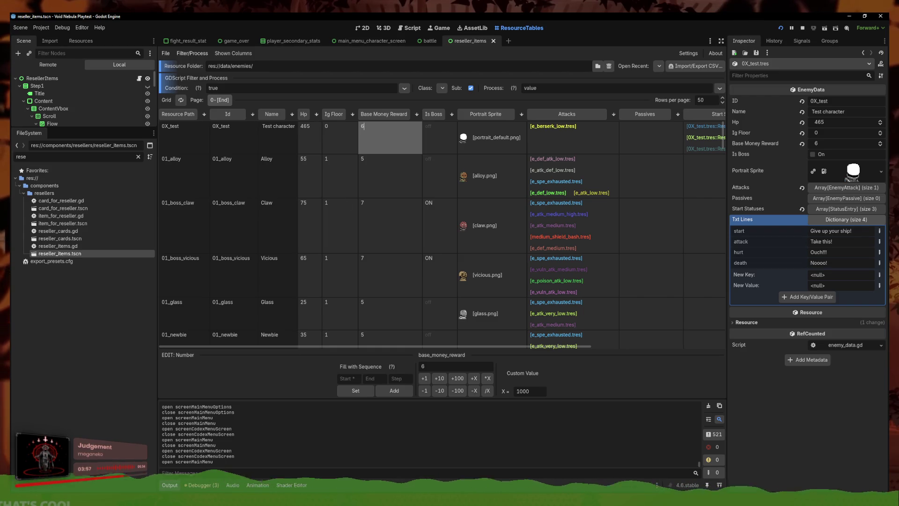
key("F5")
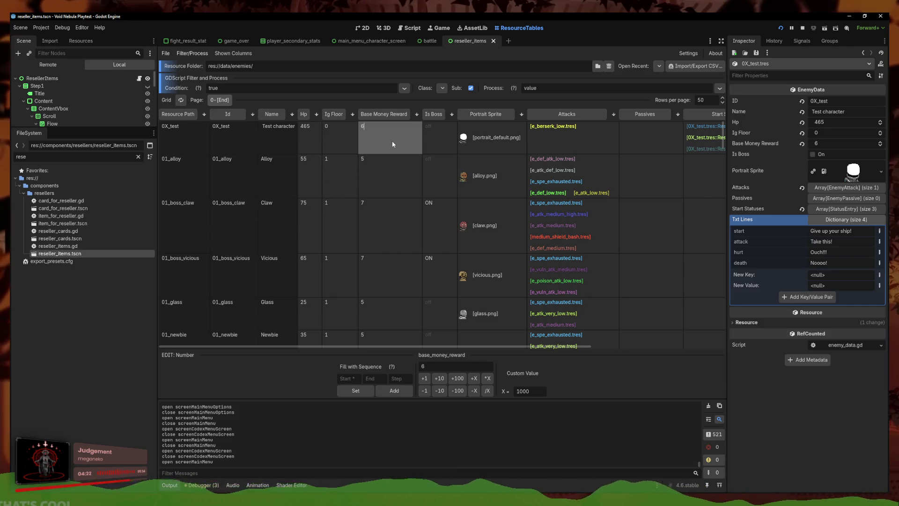
left_click(395, 181)
Leave the enemies table and open hp_bar.gd in the script editor
left_click(403, 203)
left_click(401, 143)
left_click(368, 30)
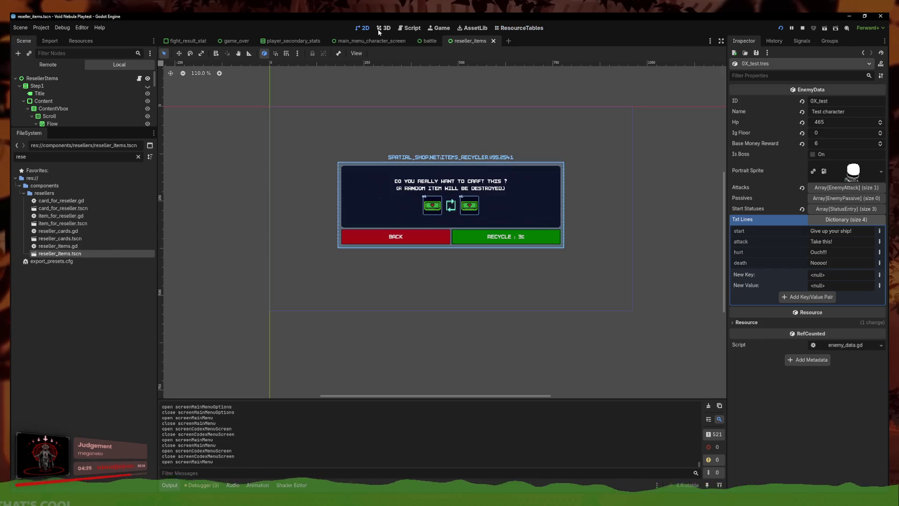
left_click(418, 30)
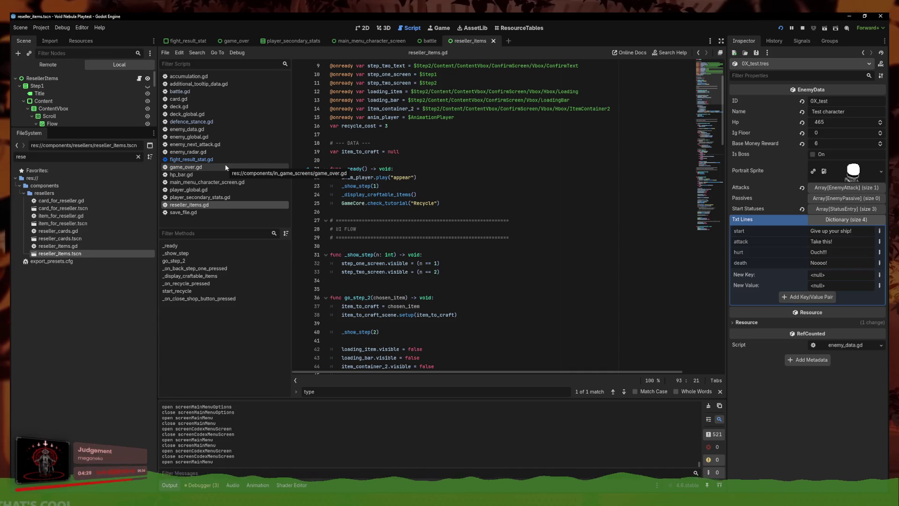
left_click(181, 175)
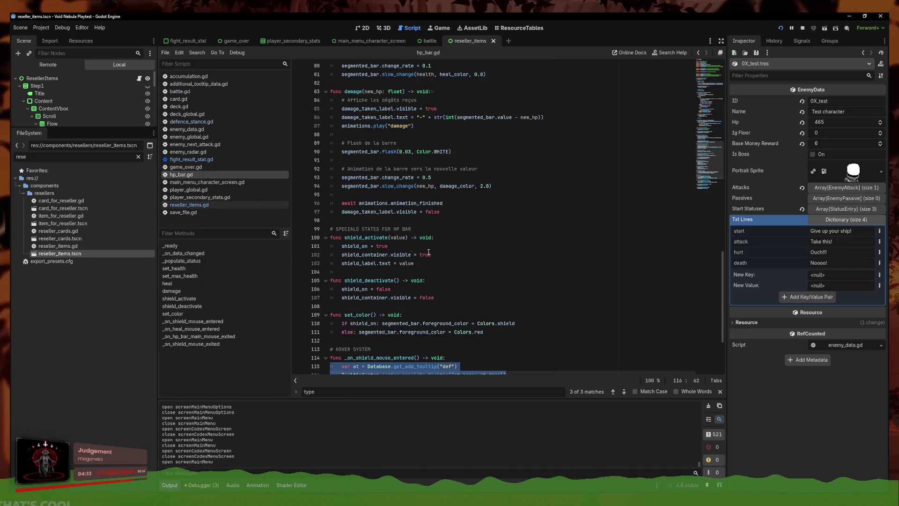
Delete the print("test", last_values) debug line and save hp_bar.gd
scroll(722, 111, "up", 15)
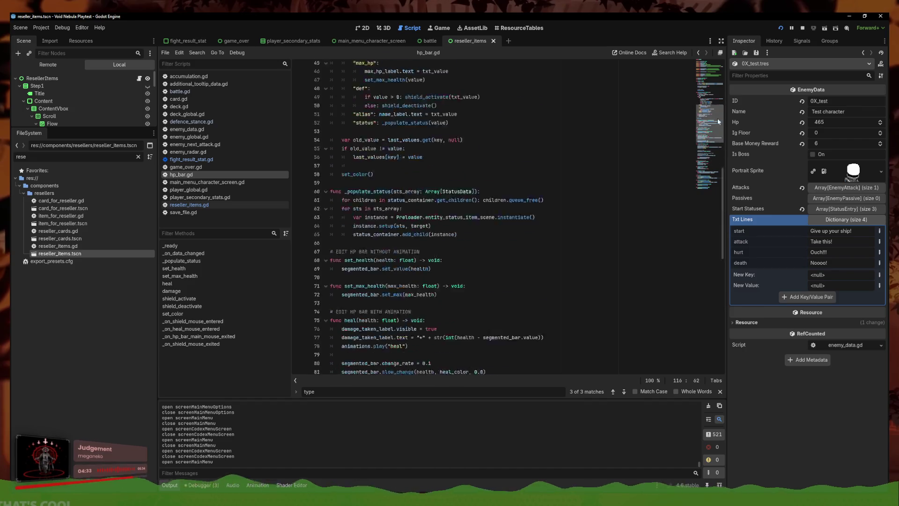
scroll(722, 111, "up", 3)
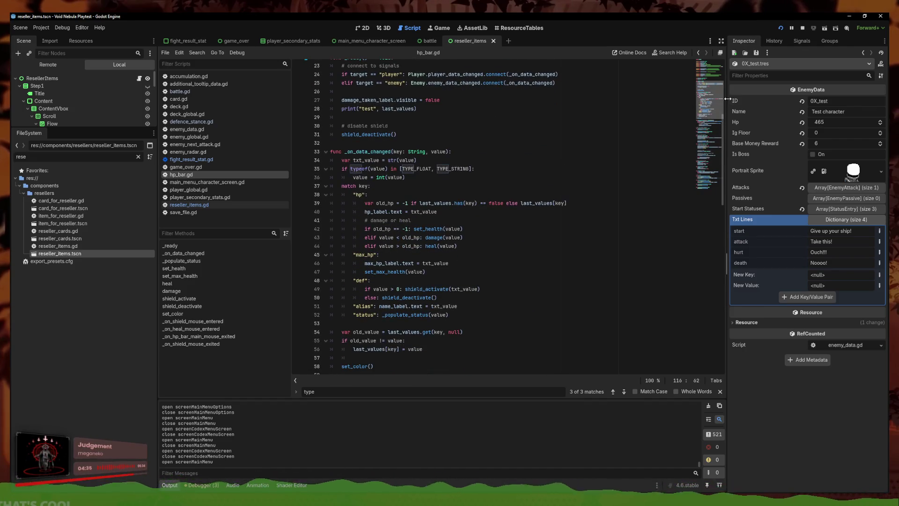
triple_click(457, 109)
key("BackSpace")
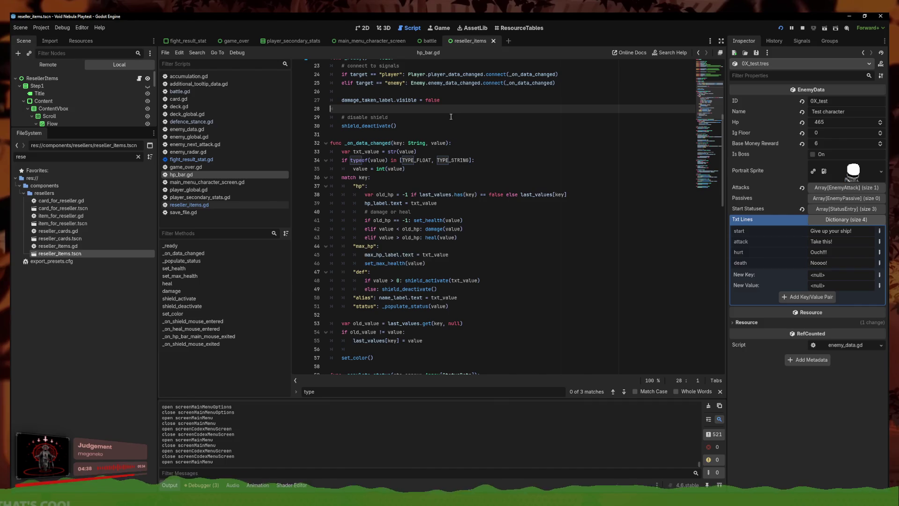
key("ctrl+s")
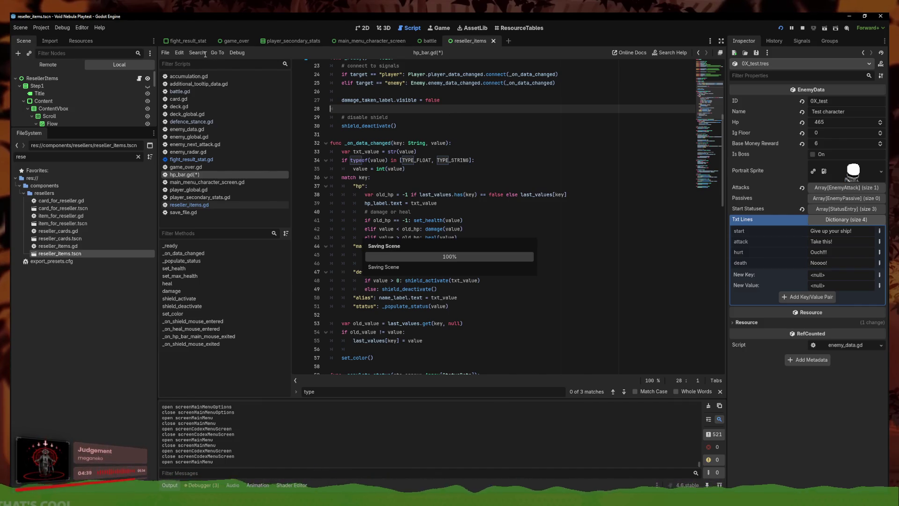
left_click(205, 54)
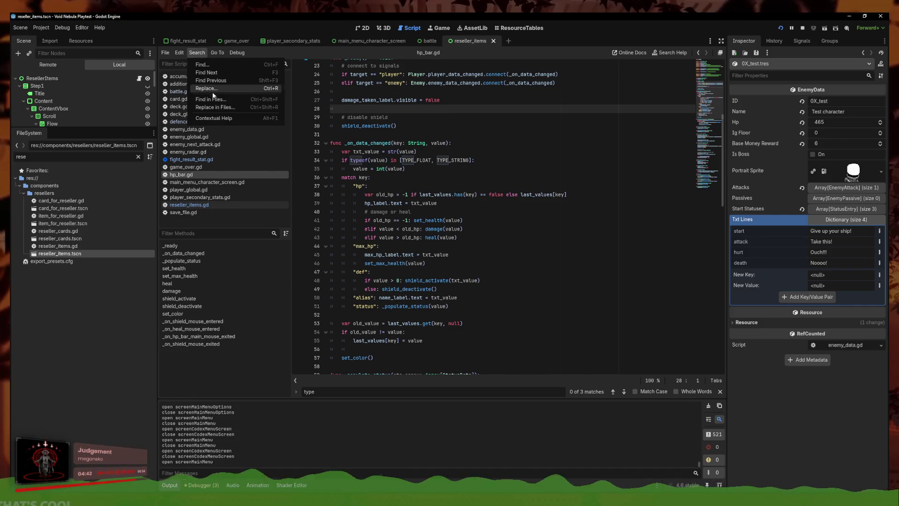
Search the project for base_money_reward and open game_core.gd's line zeroing the reward
left_click(216, 93)
type("base_mone")
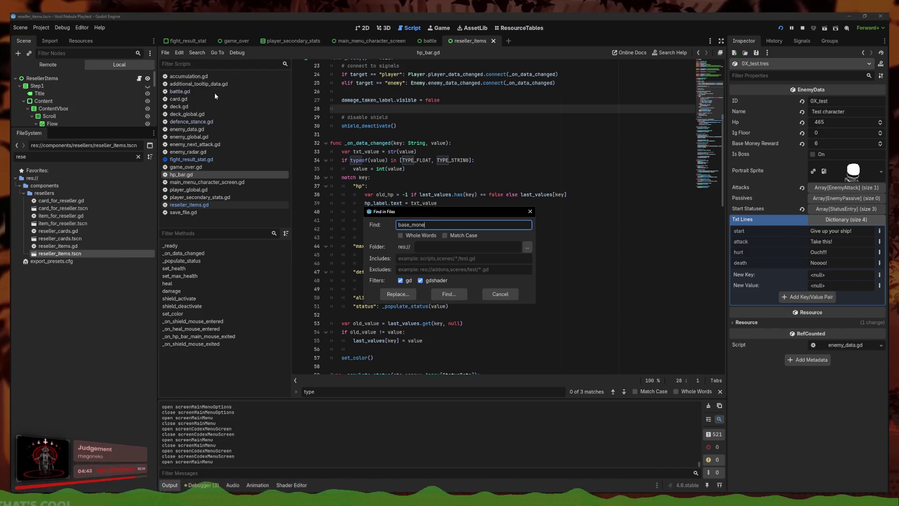
type("d")
key("Return")
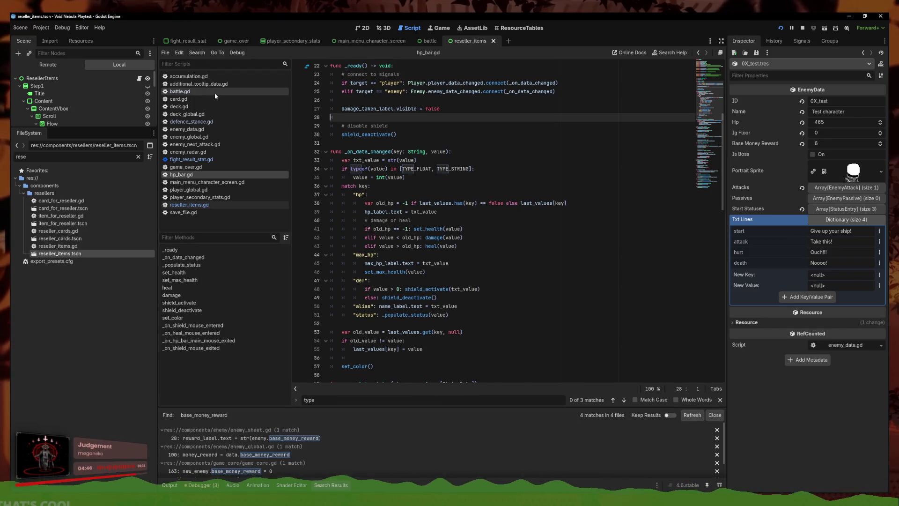
left_click(236, 471)
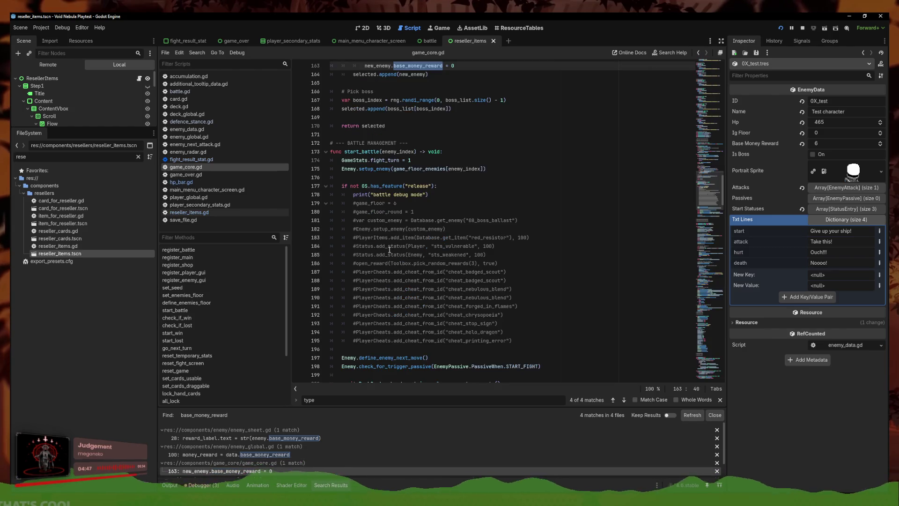
left_click(495, 186)
left_click(495, 193)
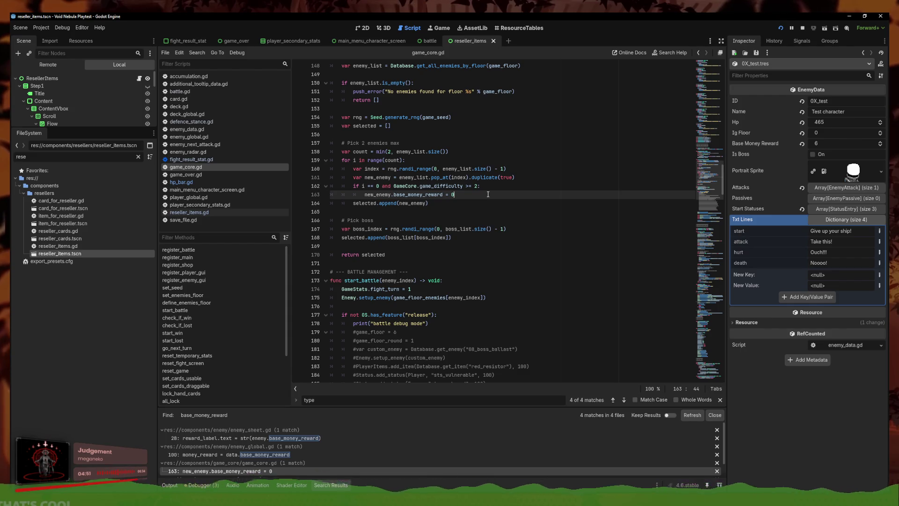
left_click(517, 181)
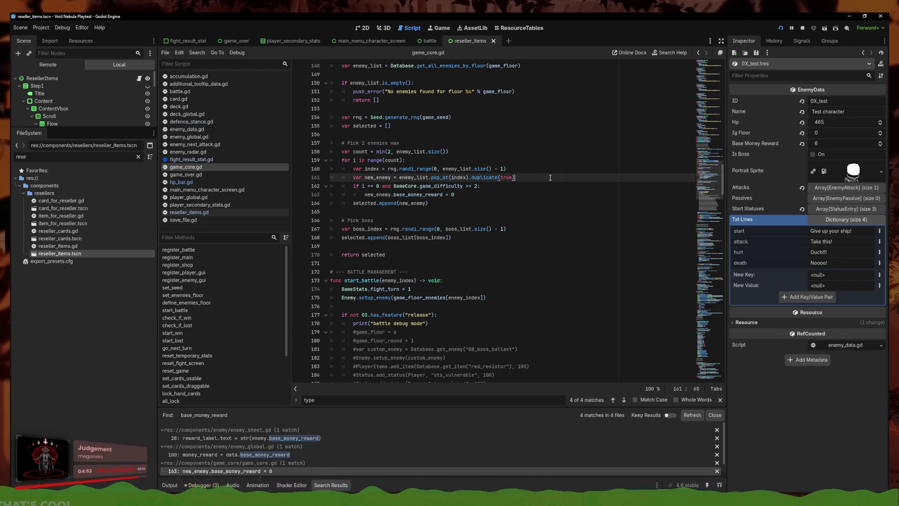
key("Return")
Add an 'if GameCore.game_floor < 4:' check with new_enemy.base_money_reward = 3 and save
type("new_enemy.base_money_rew")
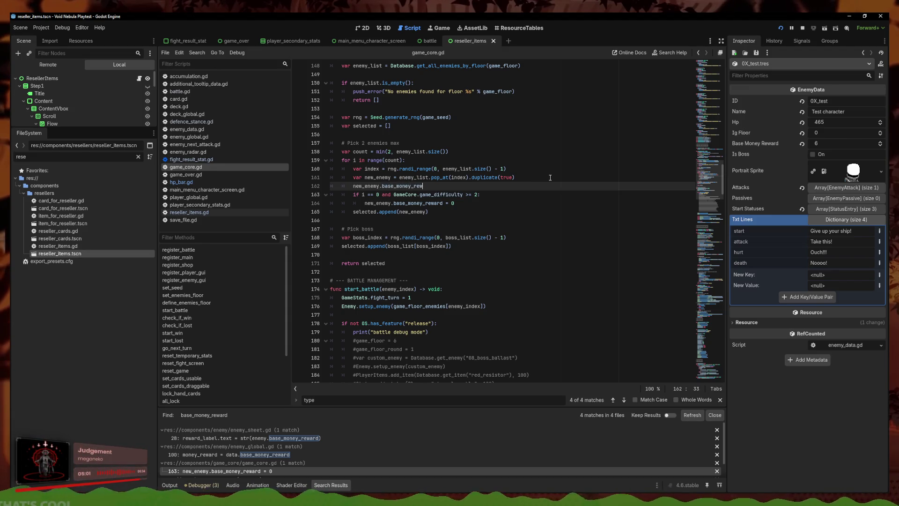
key("BackSpace")
key("BackSpace")
type("= 3")
left_click(535, 174)
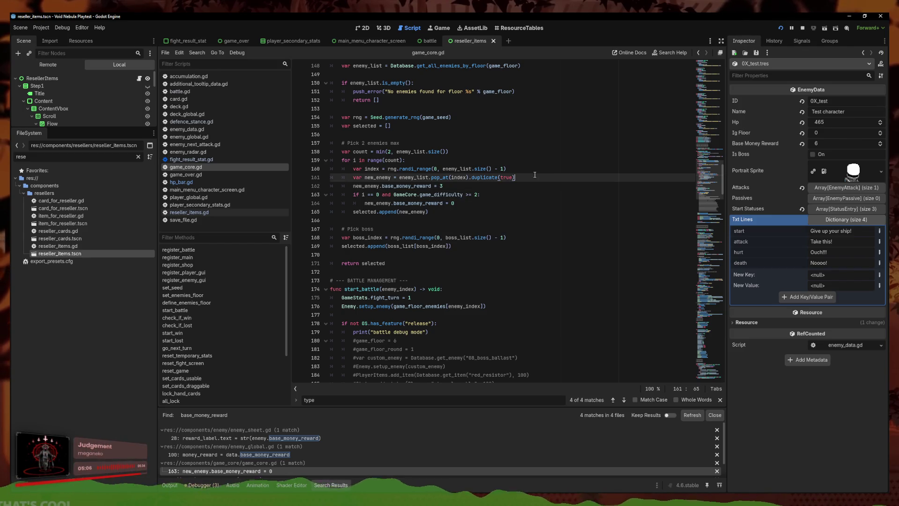
key("Return")
type("if GameCore.")
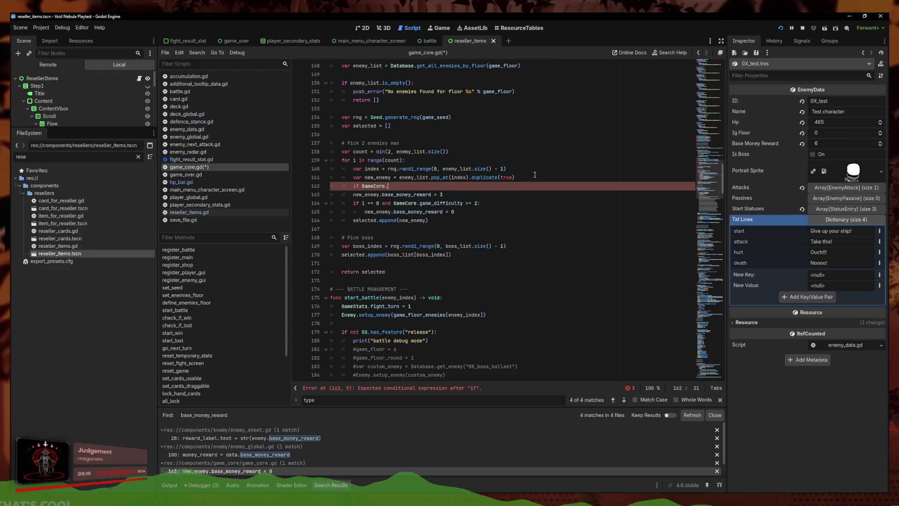
type("game_floor > 4:")
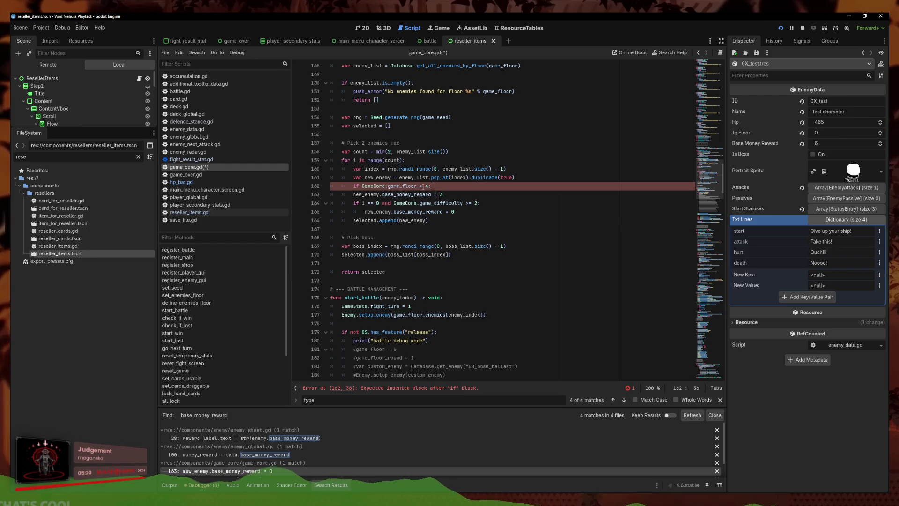
left_click(352, 195)
left_click(404, 186)
key("ctrl+s")
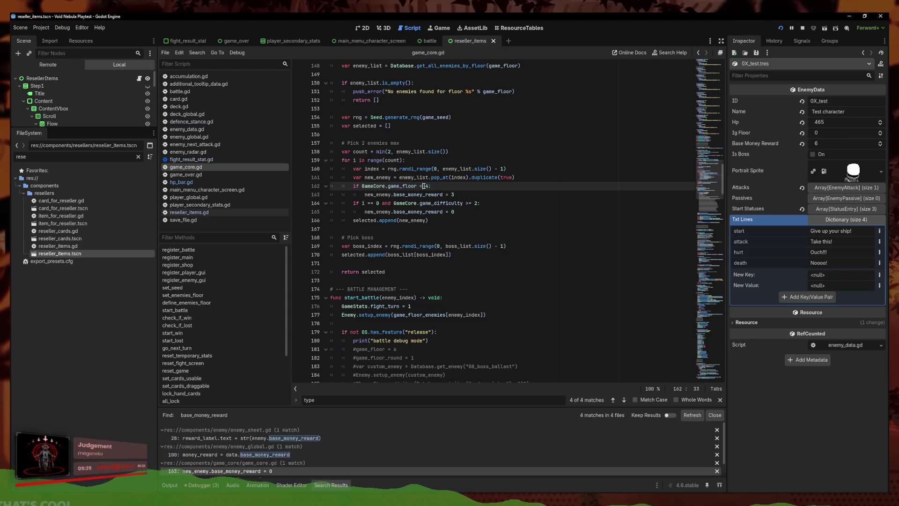
Change the early-floor reward line to 'new_enemy.base_money_reward += 3'
left_click(399, 186)
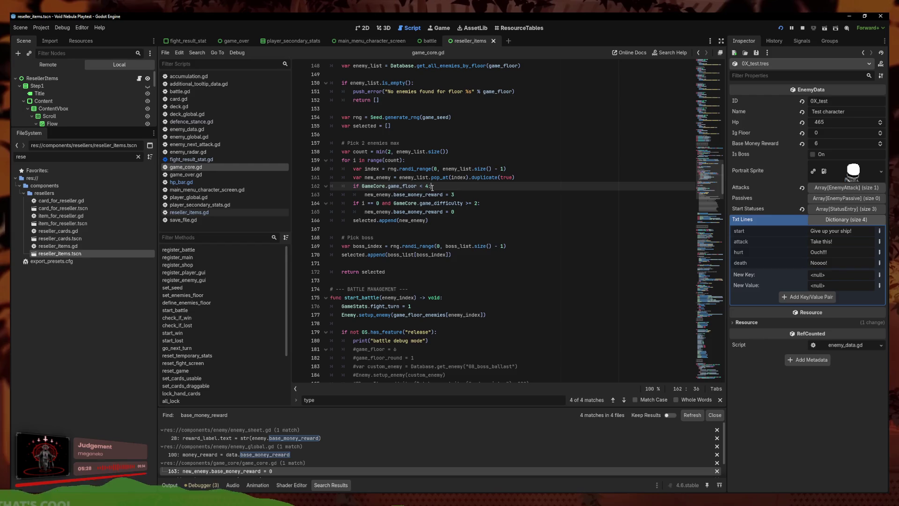
scroll(432, 186, "up", 5, "ctrl")
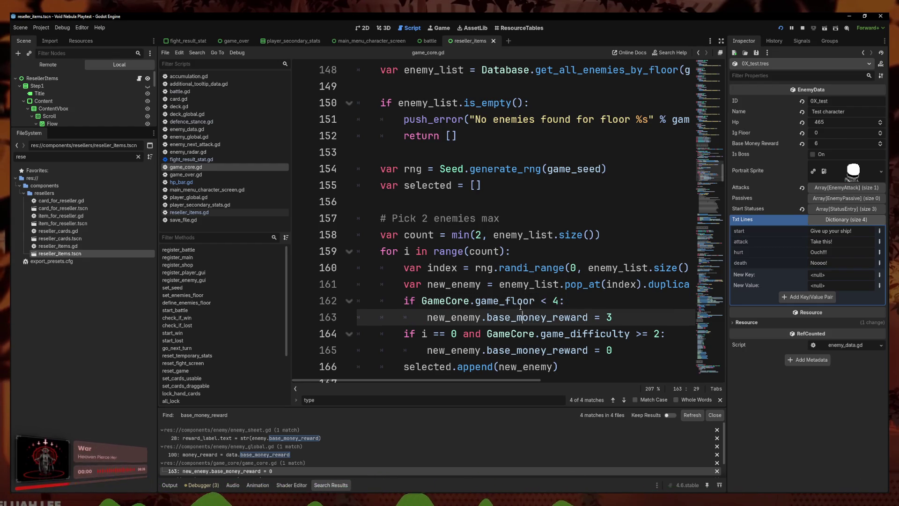
key("Right")
key("Right")
scroll(553, 304, "down", 1, "ctrl")
scroll(565, 294, "down", 3, "ctrl")
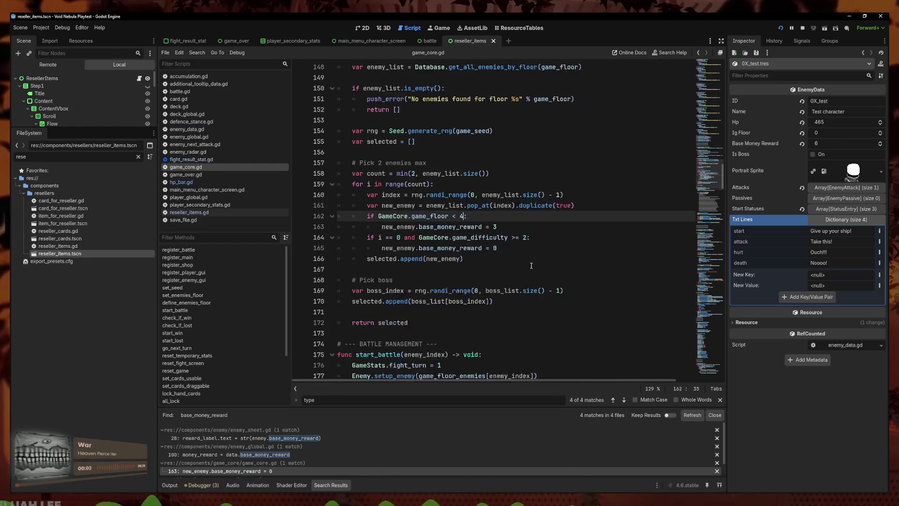
left_click(476, 221)
type("+")
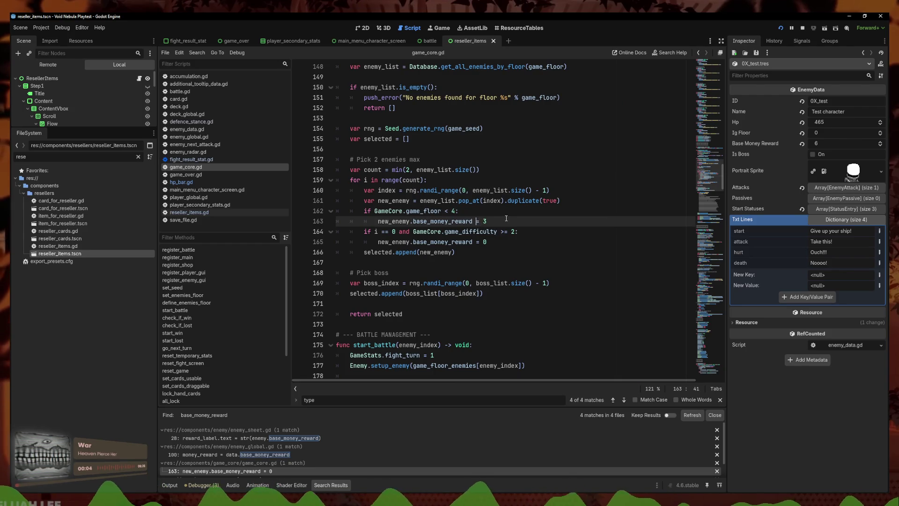
left_click(507, 217)
scroll(505, 220, "up", 2, "ctrl")
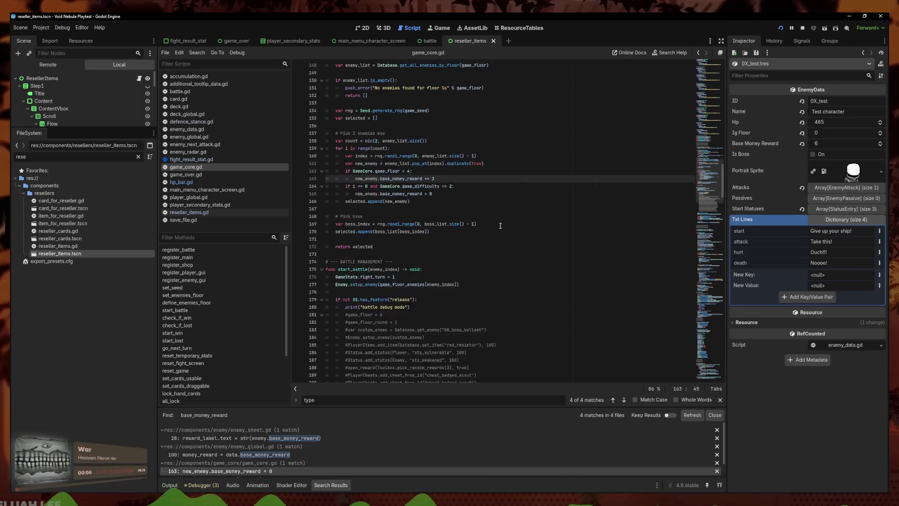
left_click(538, 200)
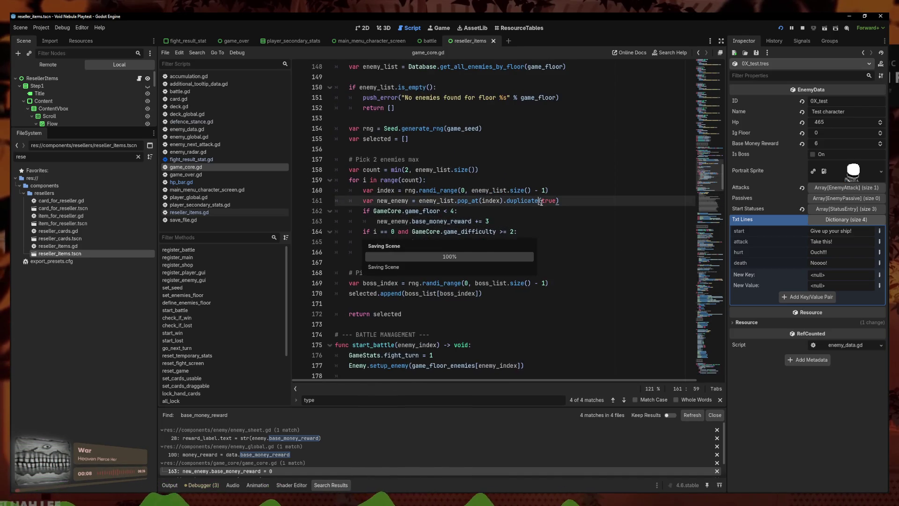
Add an 'if new_enemy.is_boss:' check under the early-floor reward line
scroll(536, 217, "down", 1, "ctrl")
left_click(490, 208)
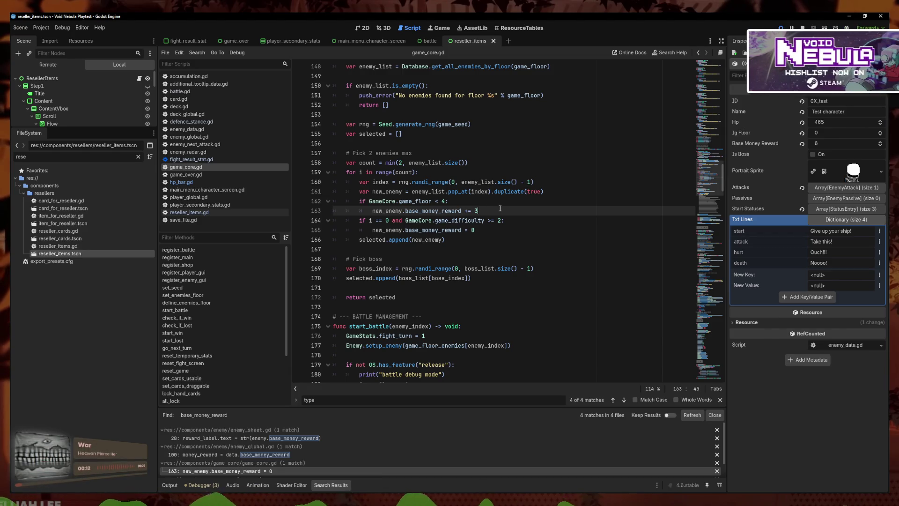
key("Return")
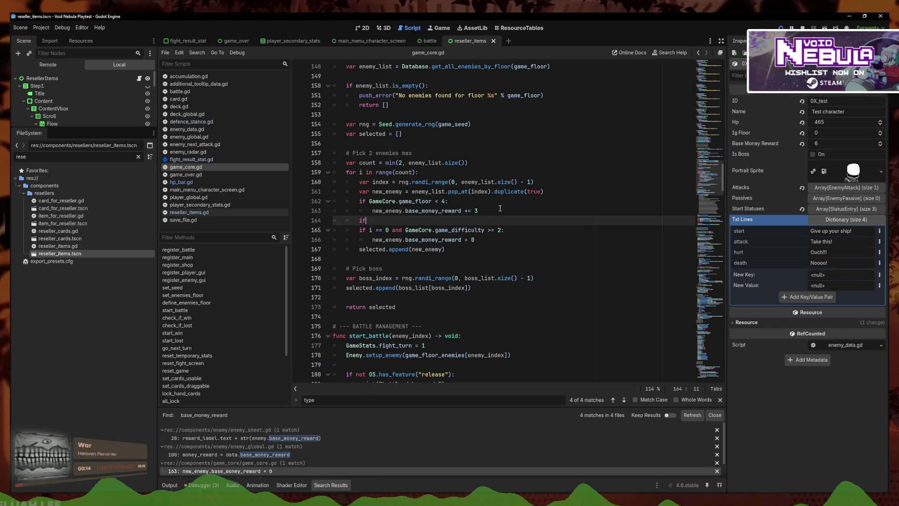
key("shift+Tab")
key("shift+Tab")
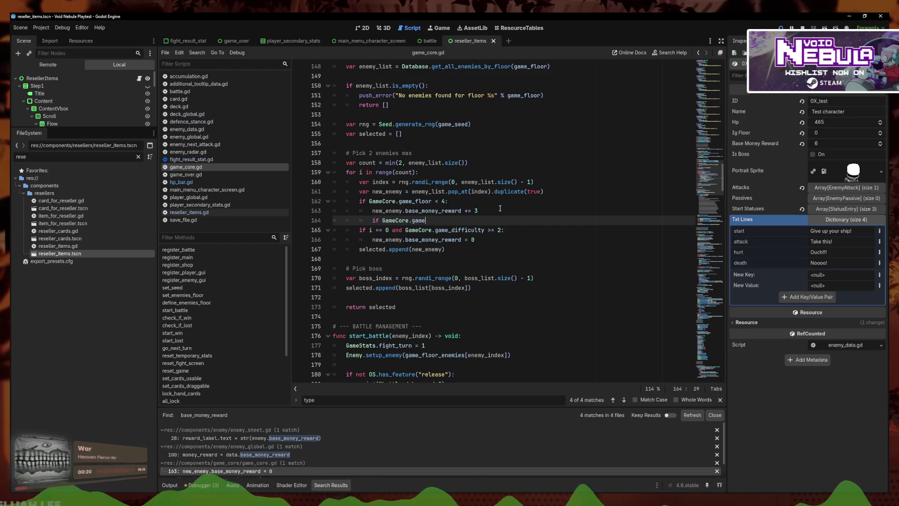
key("Down")
key("Down")
key("Down")
key("Return")
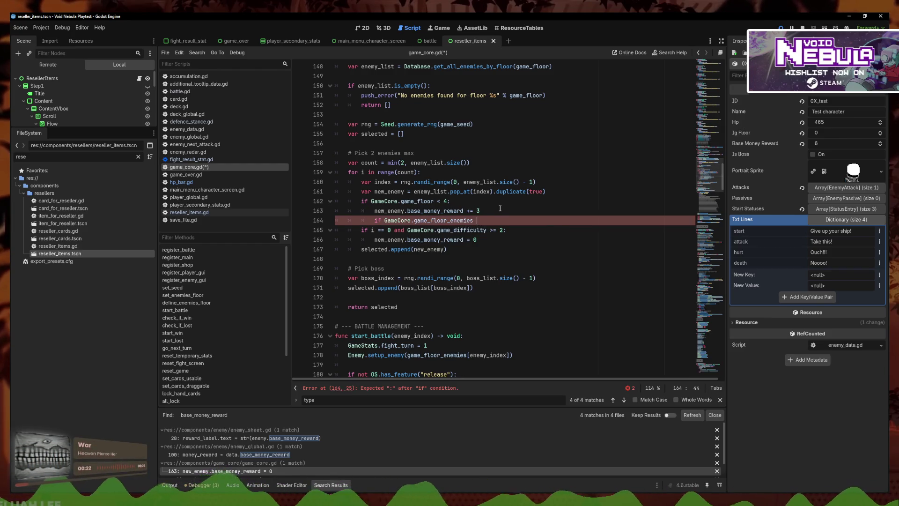
type("3")
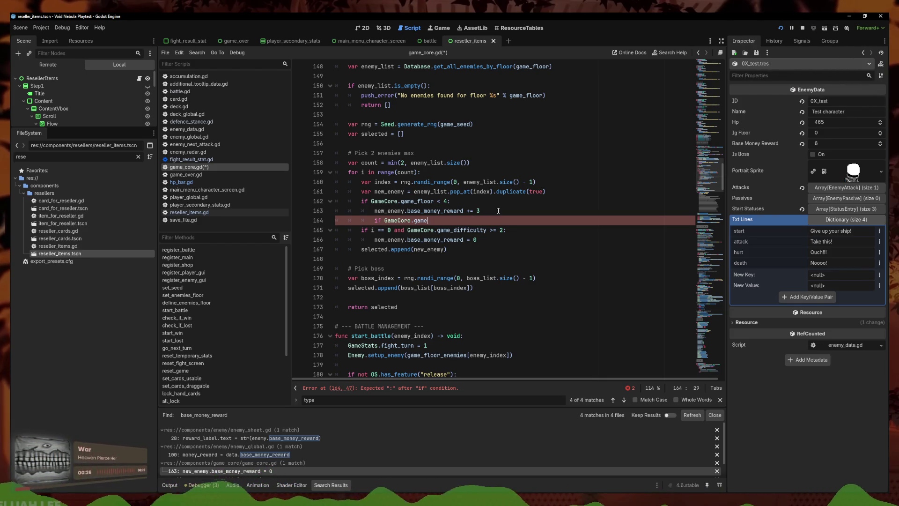
key("Tab")
key("BackSpace")
key("BackSpace")
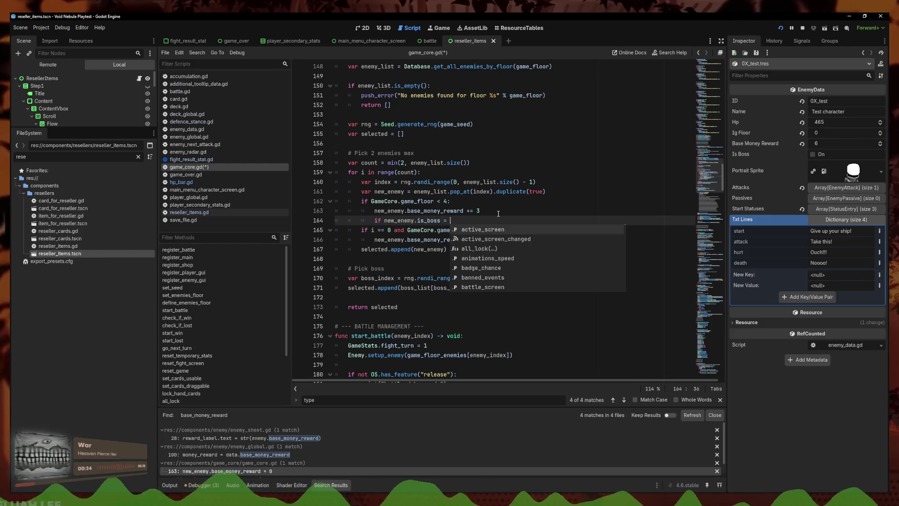
key("BackSpace")
key("BackSpace")
key("BackSpace")
type(":")
Add the indented 'new_enemy.base_money_reward += 2' line, save game_core.gd and rerun the game
key("Return")
left_click_drag(480, 210, 376, 213)
left_click(391, 229)
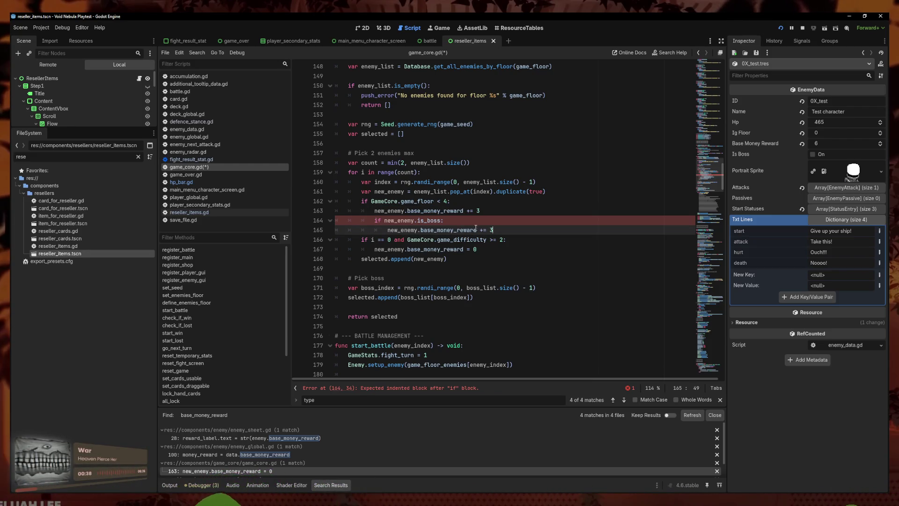
key("ctrl+s")
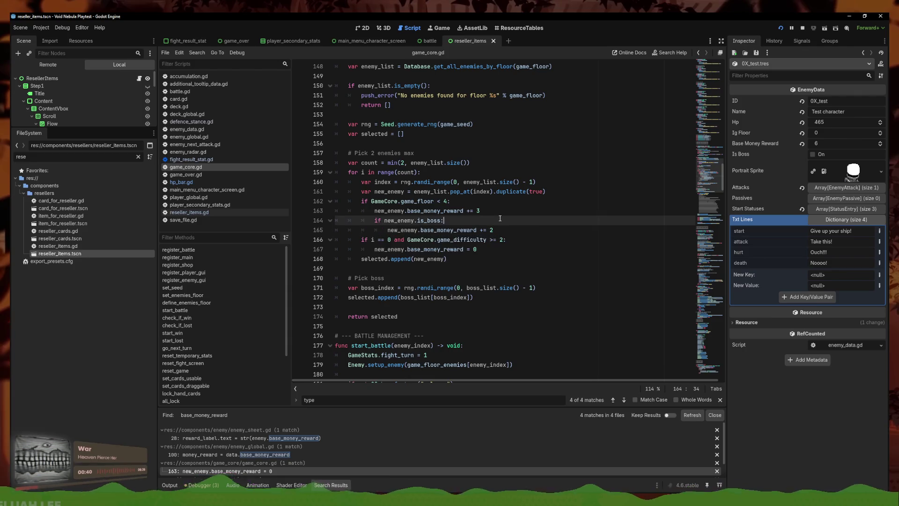
left_click(780, 28)
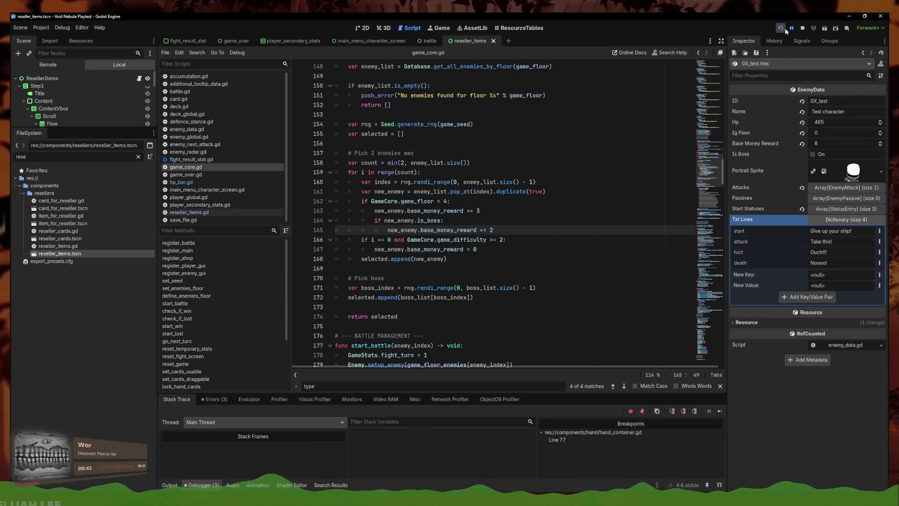
Relaunch the game, start a run with Kali and check bounties: Alloy 0, Glass 8, Claw 7
left_click(803, 29)
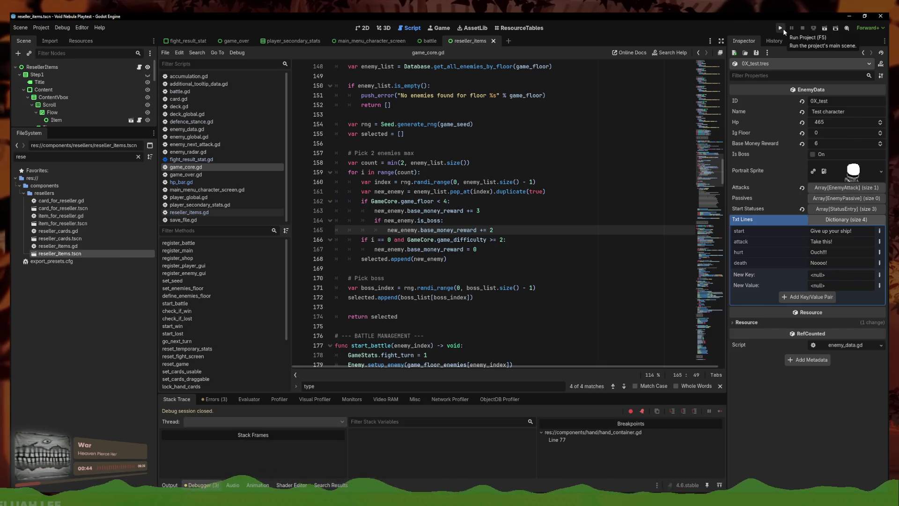
left_click(784, 30)
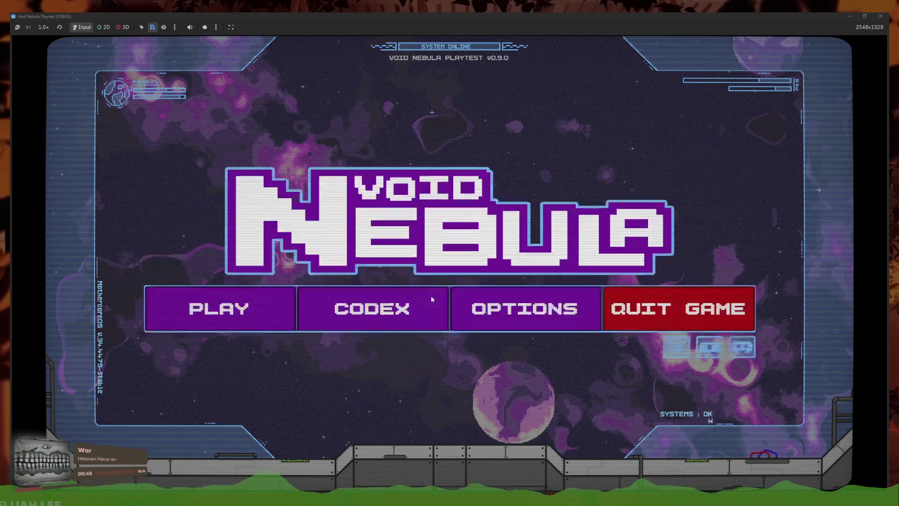
left_click(256, 327)
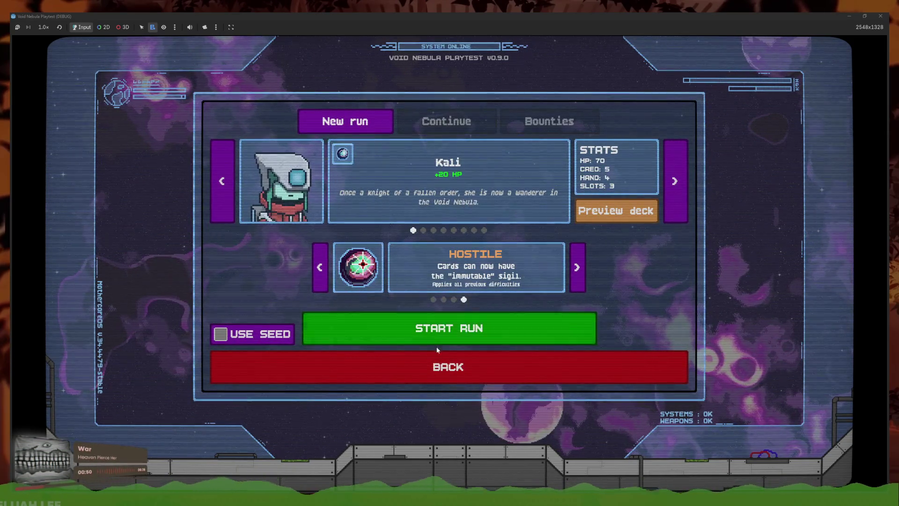
left_click(441, 367)
left_click(220, 283)
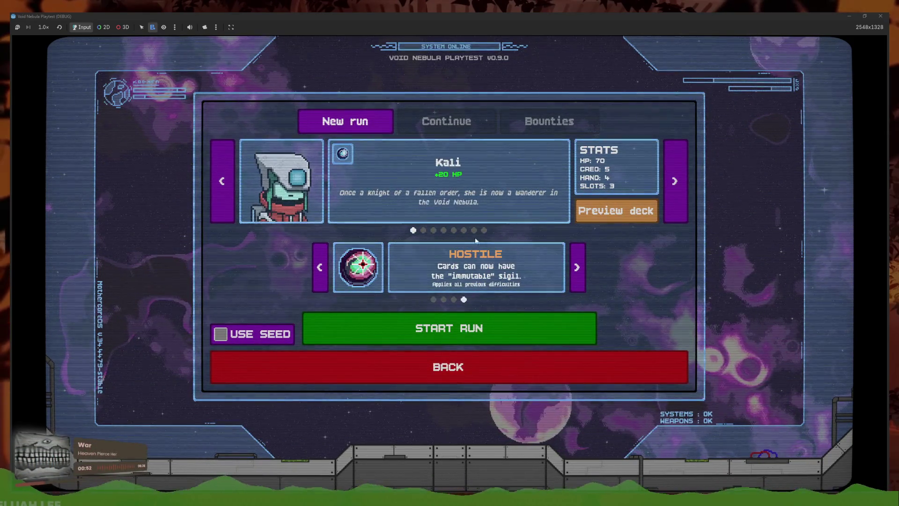
left_click(487, 327)
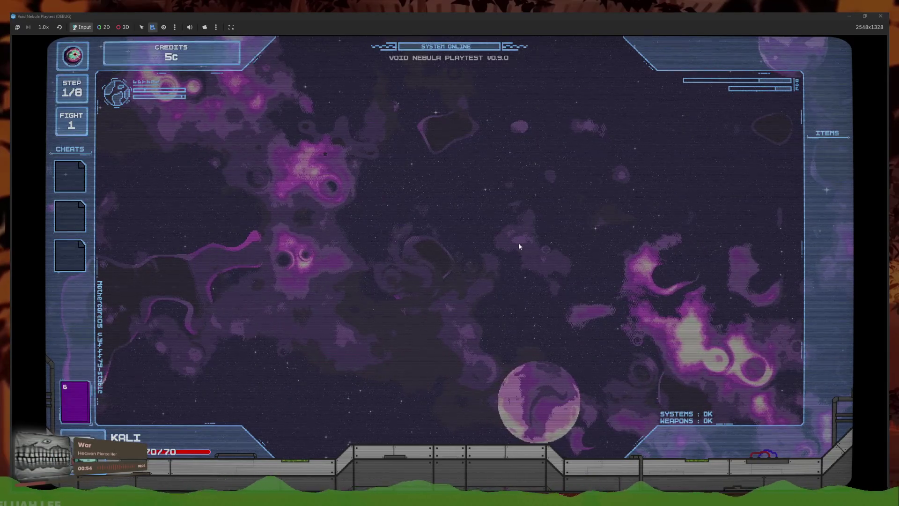
left_click(796, 59)
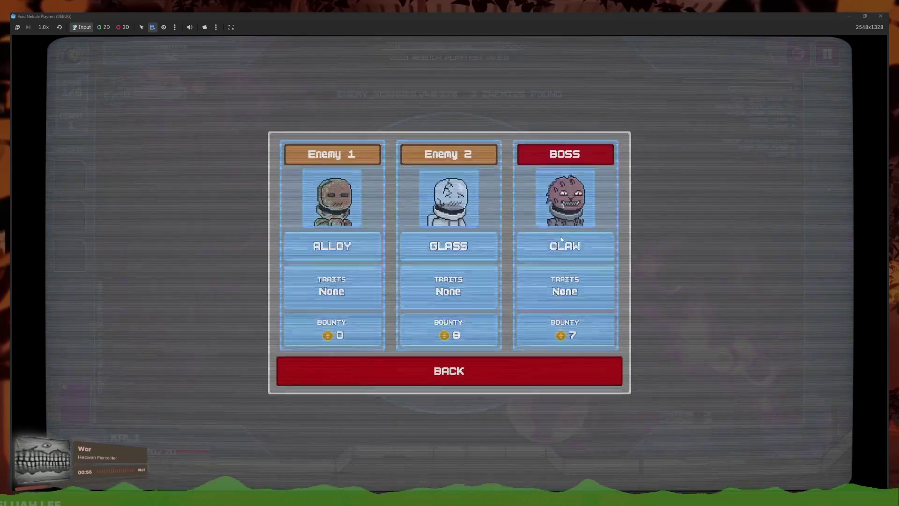
left_click(512, 378)
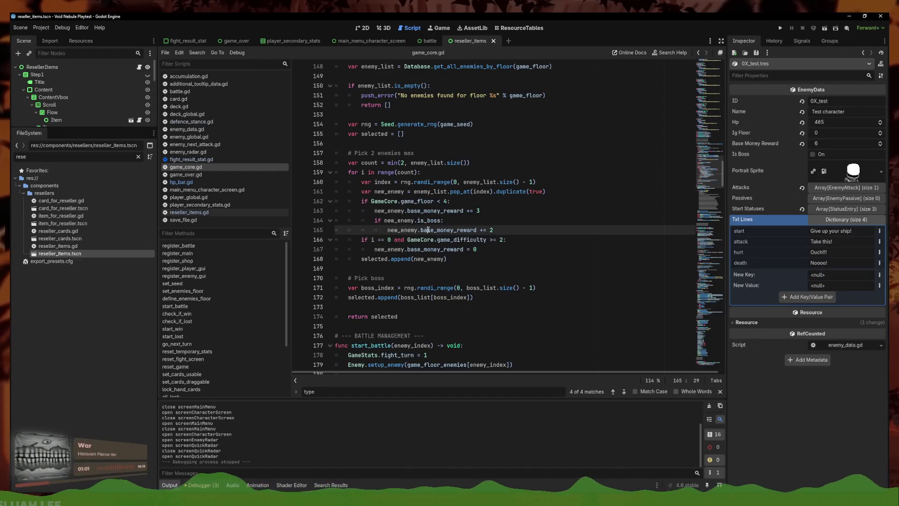
left_click(386, 221)
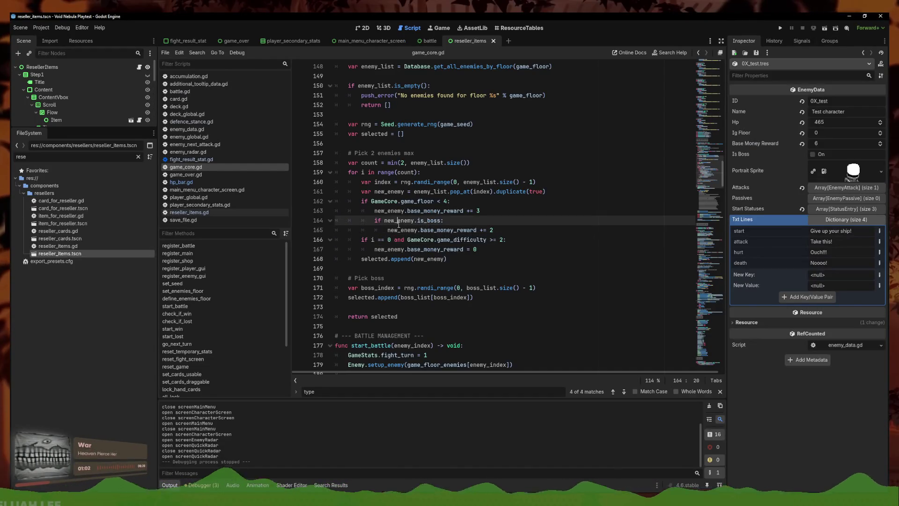
Delete the 'if new_enemy.is_boss:' check and its += 2 reward line
left_click(496, 230)
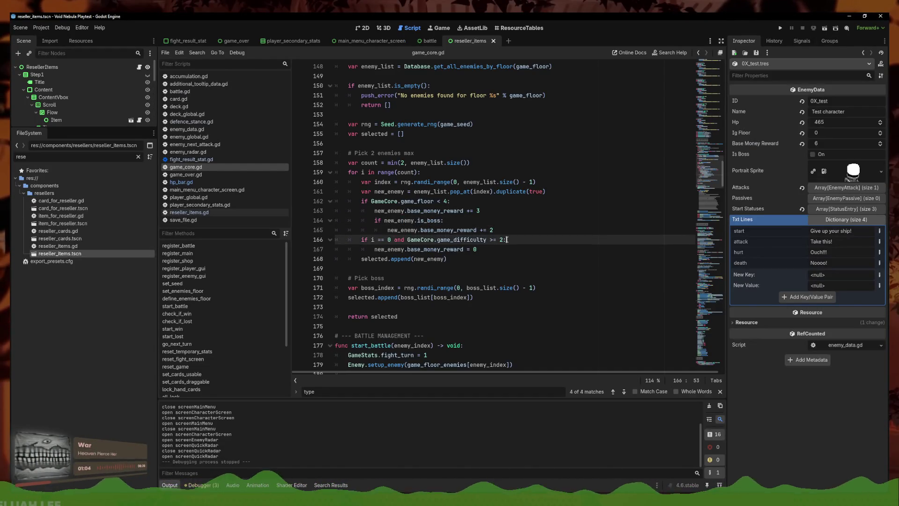
key("Up")
key("Down")
key("Up")
key("Up")
key("Down")
key("Down")
key("Down")
key("Up")
key("Up")
key("Up")
key("Down")
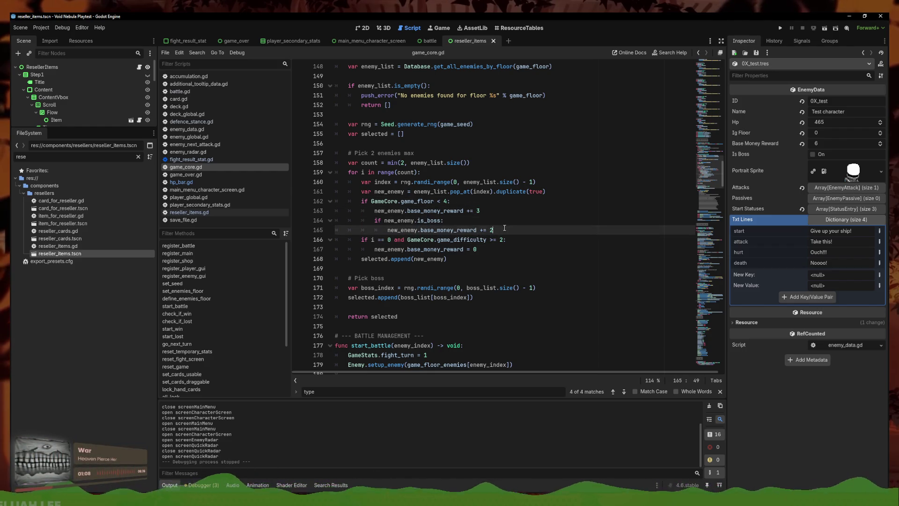
left_click(482, 239)
key("Up")
key("Up")
key("Up")
key("Down")
key("Down")
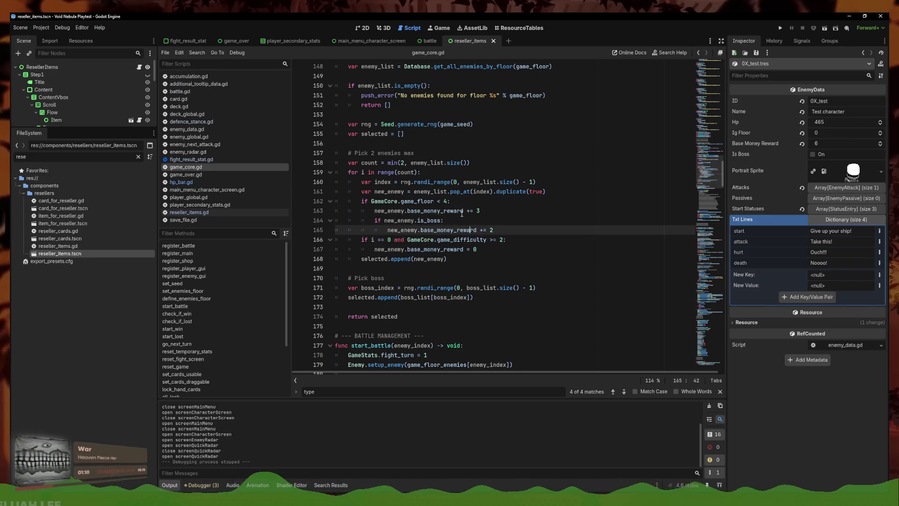
key("Up")
key("Up")
key("Down")
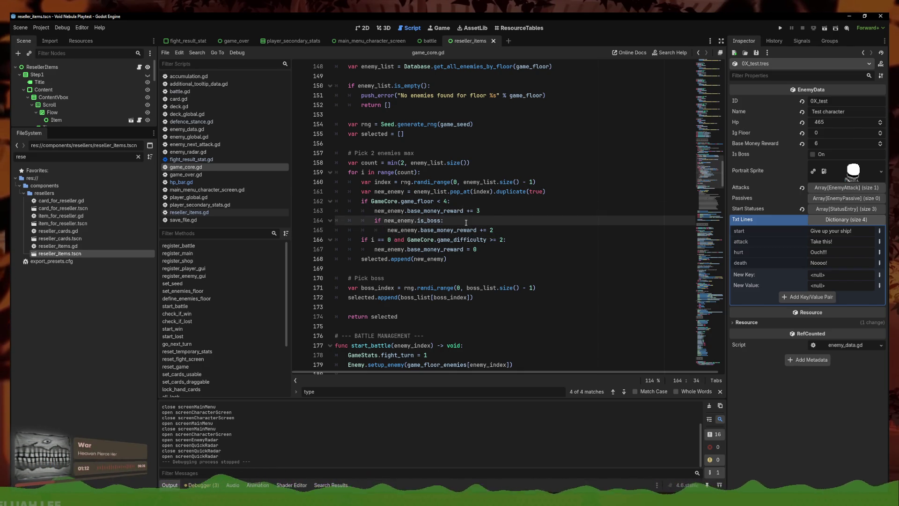
scroll(465, 225, "up", 4)
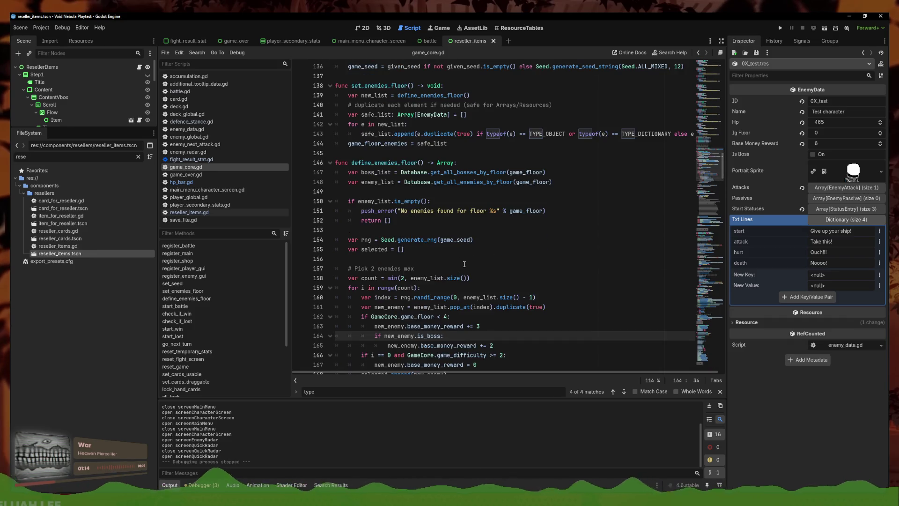
scroll(464, 264, "down", 4)
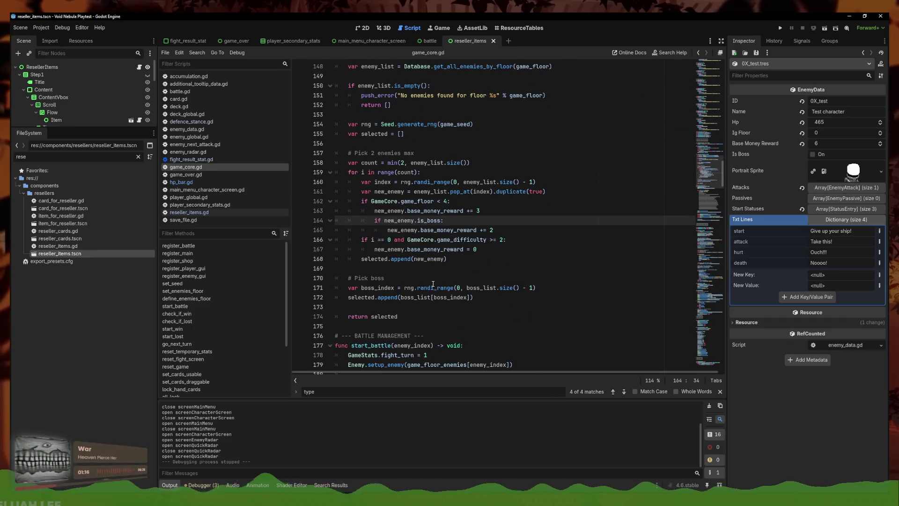
scroll(433, 284, "down", 1)
left_click_drag(494, 202, 340, 194)
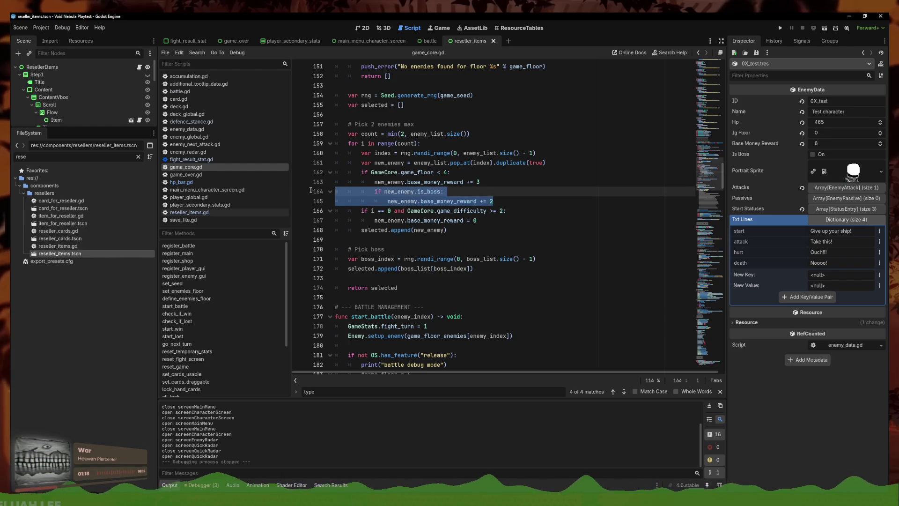
left_click(506, 201)
mouse_move(506, 201)
left_mouse_down()
mouse_move(407, 173)
mouse_move(407, 182)
mouse_move(335, 192)
left_mouse_up()
key("BackSpace")
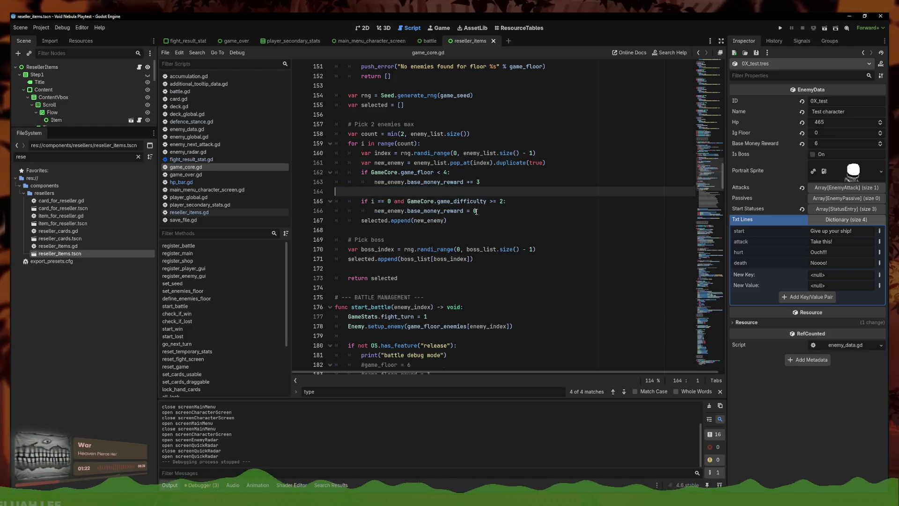
key("BackSpace")
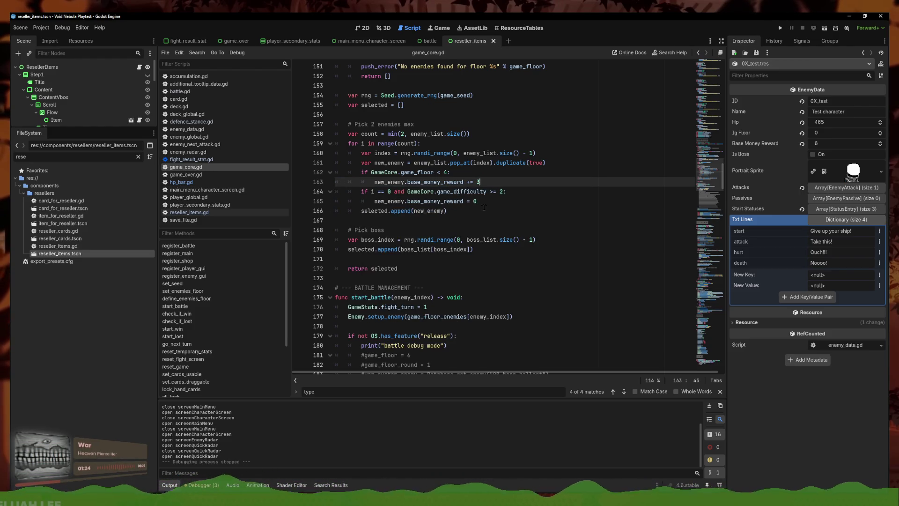
Delete the game_floor < 4 += 3 bonus lines and save game_core.gd
left_click_drag(494, 182, 513, 163)
key("BackSpace")
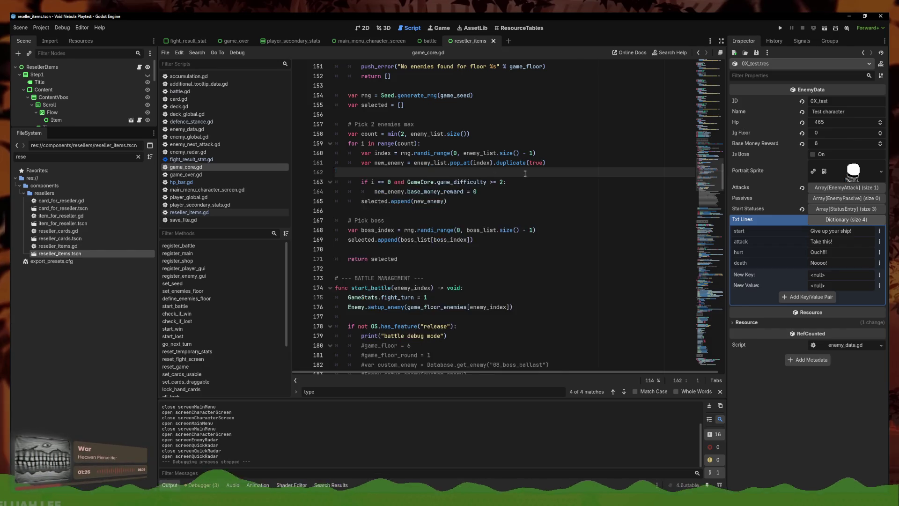
key("ctrl+s")
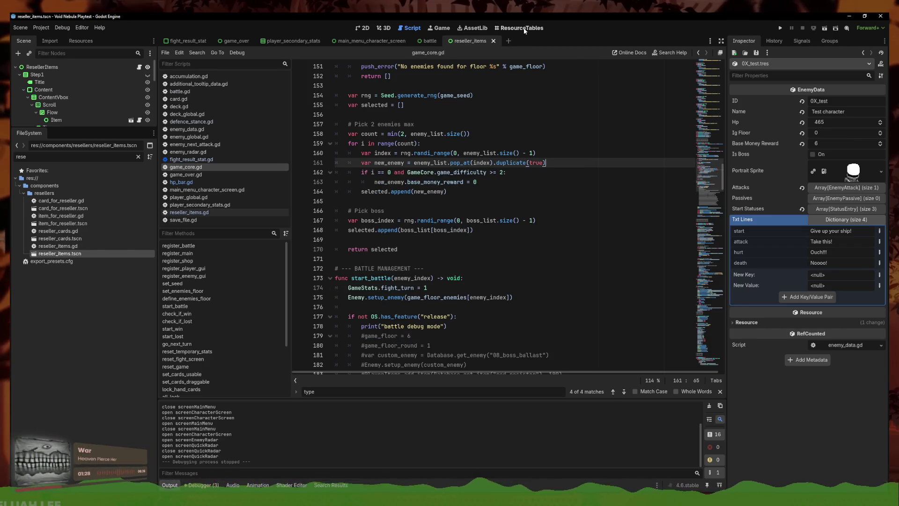
left_click(522, 28)
Compare the Base Money Reward values of 0X_test, Alloy, Claw and Vicious in the enemies table
left_click(401, 145)
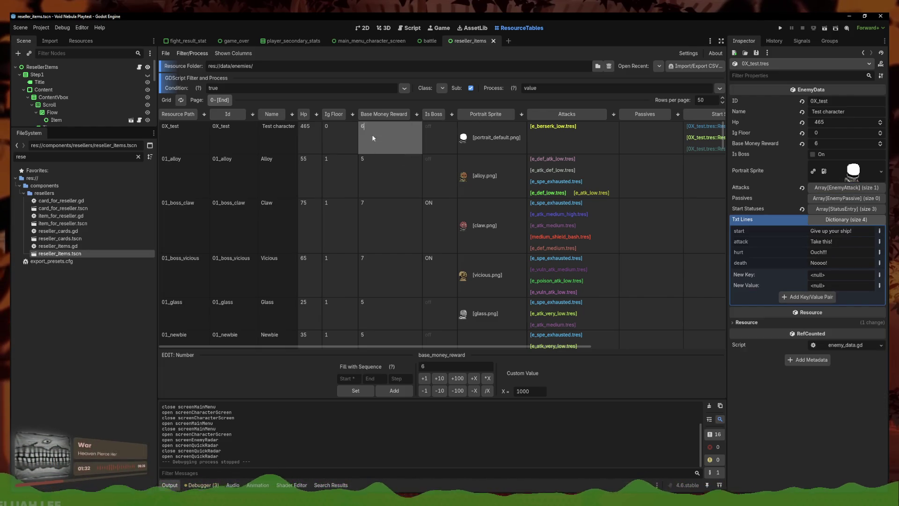
left_click(400, 183)
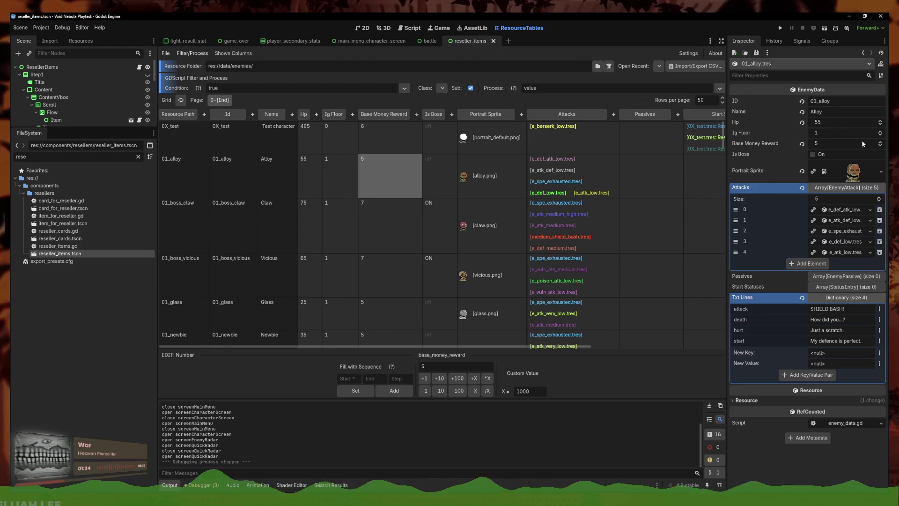
left_click(383, 216)
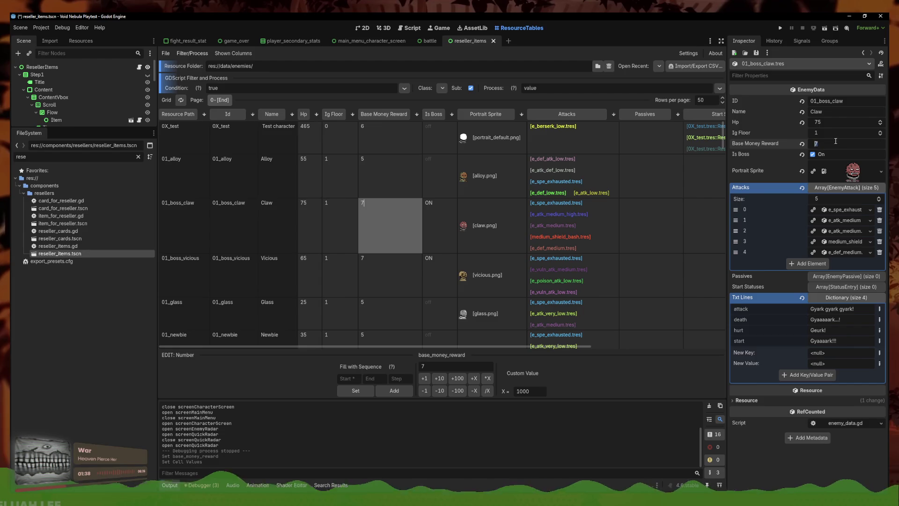
left_click(389, 272)
type("10")
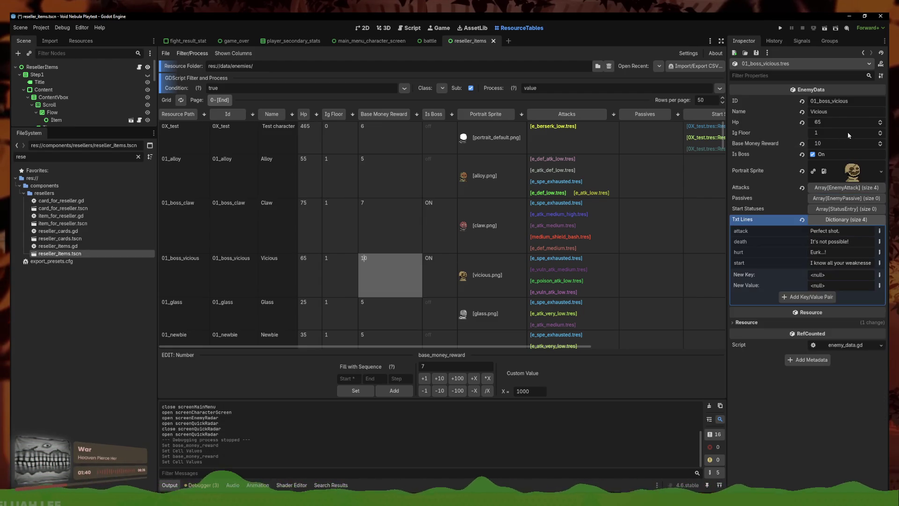
left_click(393, 240)
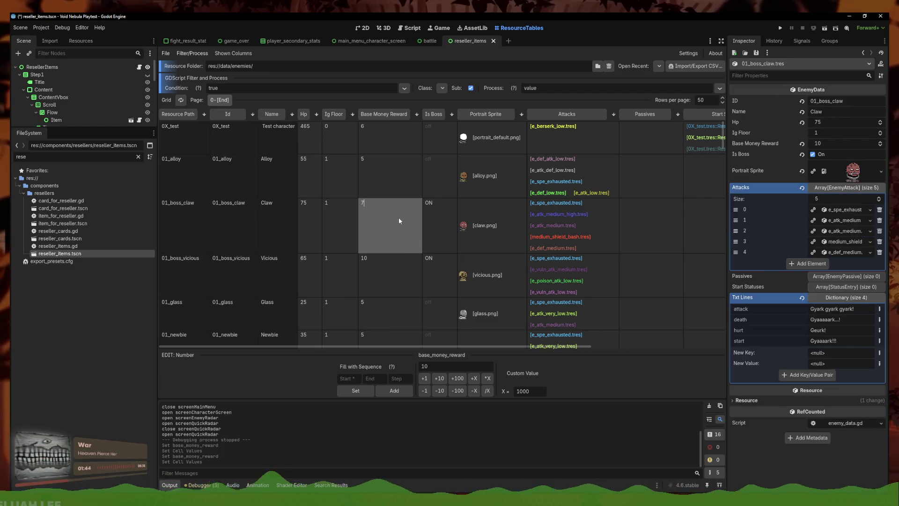
left_click(395, 287)
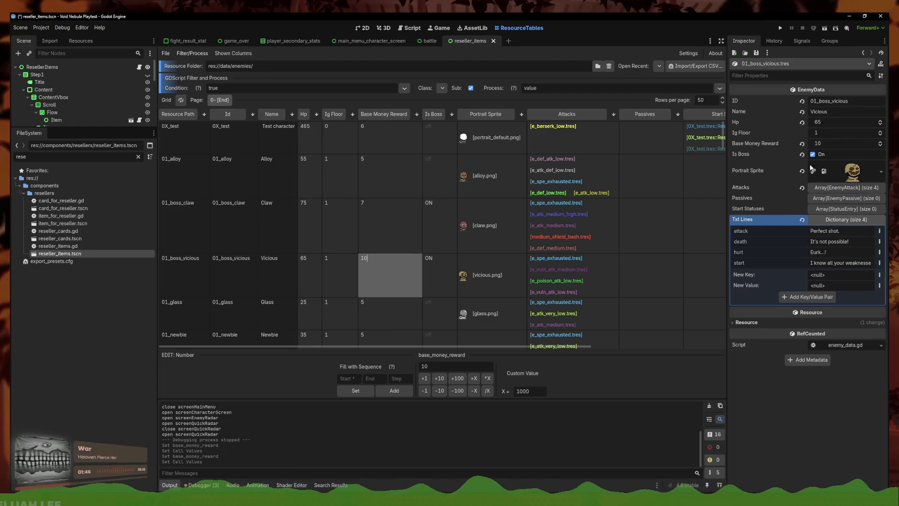
left_click(395, 243)
key("Return")
left_click(391, 176)
left_click(391, 225)
left_click(391, 274)
left_click(394, 182)
left_click(385, 247)
left_click(386, 267)
Compare Glass's, Newbie's and Alloy's Base Money Reward values
scroll(385, 277, "down", 1)
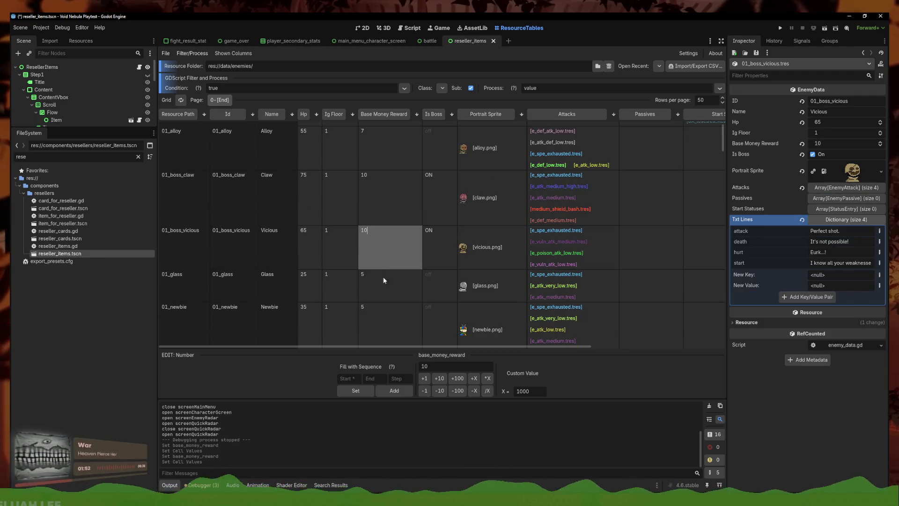
left_click(385, 277)
left_click(395, 335)
type("7")
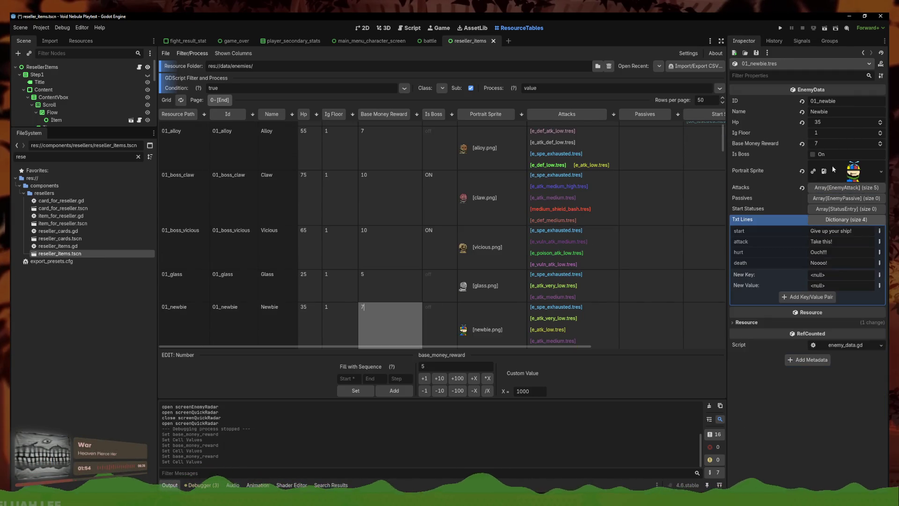
left_click(393, 283)
scroll(395, 268, "down", 1)
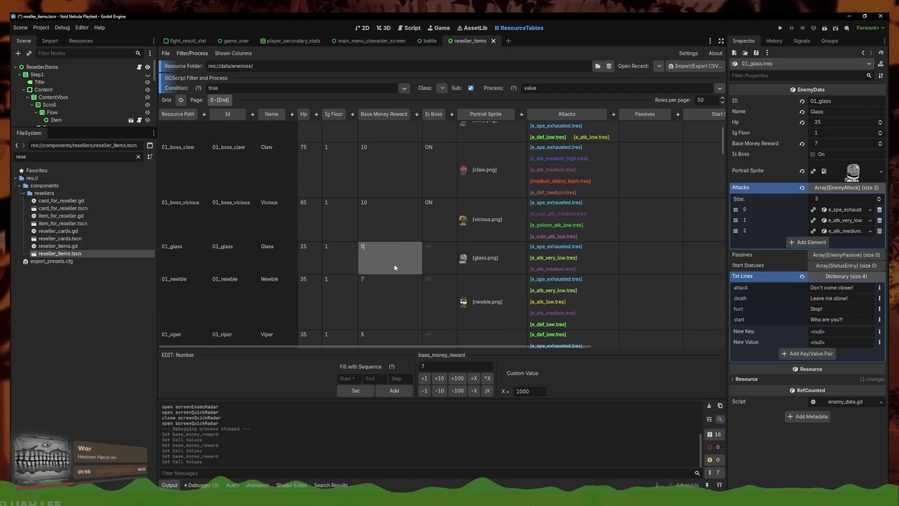
left_click(407, 304)
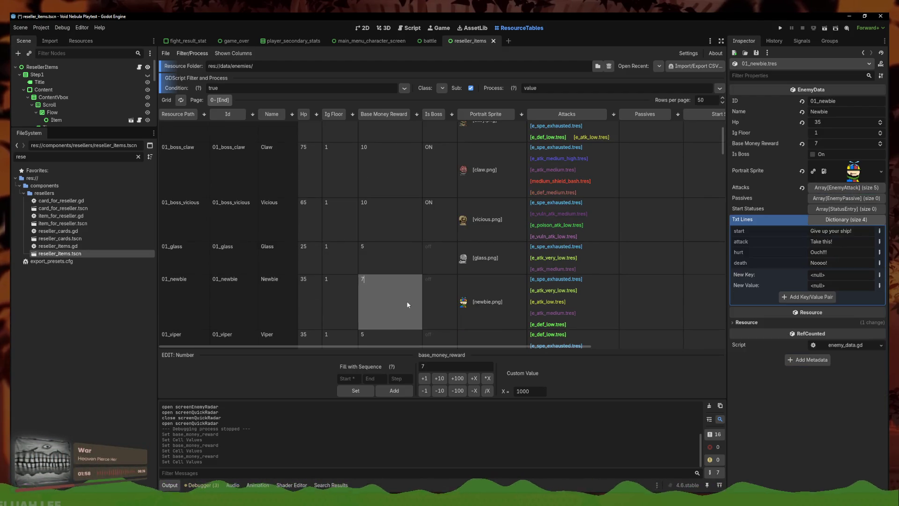
left_click(397, 271)
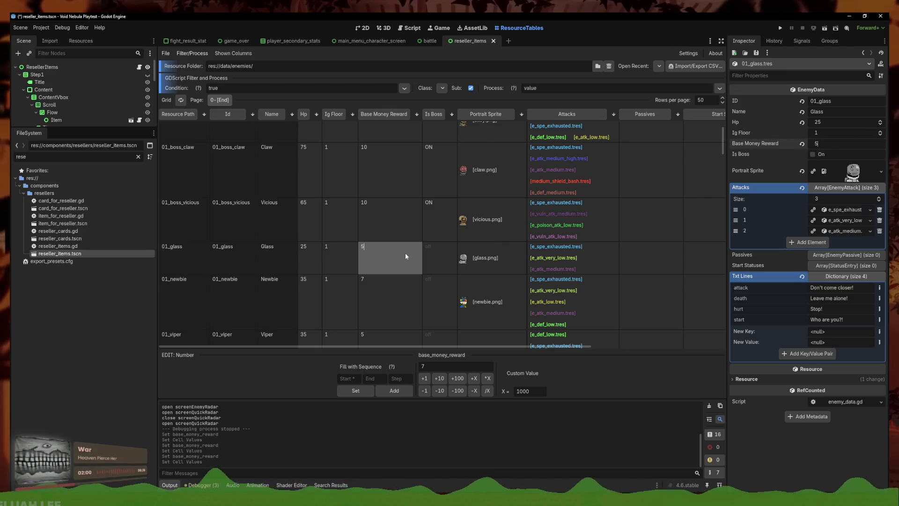
left_click(387, 299)
scroll(401, 275, "up", 2)
left_click(388, 175)
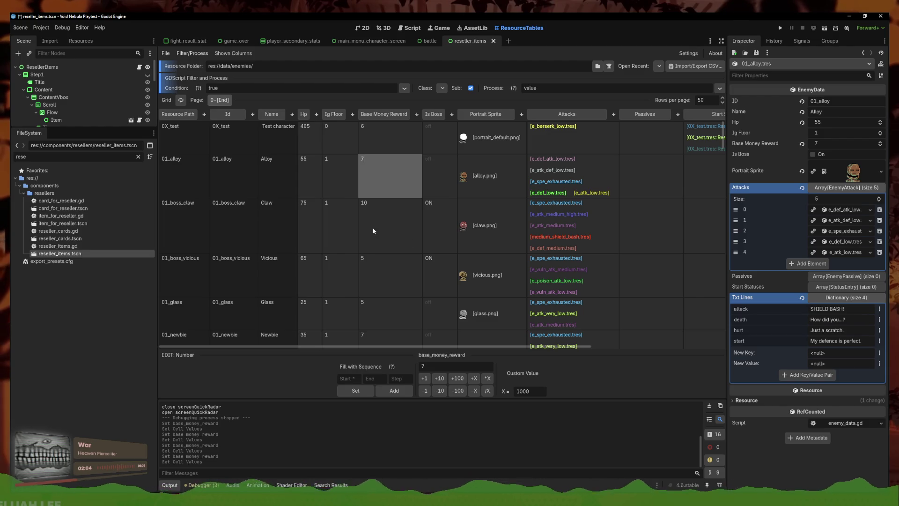
Set Vicious's base money reward to 10, keeping its boss flag on
left_click(372, 265)
left_click(438, 272)
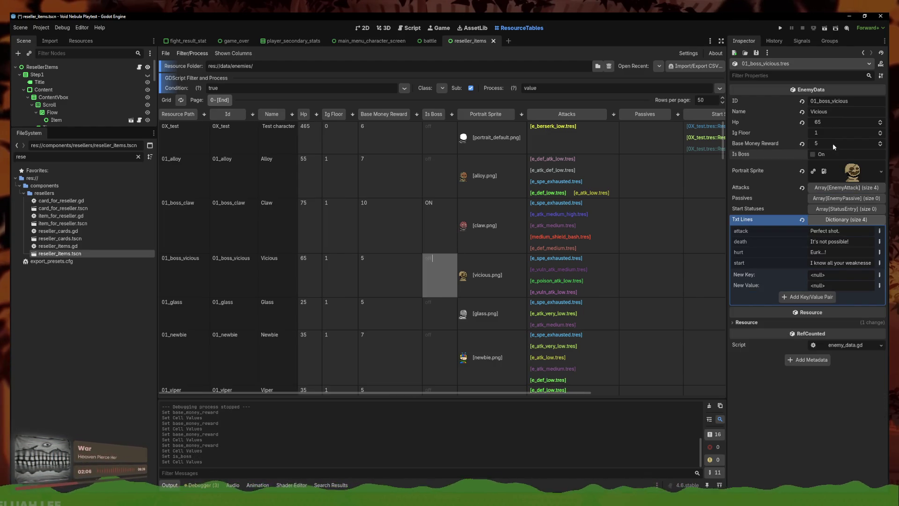
left_click(829, 144)
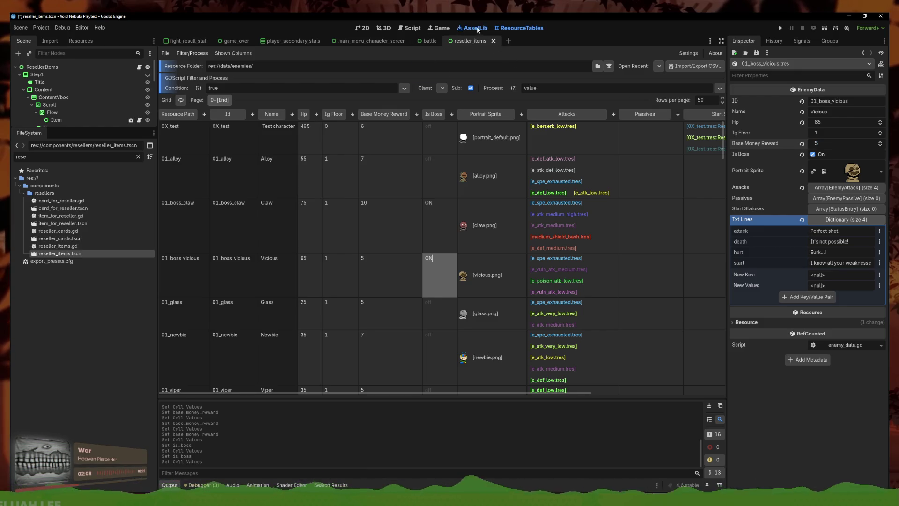
key("Left")
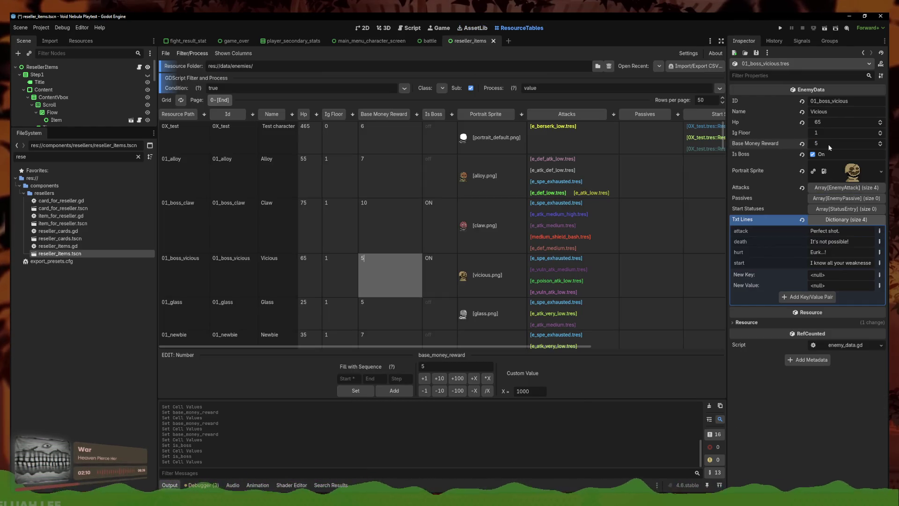
key("Return")
left_click(515, 28)
type("10")
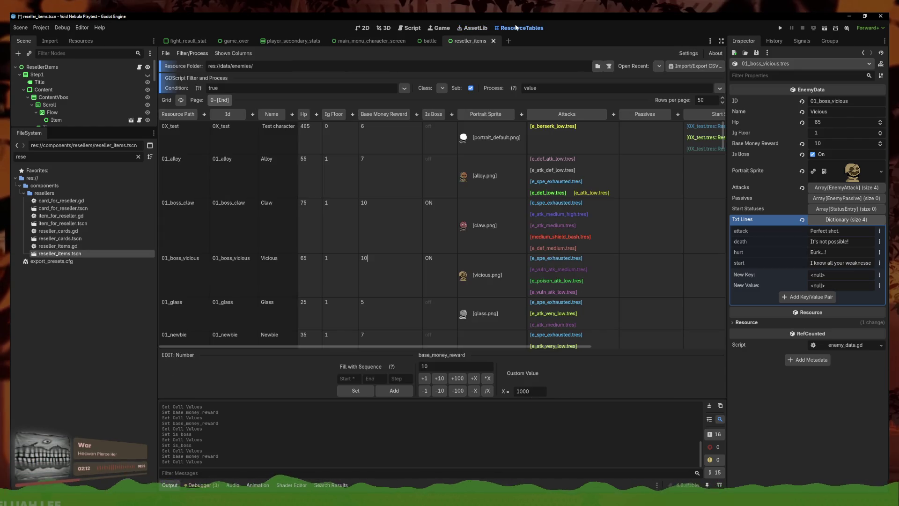
left_click(391, 311)
scroll(392, 252, "down", 3)
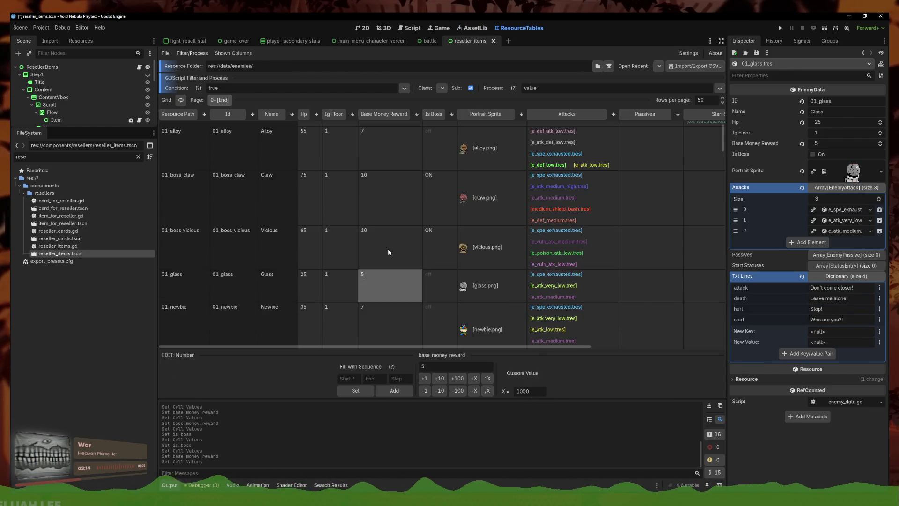
left_click(398, 275)
Filter the FileSystem to '02' and open the 02_scythe and 02_thorn enemy resources
double_click(88, 154)
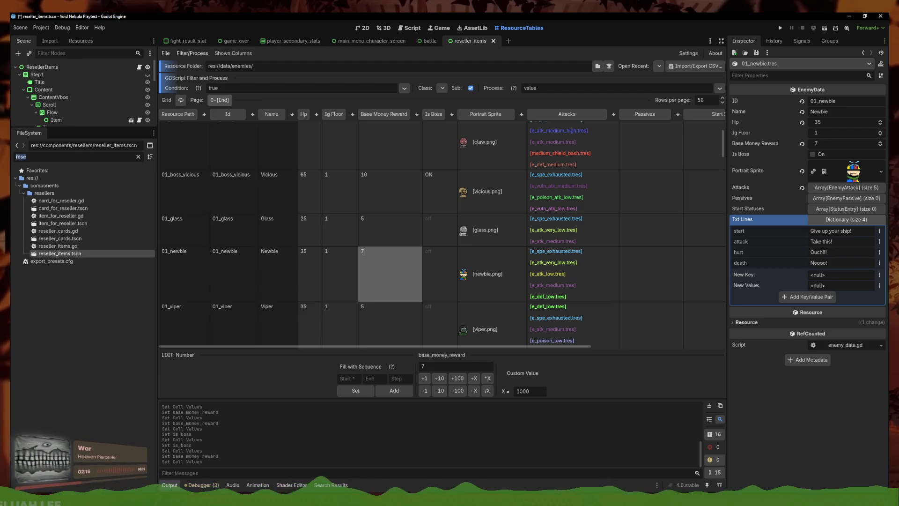
type("01")
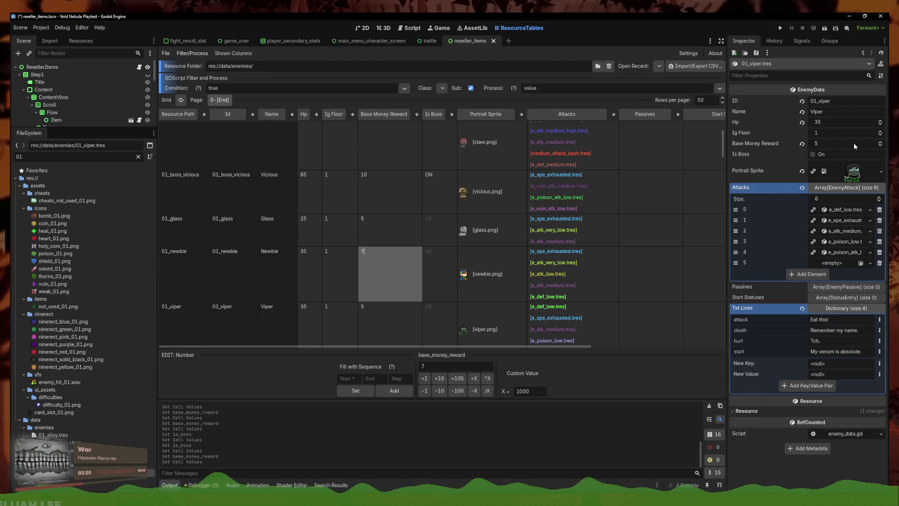
key("BackSpace")
type("2")
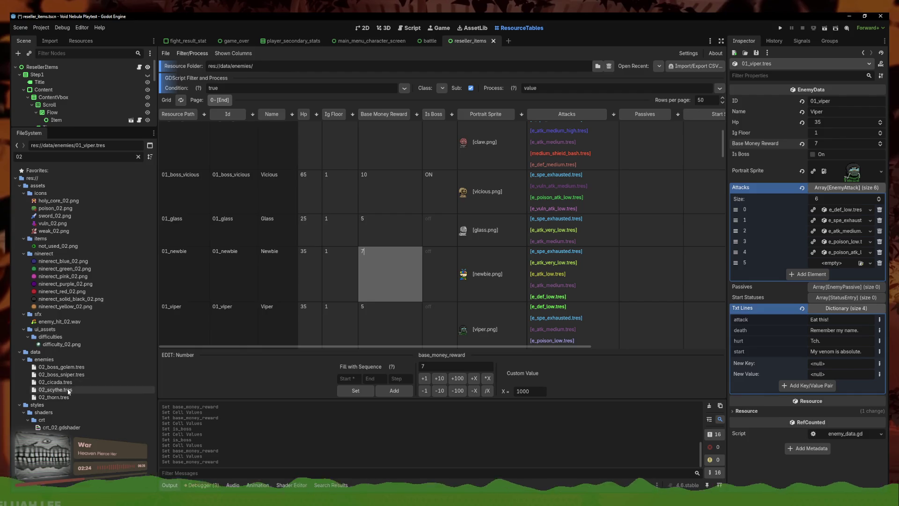
left_click(67, 390)
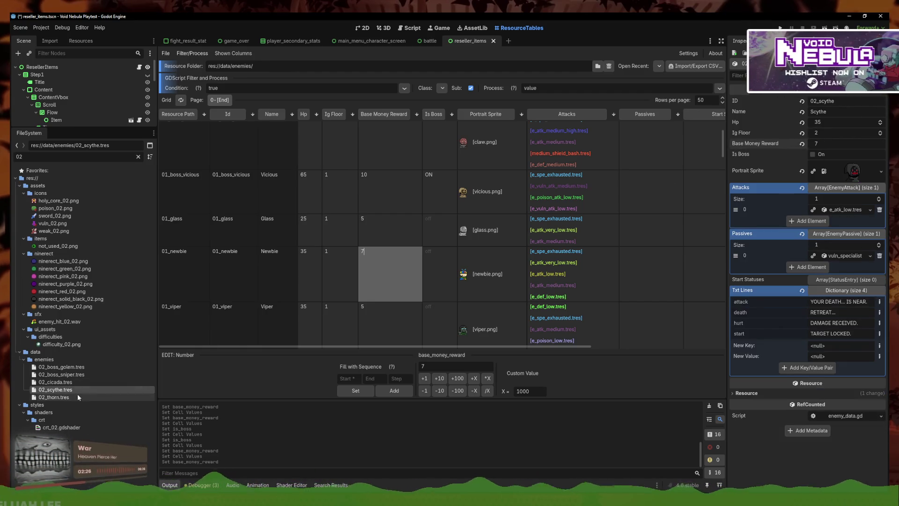
left_click(75, 397)
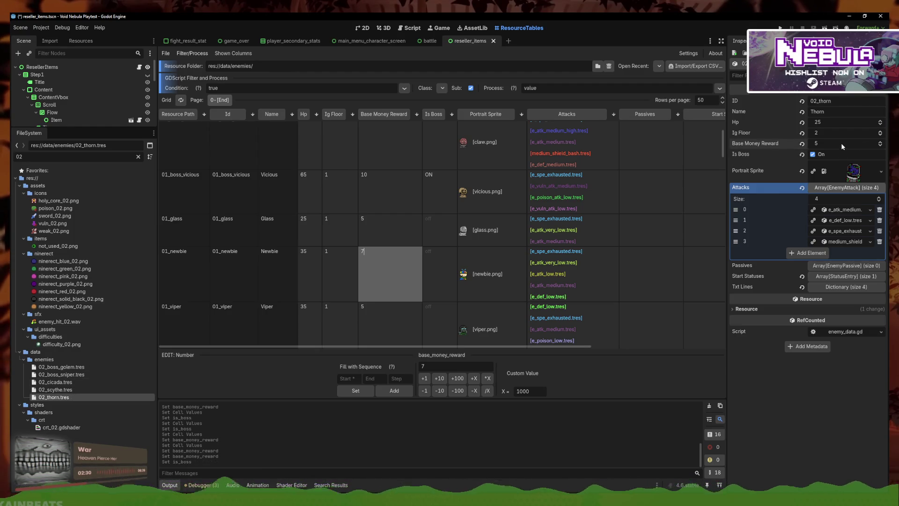
Set Warrior's base money reward to 8 and Hacker's to 6, then save and run with F5
scroll(829, 143, "up", 1)
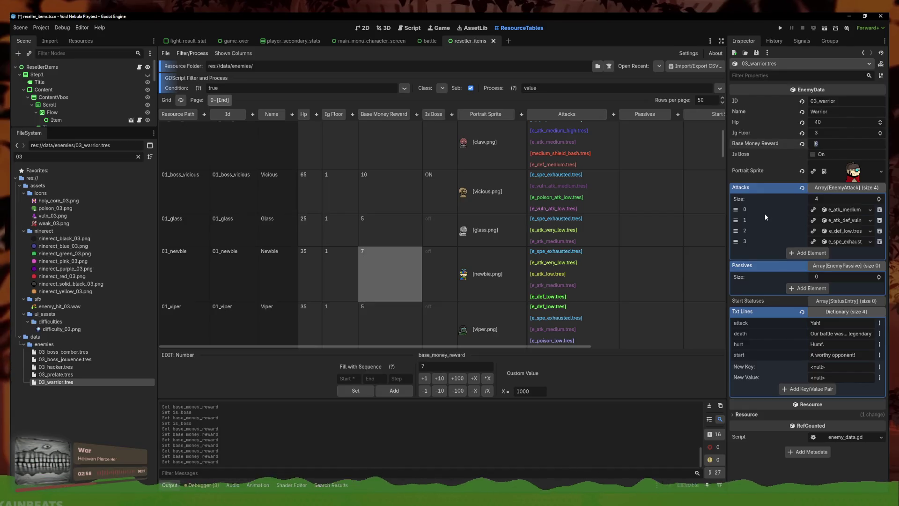
type("8")
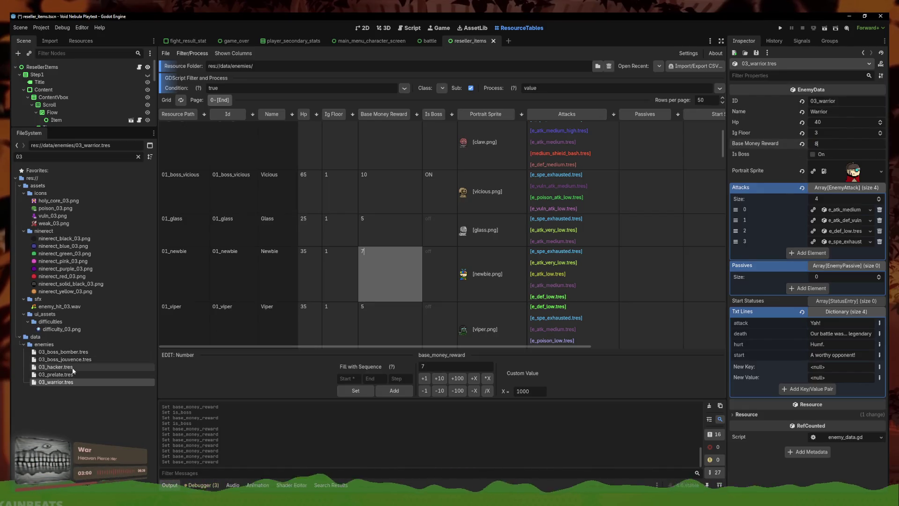
left_click(72, 368)
left_click(842, 144)
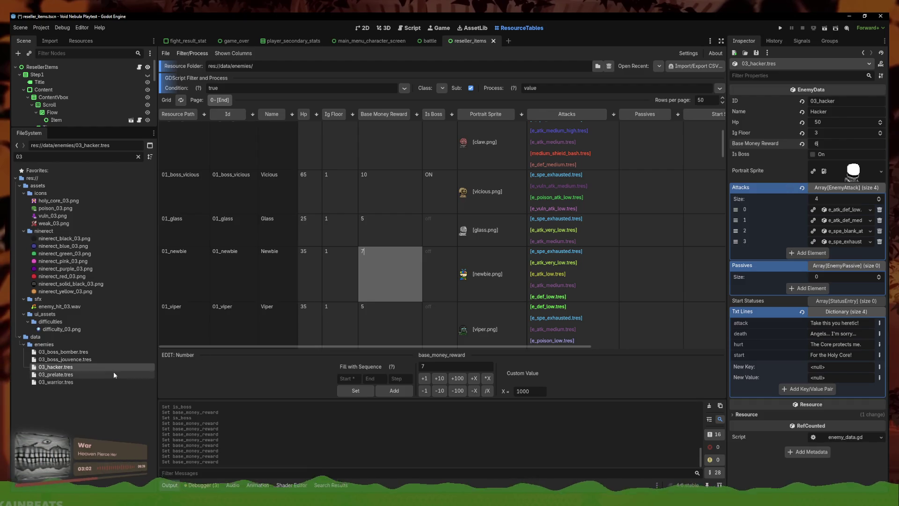
key("Return")
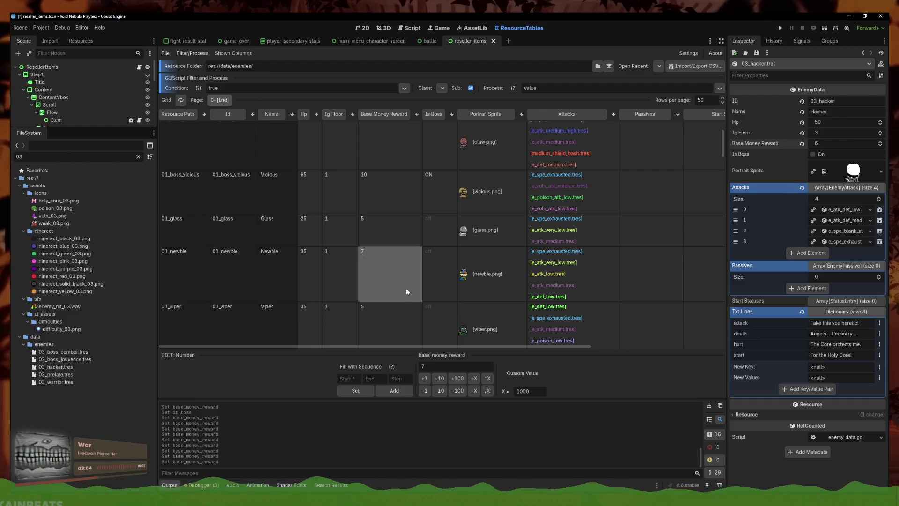
key("F5")
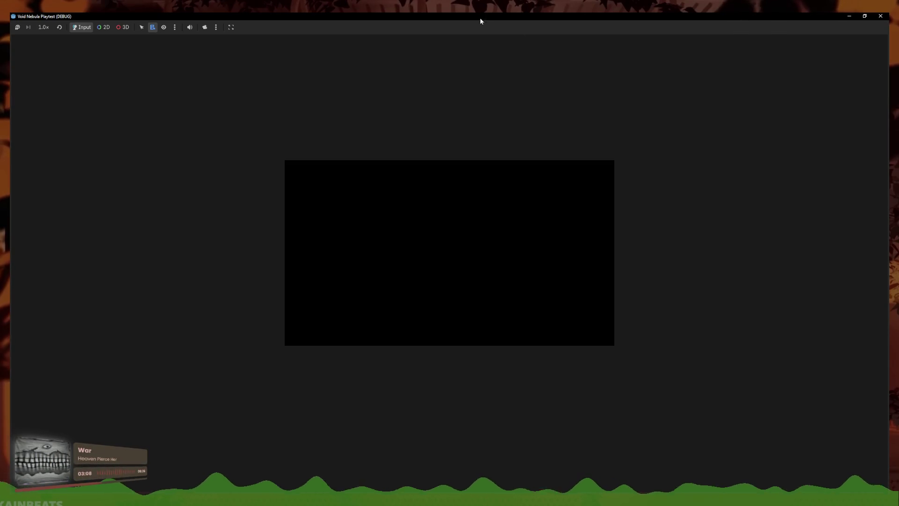
Begin a new run with the Kali character from the run selection screen
key("Return")
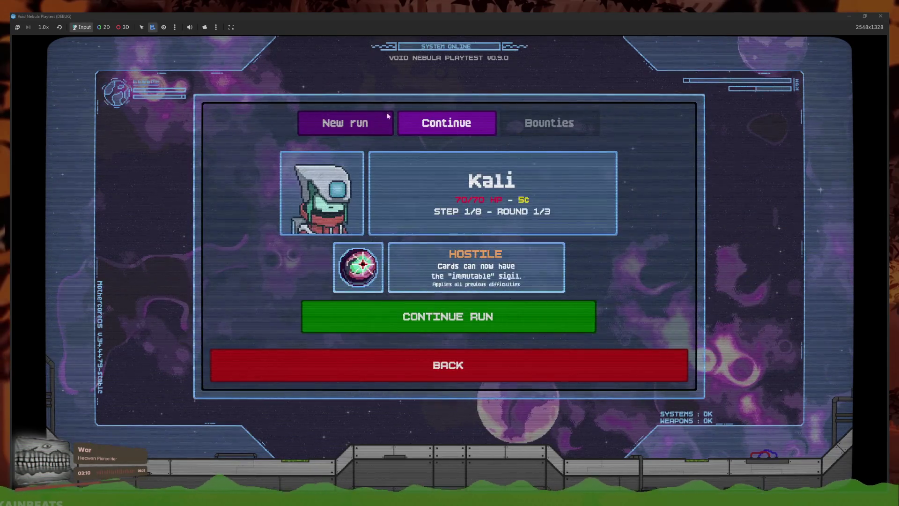
left_click(369, 124)
left_click(447, 121)
left_click(345, 120)
left_click(221, 180)
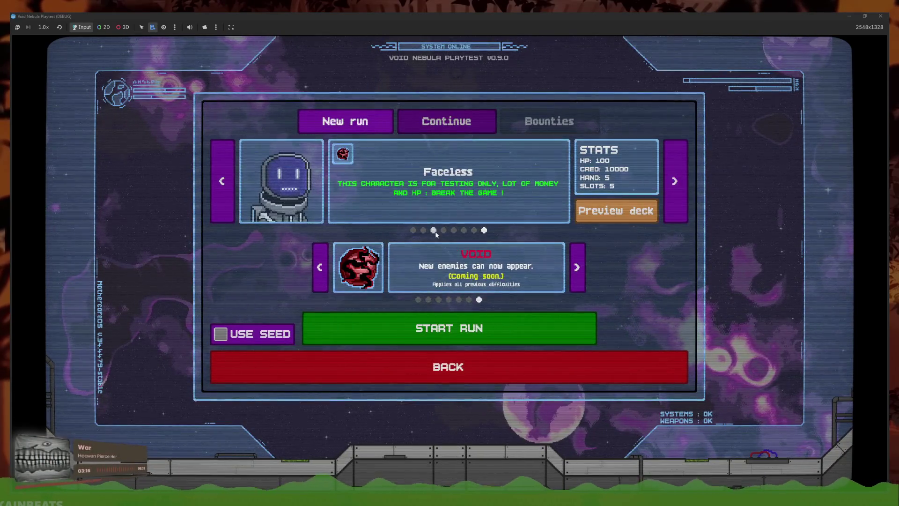
left_click(433, 231)
left_click(414, 231)
left_click(475, 328)
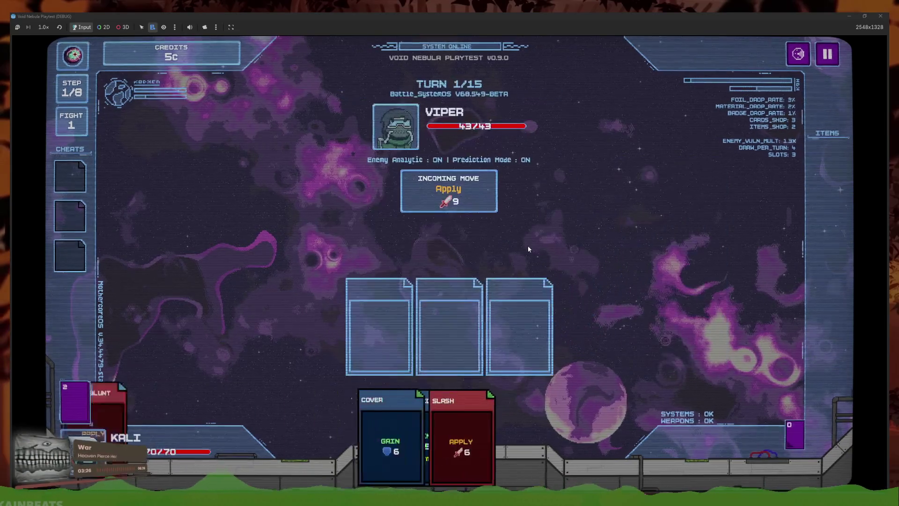
On turn 1, play Heavy Blunt, Slash and Cover, then end the turn
left_click(518, 439)
left_click(431, 436)
left_click(478, 436)
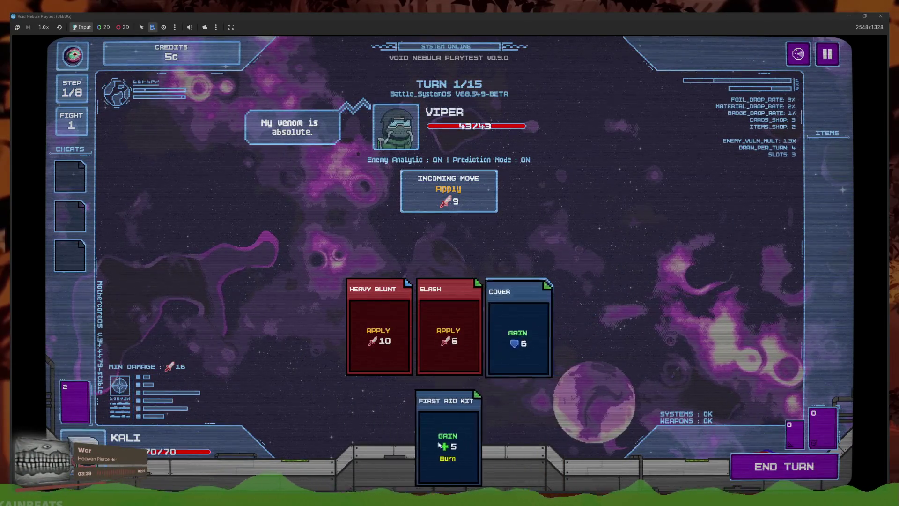
left_click(783, 466)
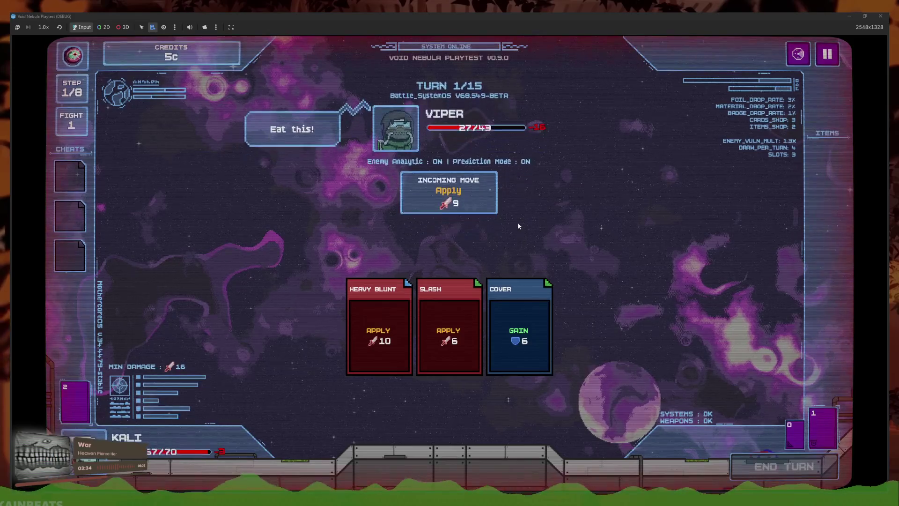
On turn 2, play Heavy Blunt and two Slashes, then end the turn
left_click(449, 346)
left_click(510, 421)
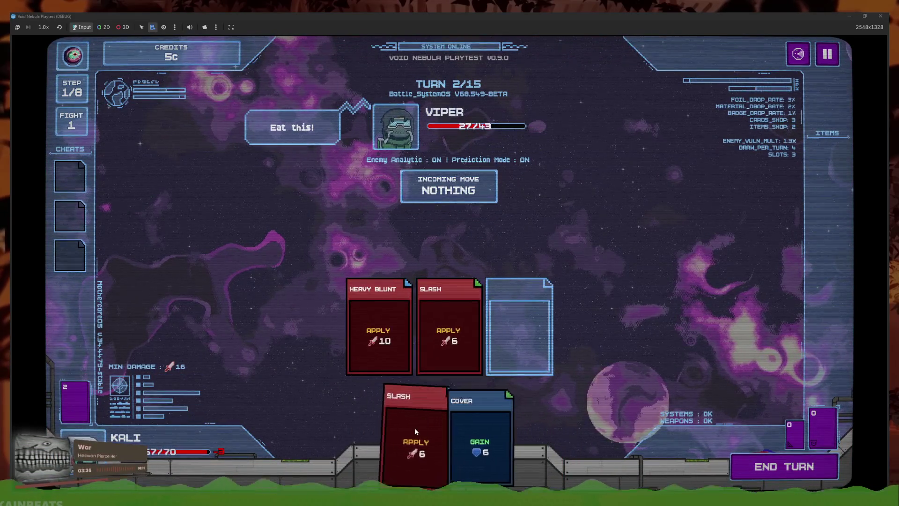
left_click(414, 428)
left_click(746, 454)
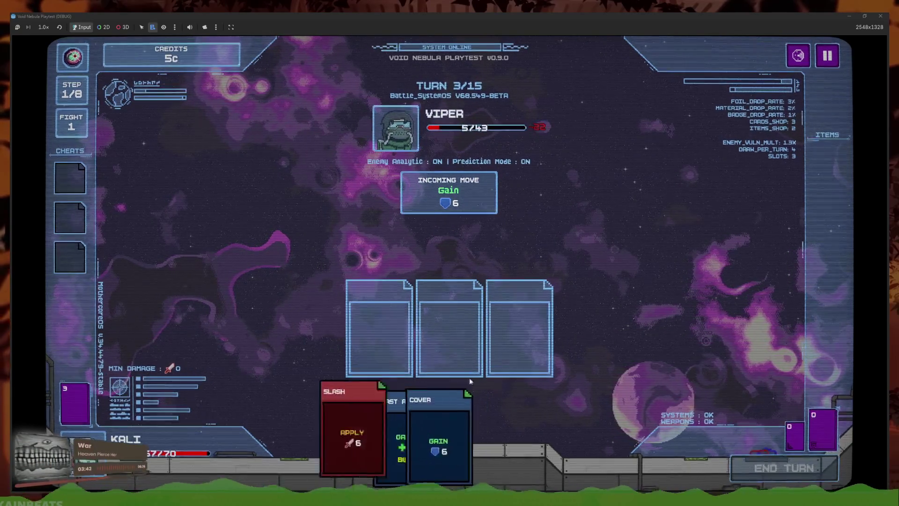
On turn 3, play Slash, Heavy Blunt and Cover to finish off Viper
left_click(469, 398)
left_click(503, 412)
left_click(461, 426)
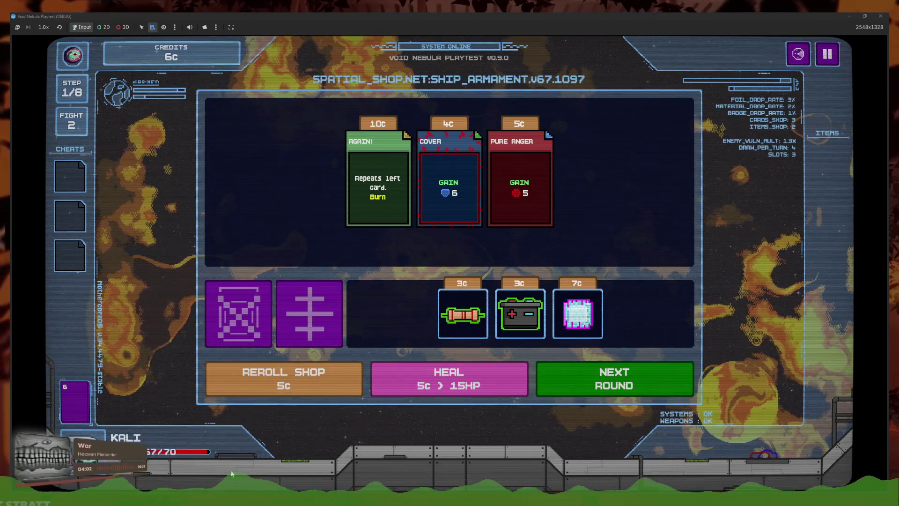
key("F8")
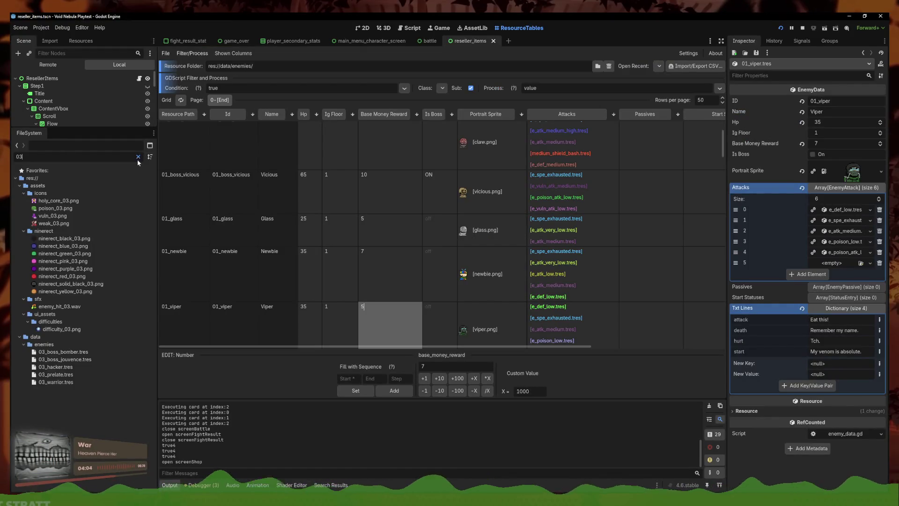
left_click(138, 158)
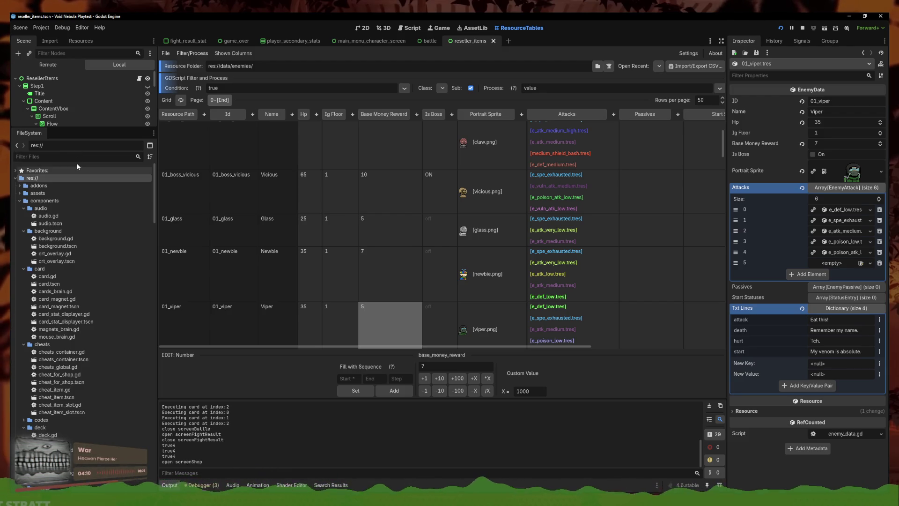
key("F5")
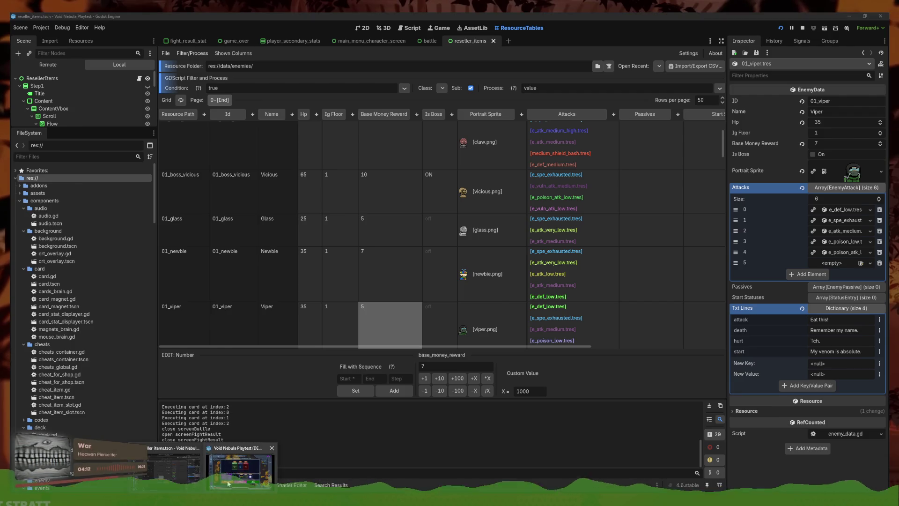
left_click(808, 61)
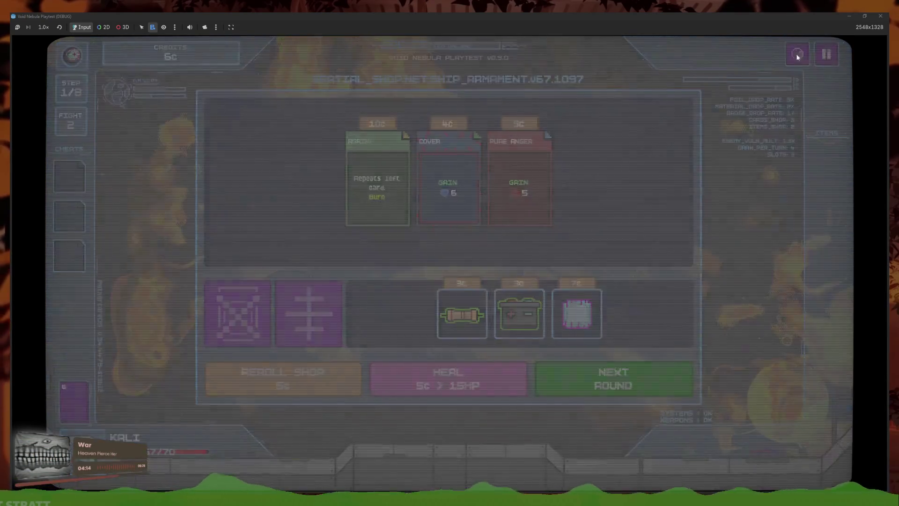
left_click(530, 374)
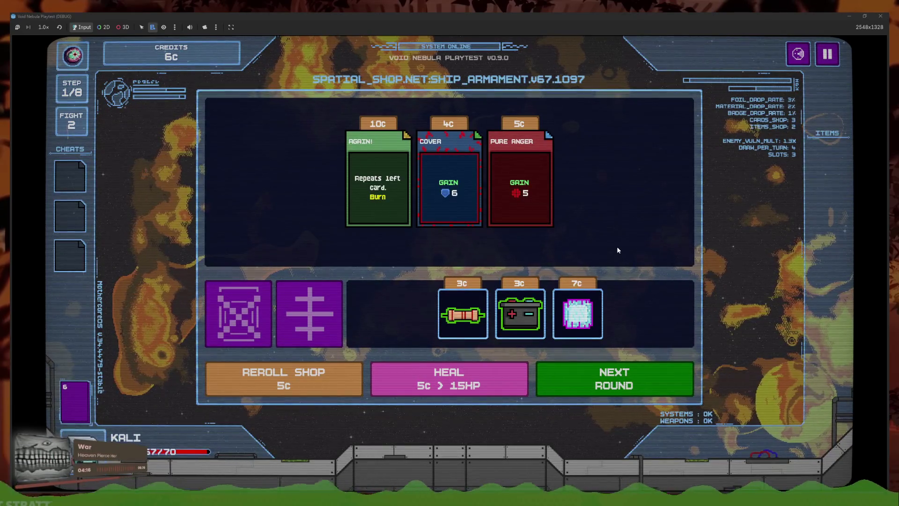
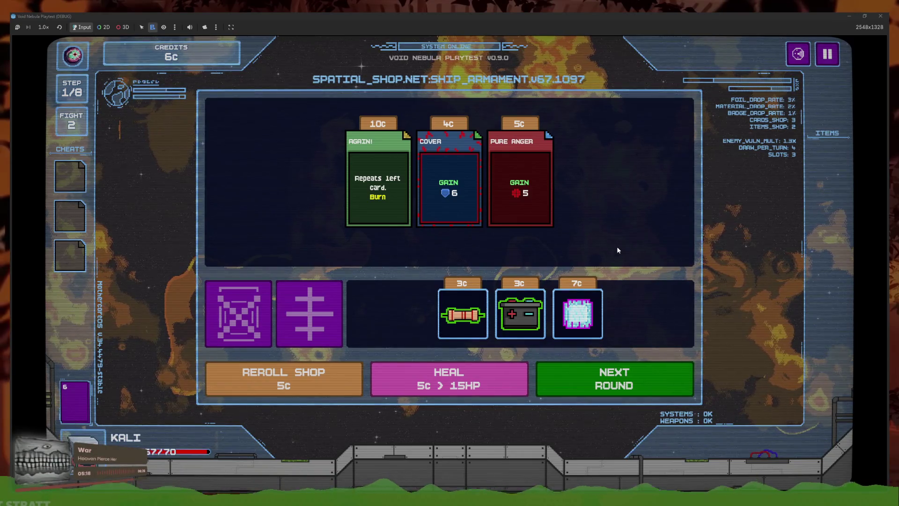
Switch from the playtest shop back to the Godot editor's 2D scene view
left_click(202, 489)
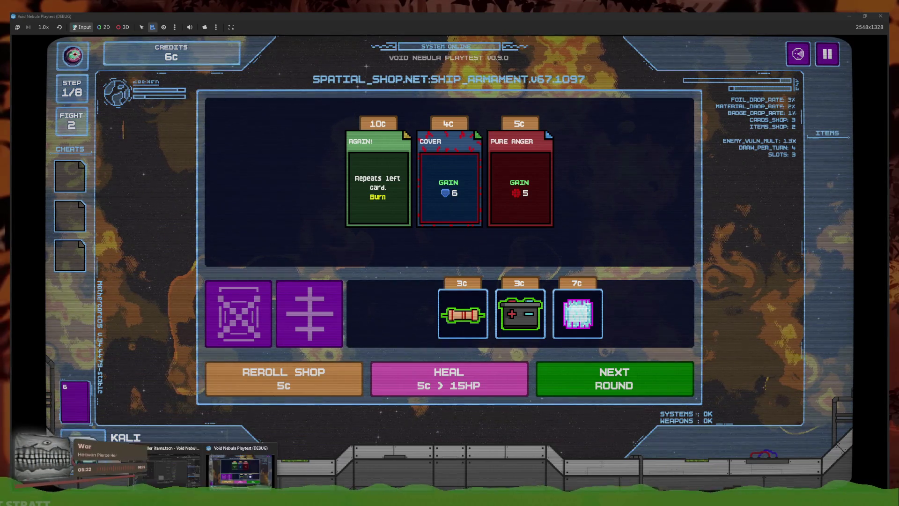
key("ctrl+F1")
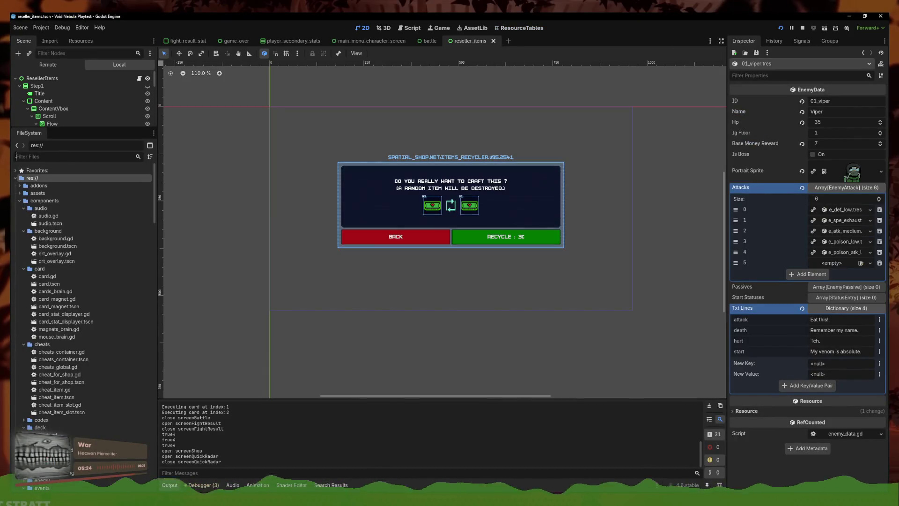
Open fight_result.tscn and hide its BonusReward '+1C per 10 over damage' row
type("resulk")
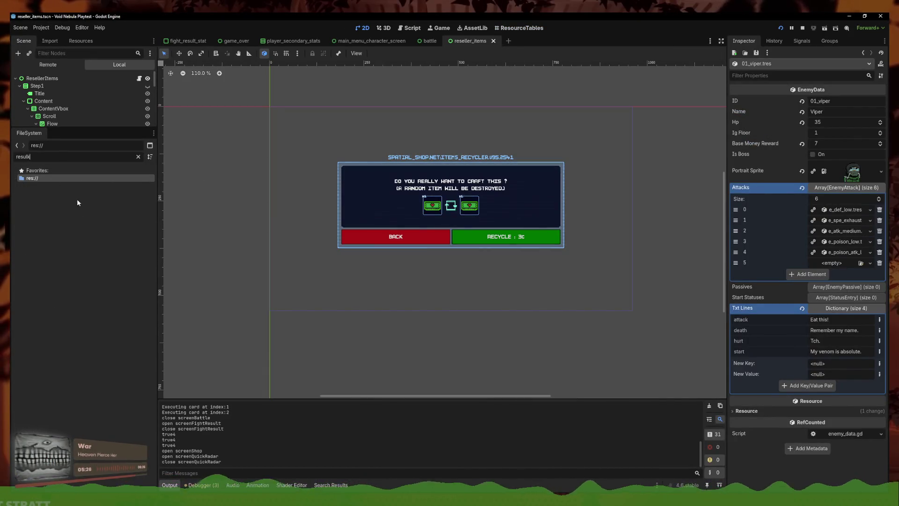
double_click(84, 224)
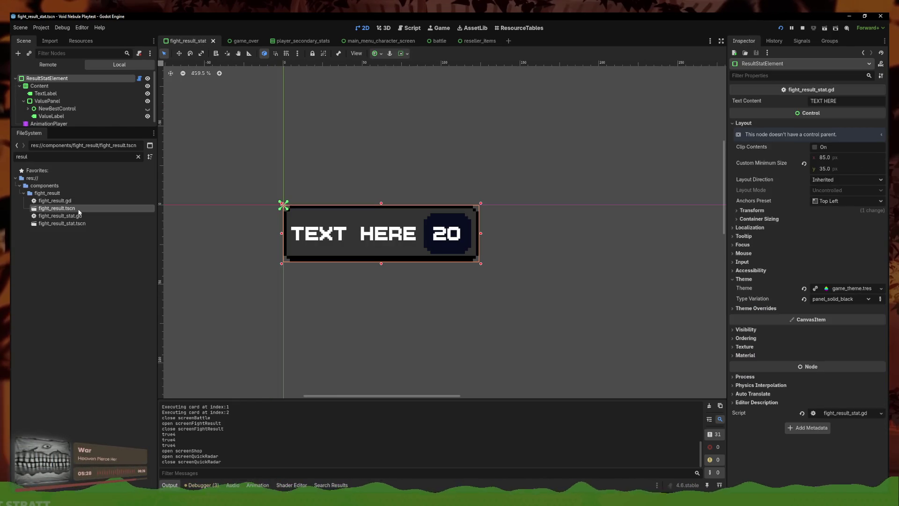
double_click(78, 210)
scroll(427, 236, "up", 3)
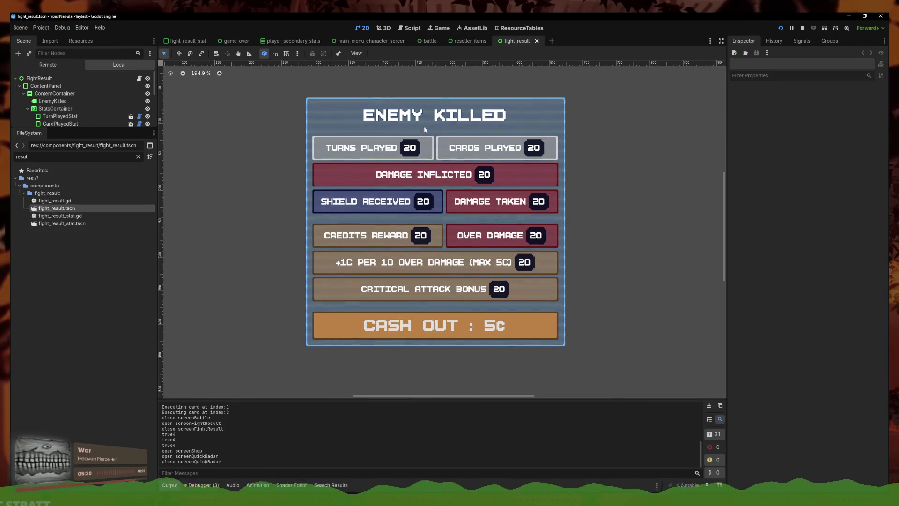
left_click(490, 272)
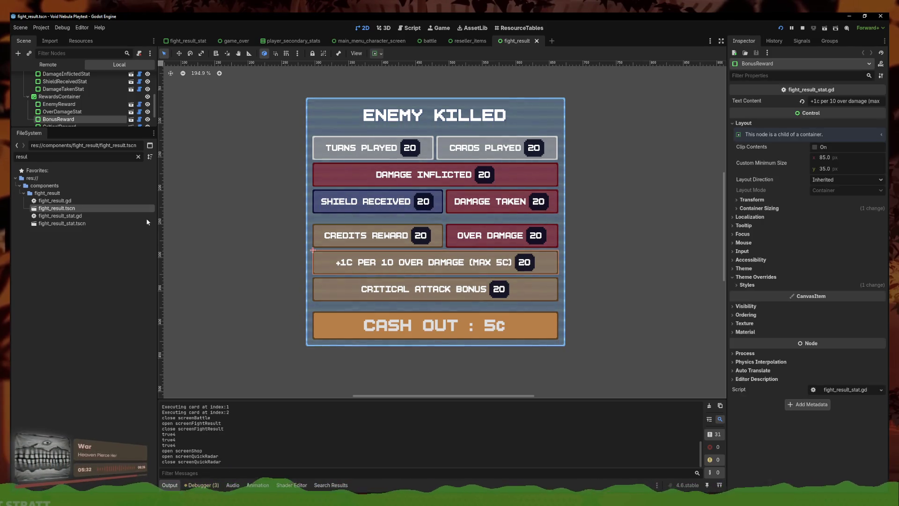
left_click(148, 119)
scroll(459, 358, "down", 2)
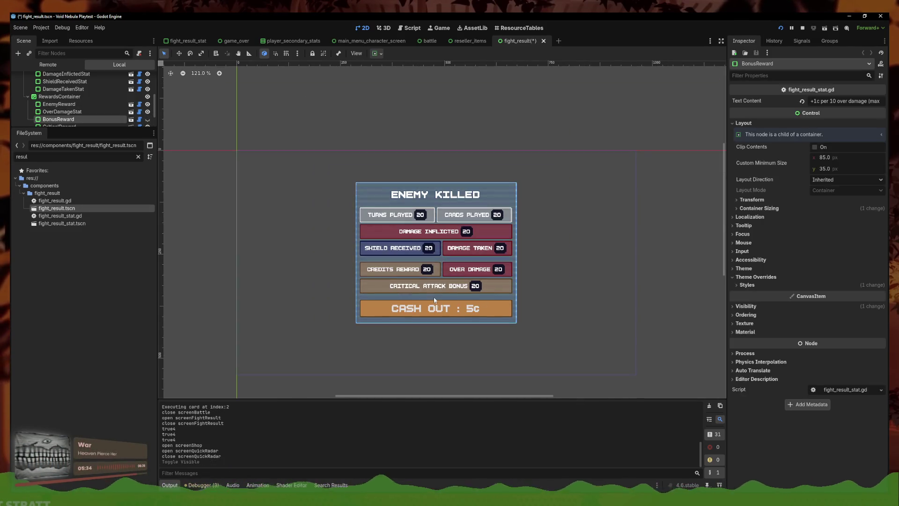
left_click(458, 126)
In fight_result.gd, add an else branch setting critical_damage_stat to "0c", then save
scroll(455, 287, "up", 2)
scroll(455, 288, "up", 3)
left_click(452, 275)
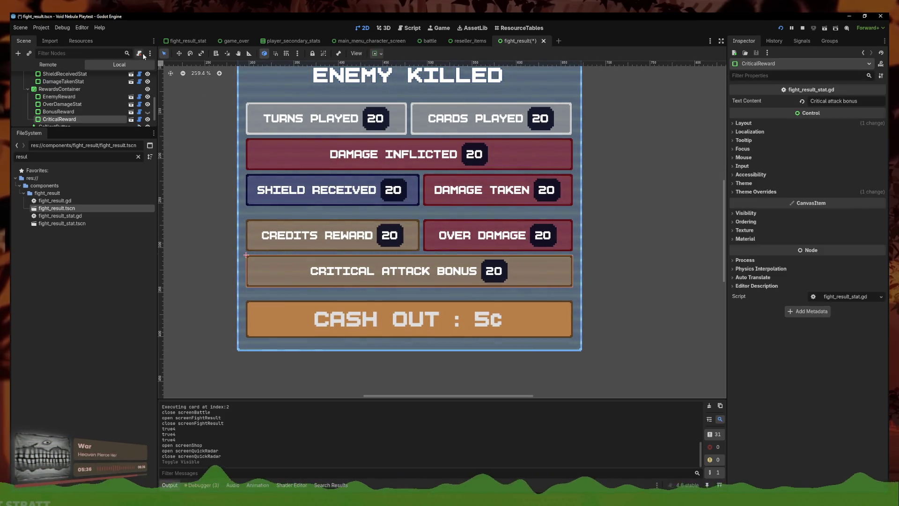
scroll(134, 83, "up", 4)
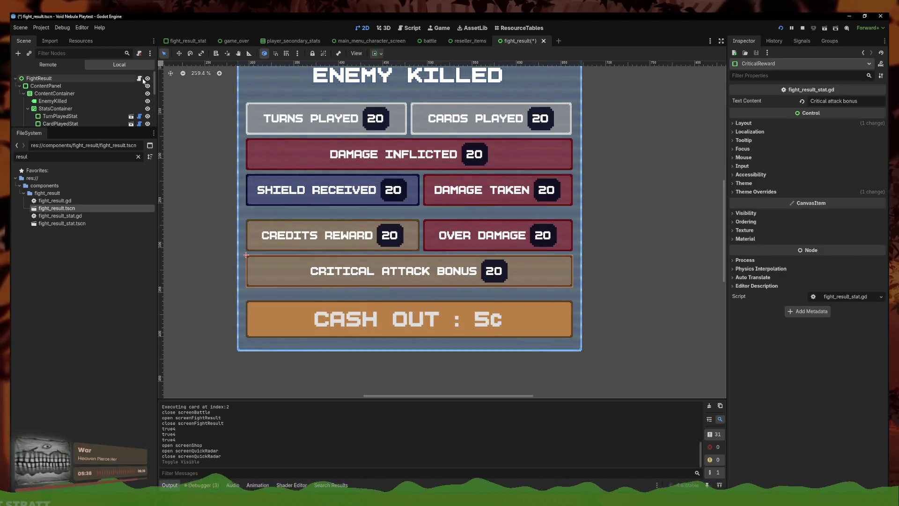
left_click(139, 78)
scroll(366, 246, "down", 5)
left_click(474, 259)
key("ctrl+v")
key("ctrl+s")
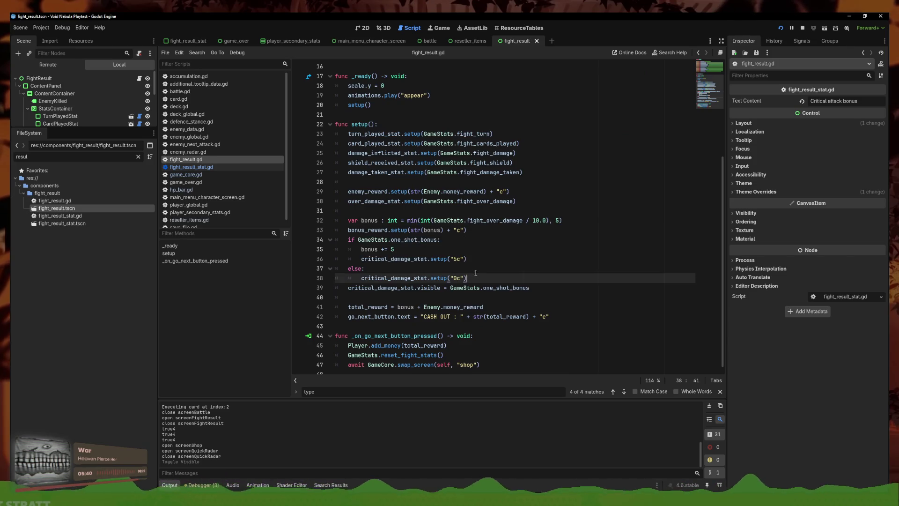
Comment out the bonus calculation, over-damage and bonus-reward display lines in fight_result.gd
scroll(502, 246, "down", 1)
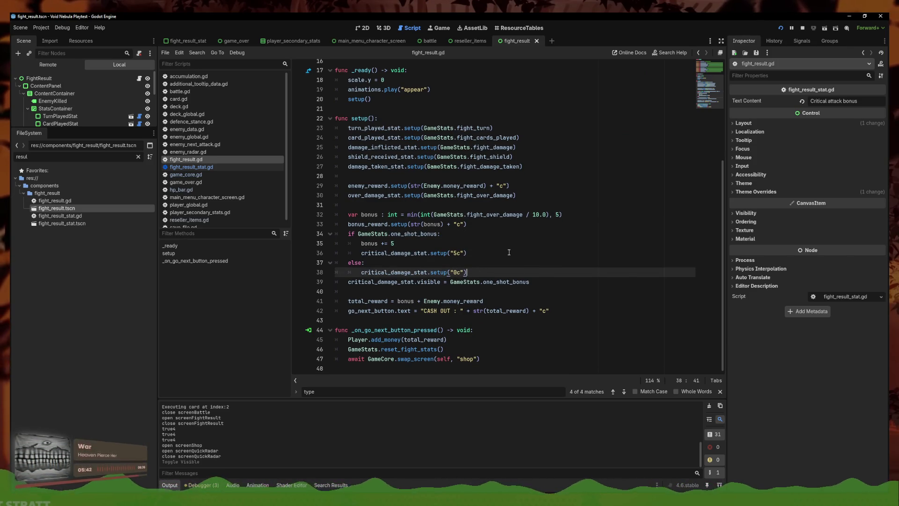
scroll(99, 99, "down", 5)
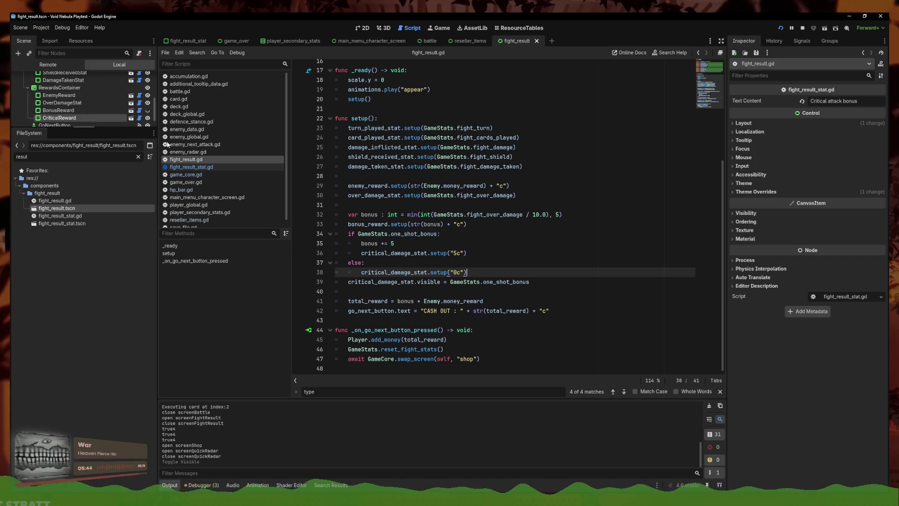
left_click(496, 281)
left_click(499, 275)
left_click(474, 236)
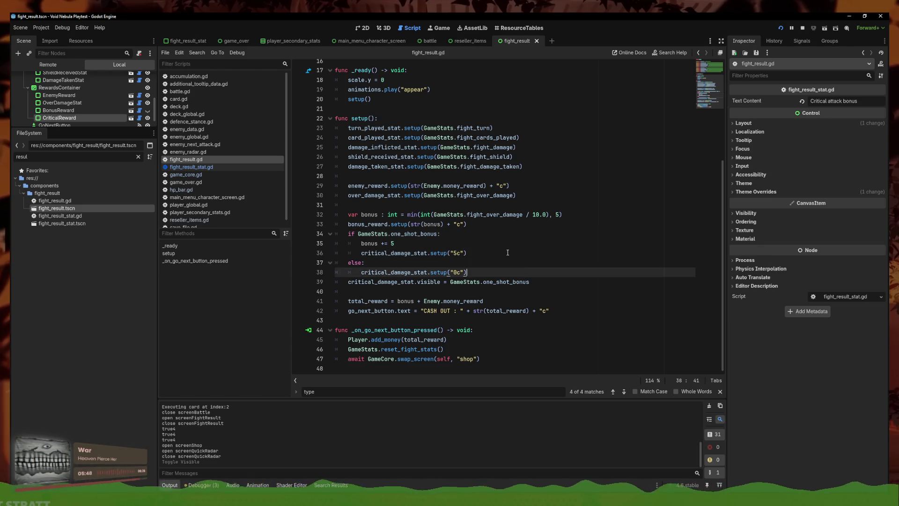
left_click(501, 227)
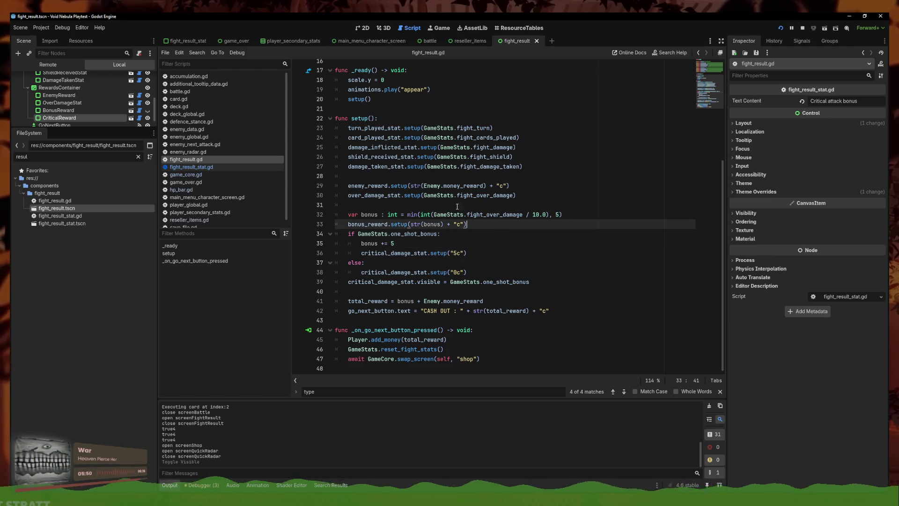
left_click(565, 216)
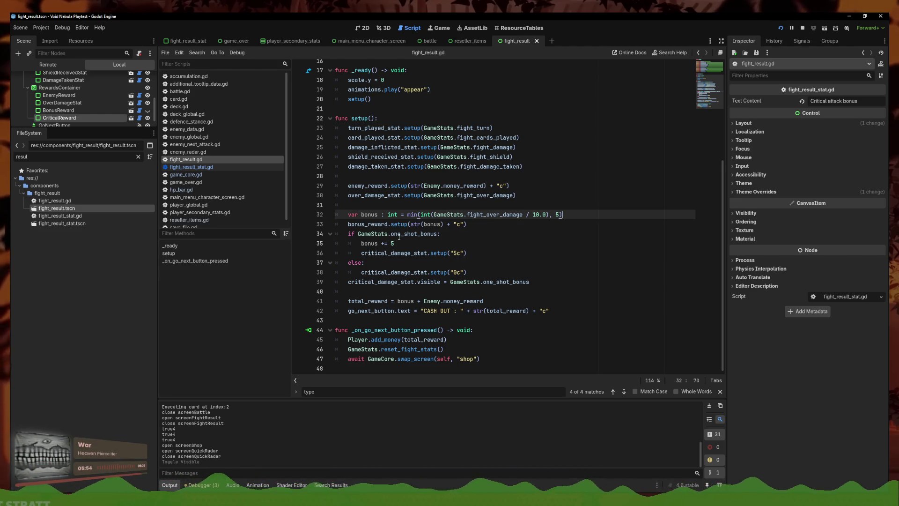
key("ctrl+k")
left_click(480, 230)
key("ctrl+k")
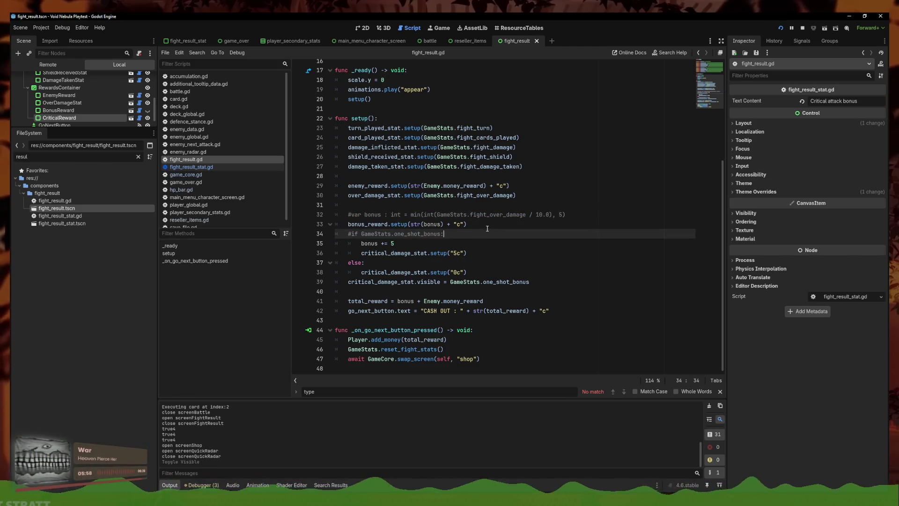
key("ctrl+k")
left_click(486, 227)
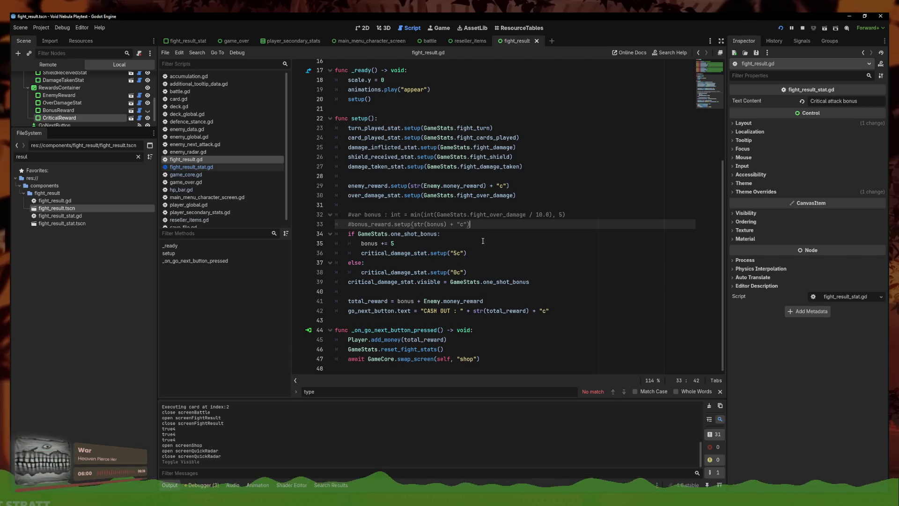
left_click(490, 201)
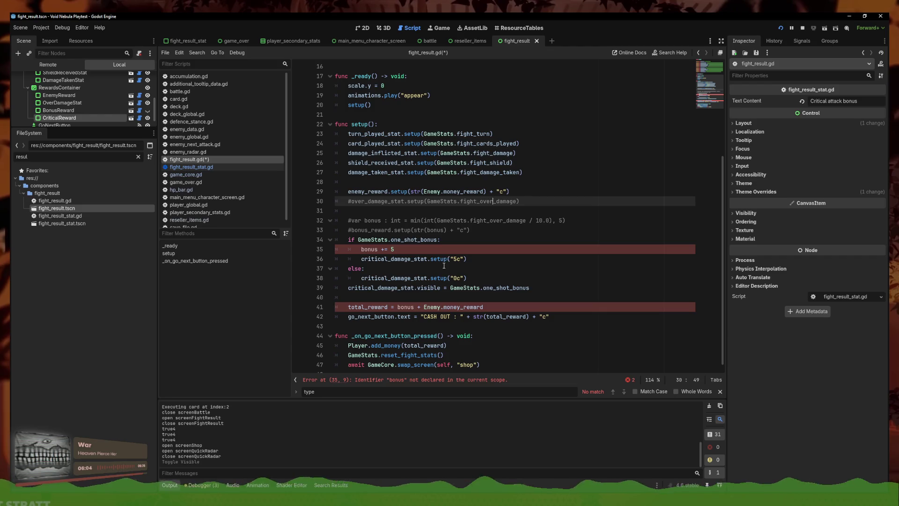
left_click(441, 249)
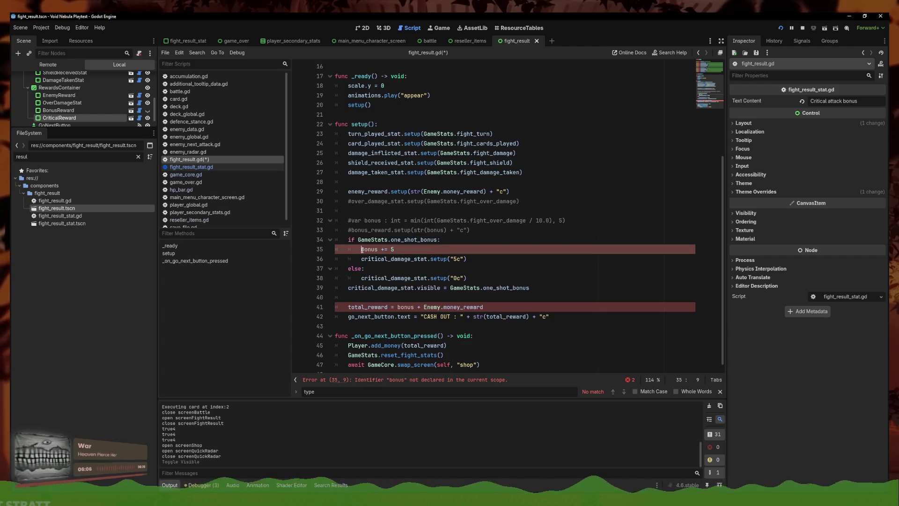
Declare 'var bonus: int = 0' above the bonus code
left_click(572, 221)
key("Up")
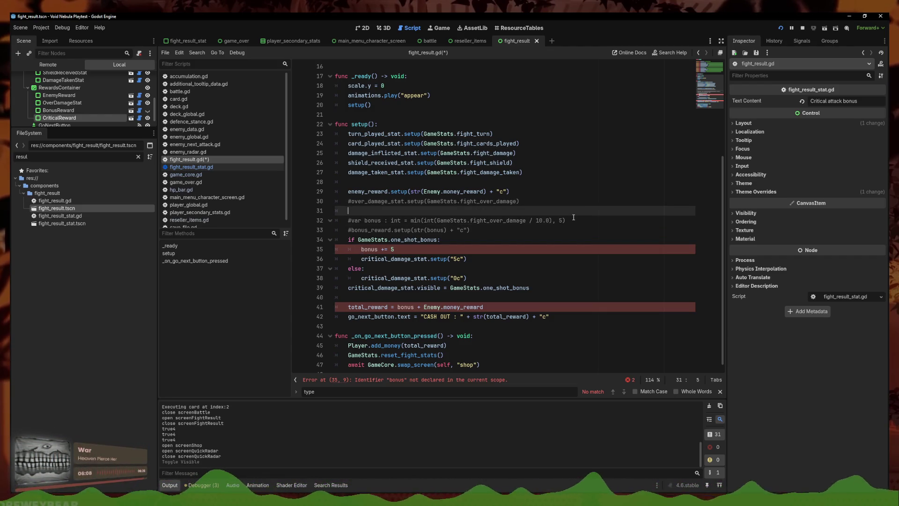
key("Return")
type("var bonus")
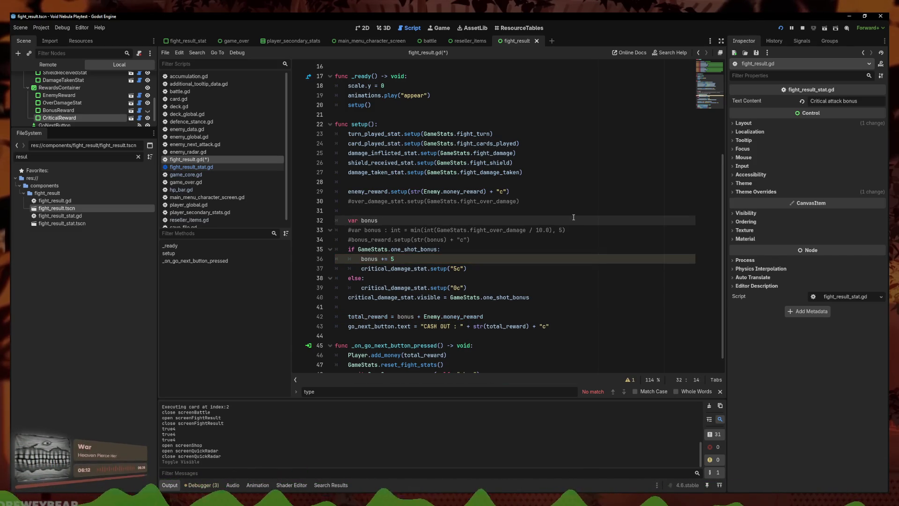
type(": int = ")
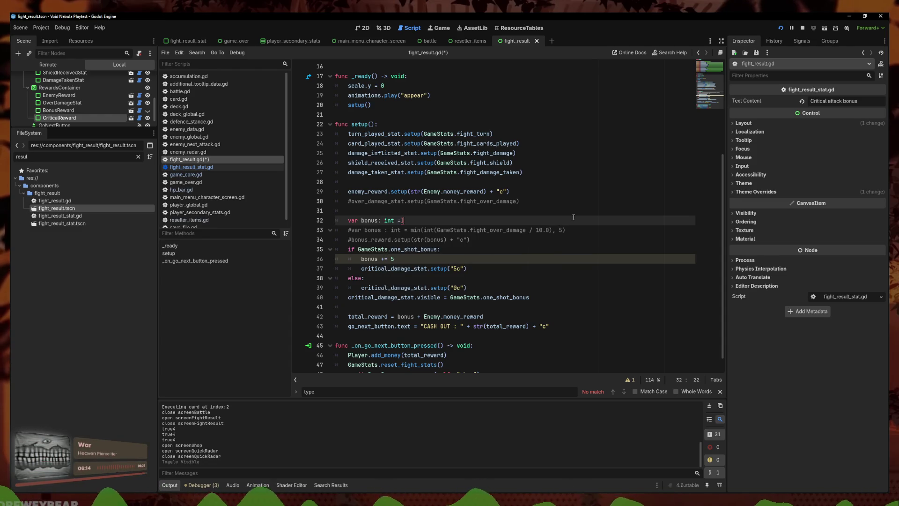
type("0")
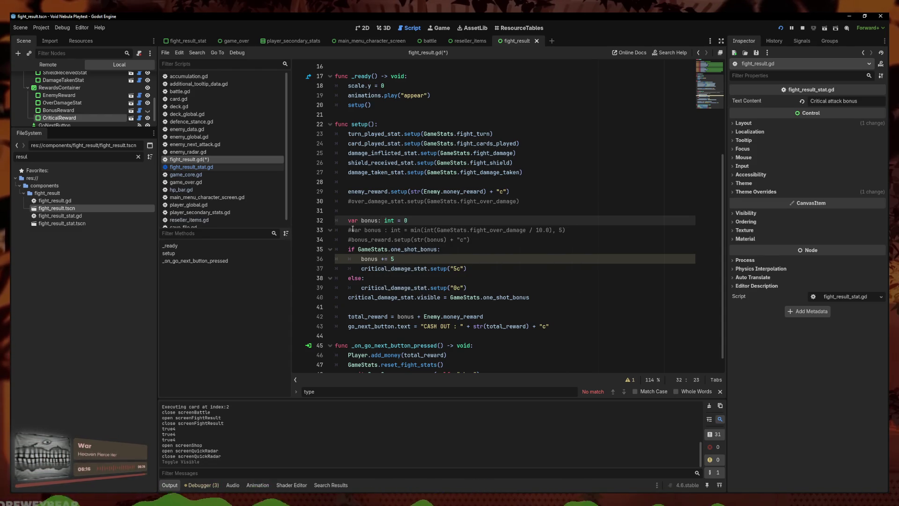
Turn the calculation into 'bonus = min(int(fight_over_damage / 10.0), 5)' and save
left_click(352, 230)
key("BackSpace")
key("Delete")
key("Delete")
key("Delete")
left_click(387, 230)
key("BackSpace")
key("BackSpace")
key("BackSpace")
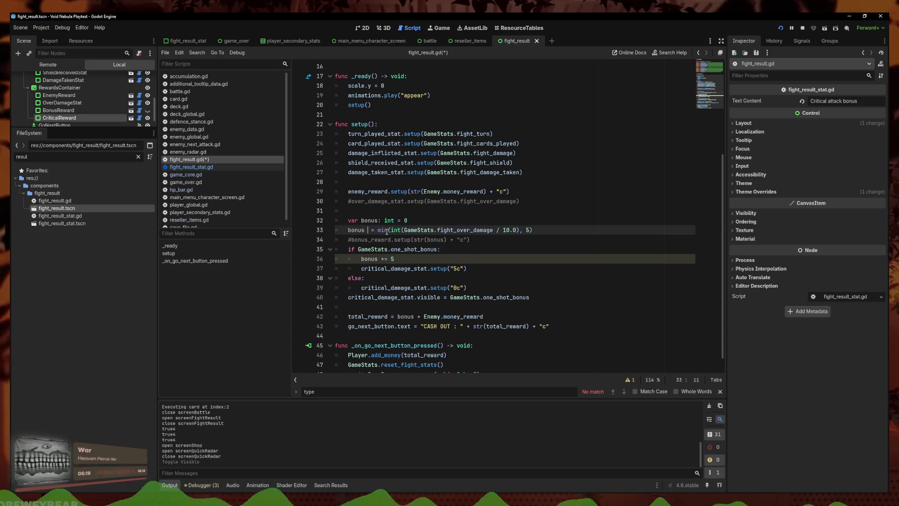
key("BackSpace")
key("Down")
key("End")
key("ctrl+s")
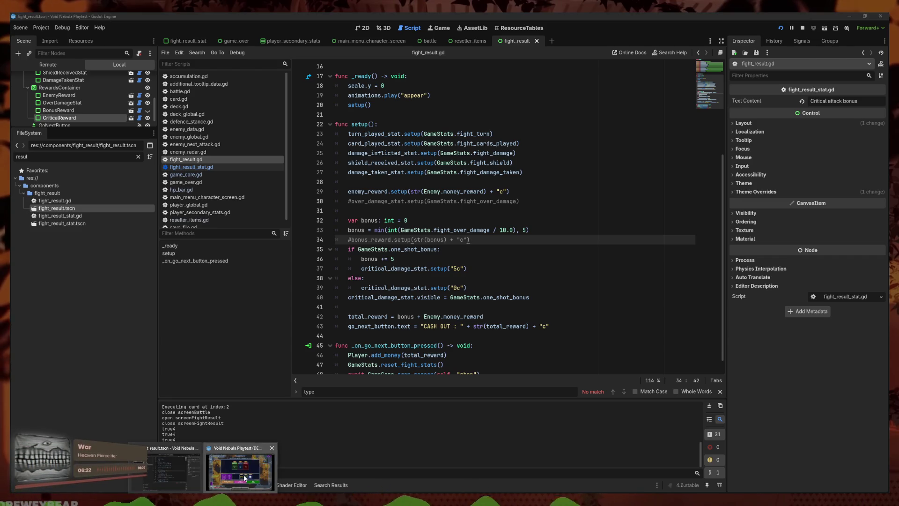
left_click(243, 474)
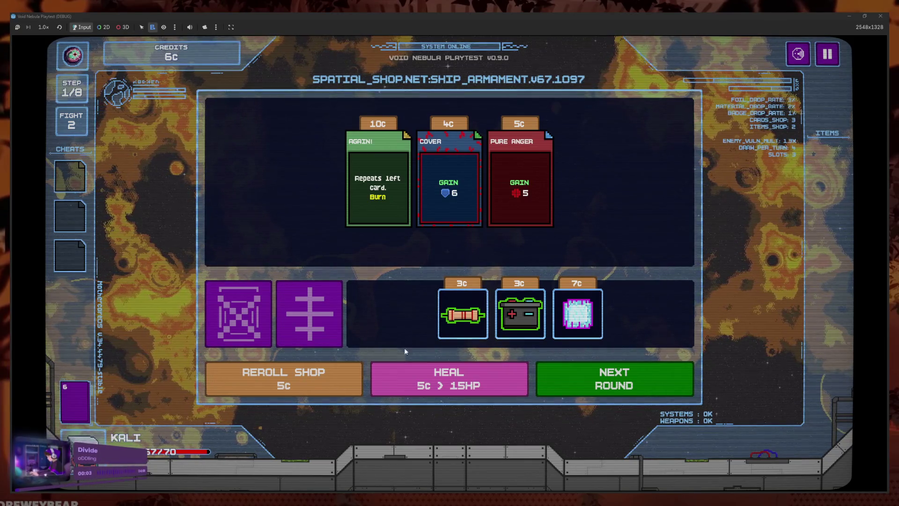
Check the enemy overview, browse the AGAIN! and COVER cards, and leave the shop
mouse_move(389, 216)
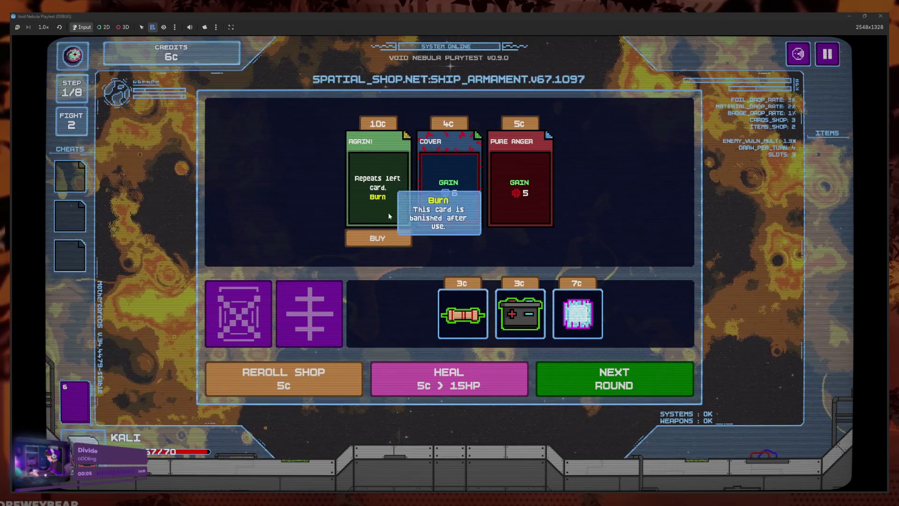
key("Tab")
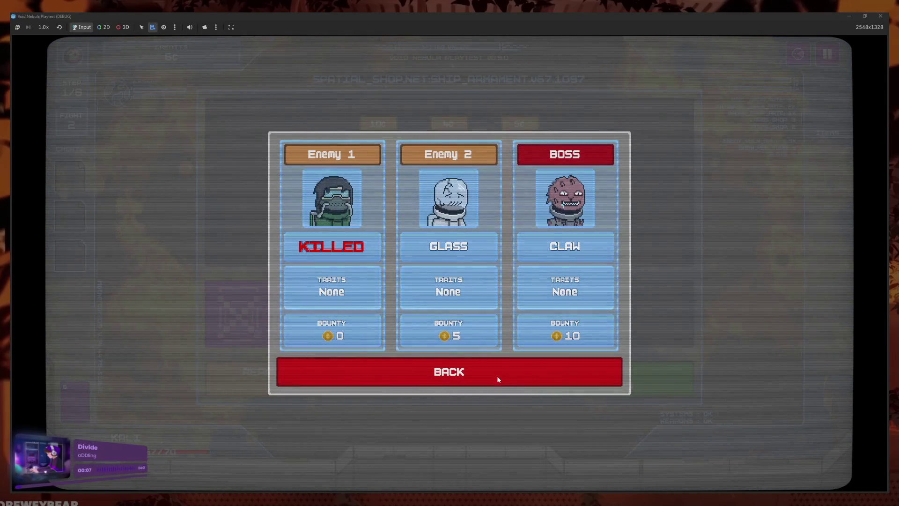
left_click(498, 379)
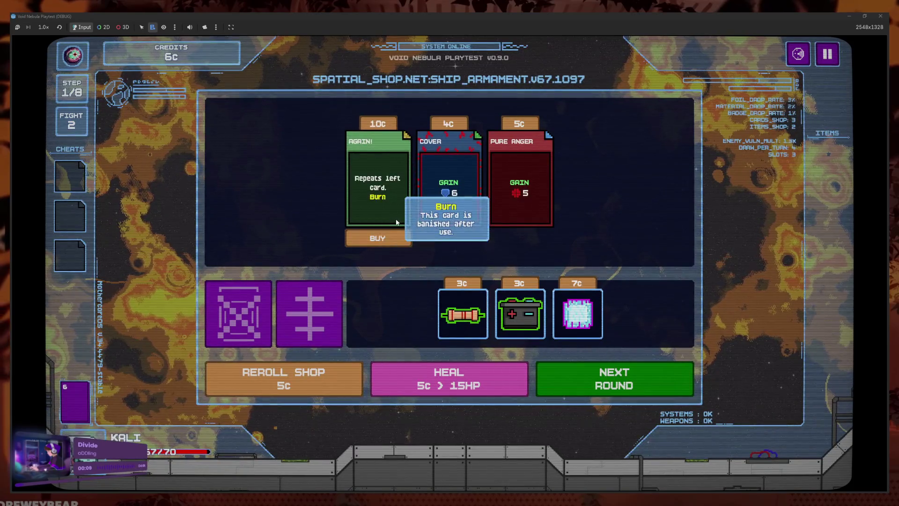
key("Tab")
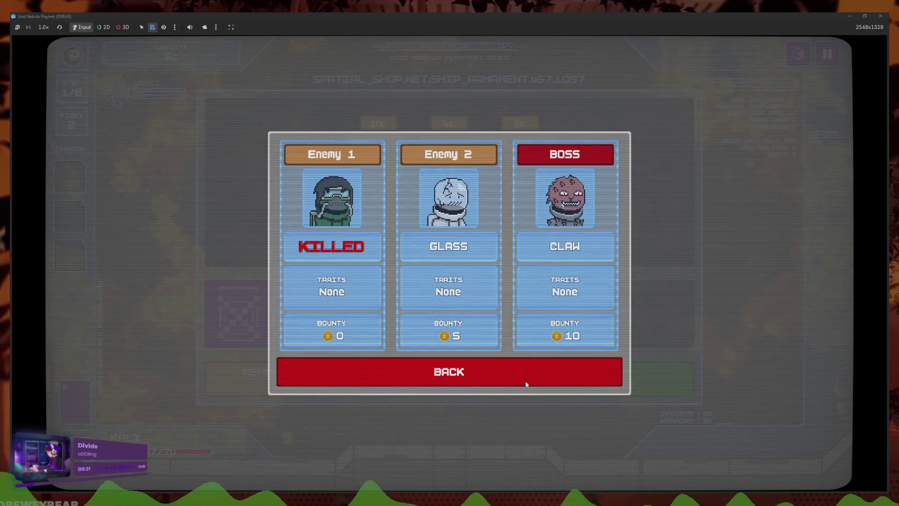
left_click(526, 383)
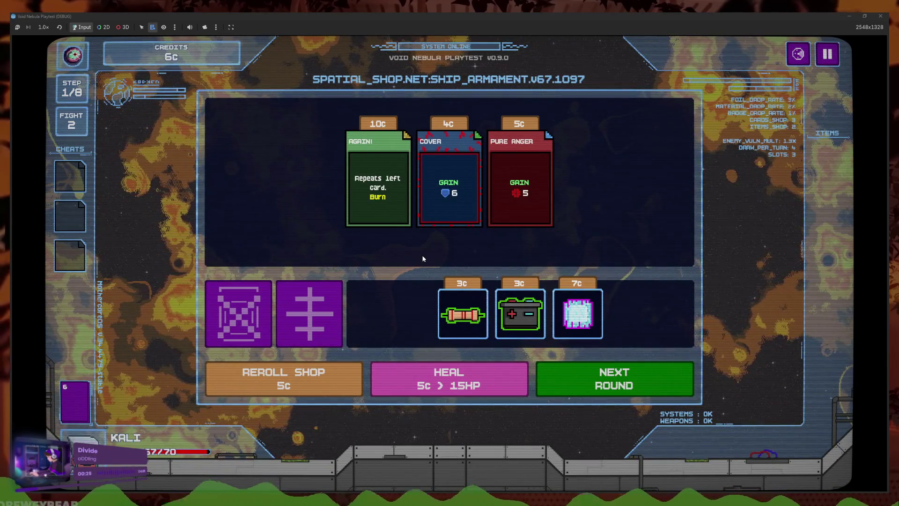
mouse_move(394, 229)
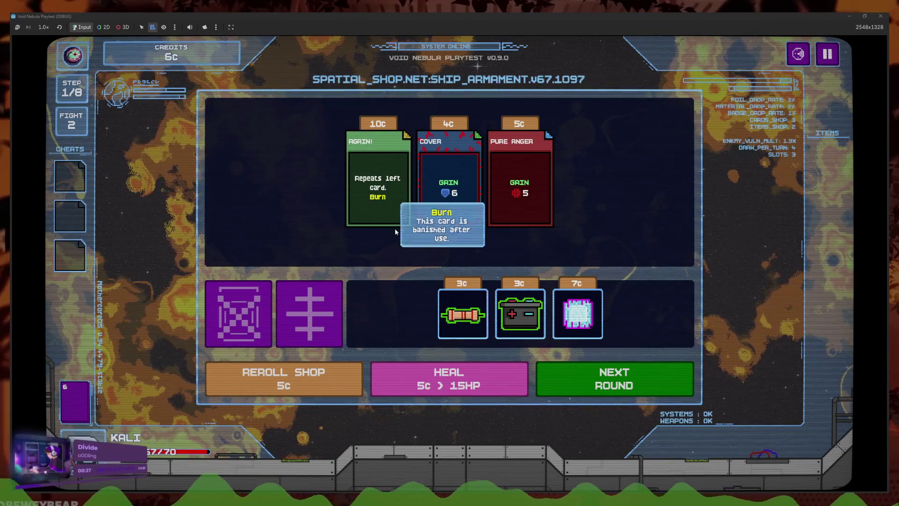
left_click(390, 209)
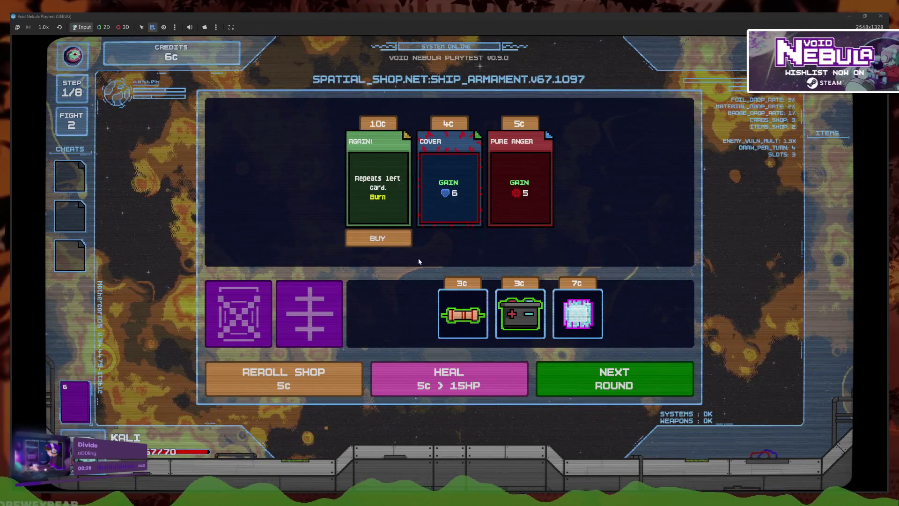
left_click(447, 201)
left_click(395, 224)
left_click(547, 382)
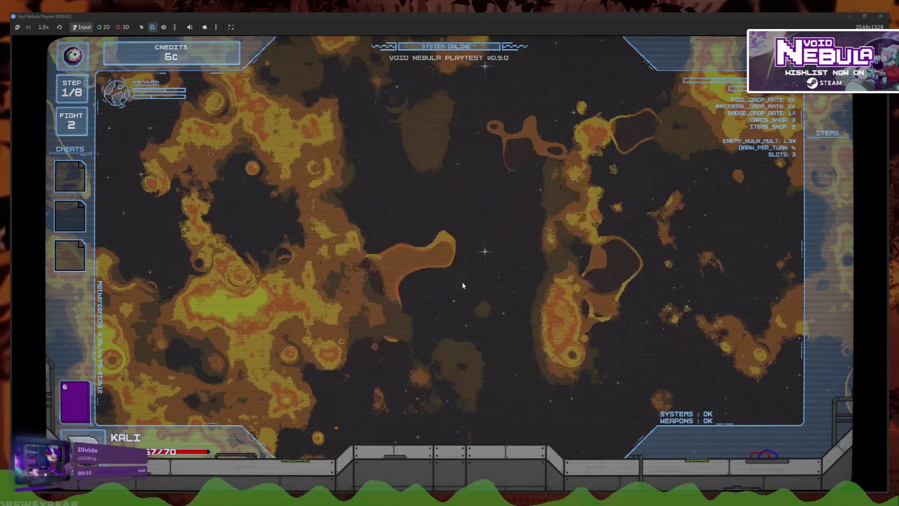
Beat Glass with Slash, Heavy Blunt and Cover, cash out 5c, and stop the playtest
left_click(527, 425)
left_click(421, 430)
left_click(784, 466)
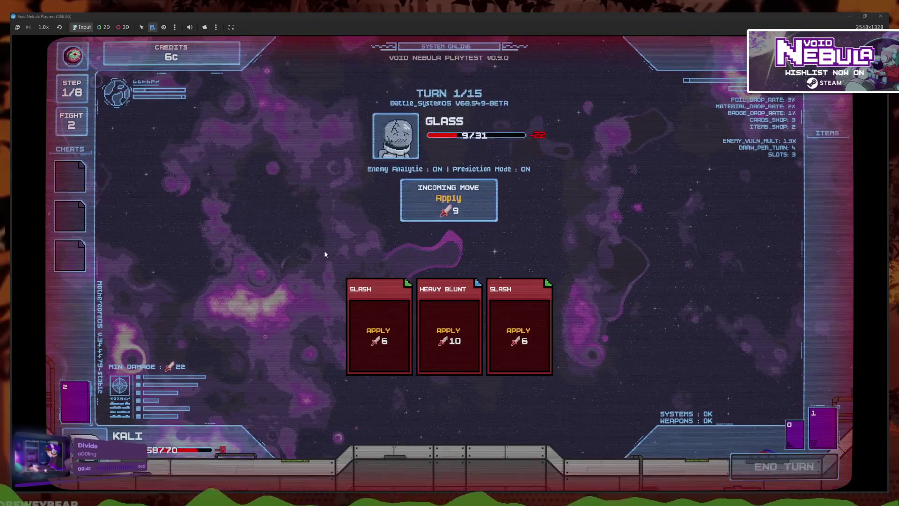
left_click(514, 468)
left_click(514, 467)
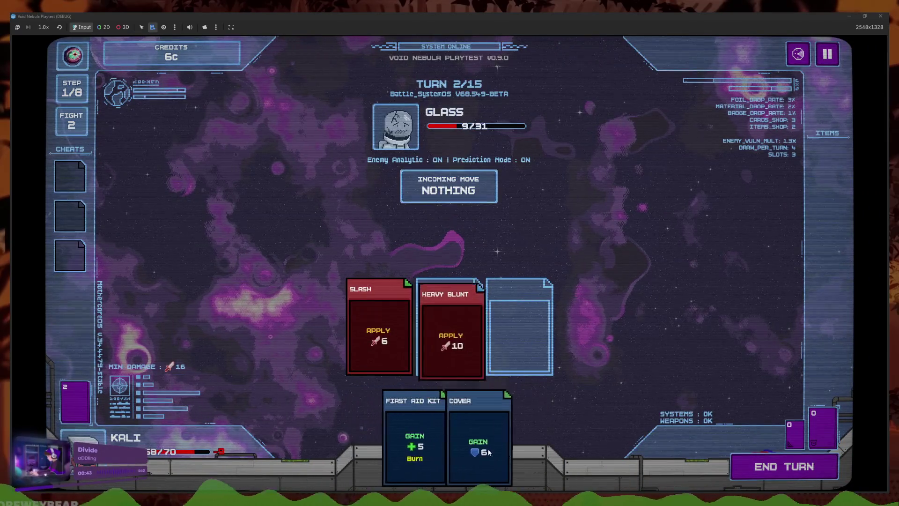
left_click(490, 452)
left_click(771, 468)
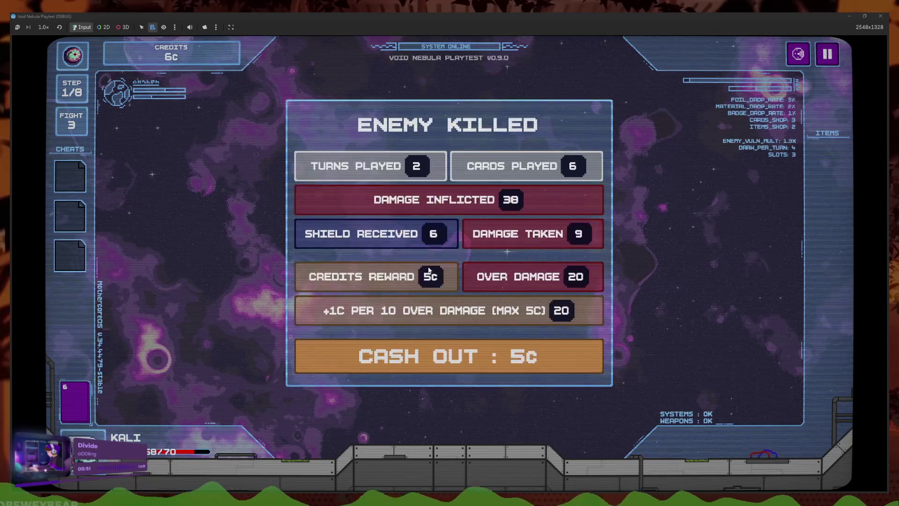
left_click(477, 355)
key("F8")
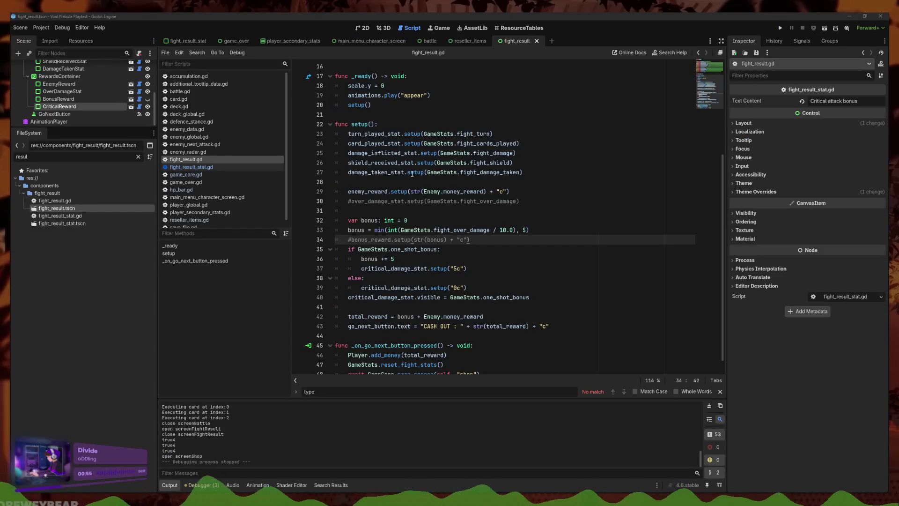
Toggle the BonusReward row's visibility in fight_result, return to the script, and run the game
scroll(461, 191, "down", 1)
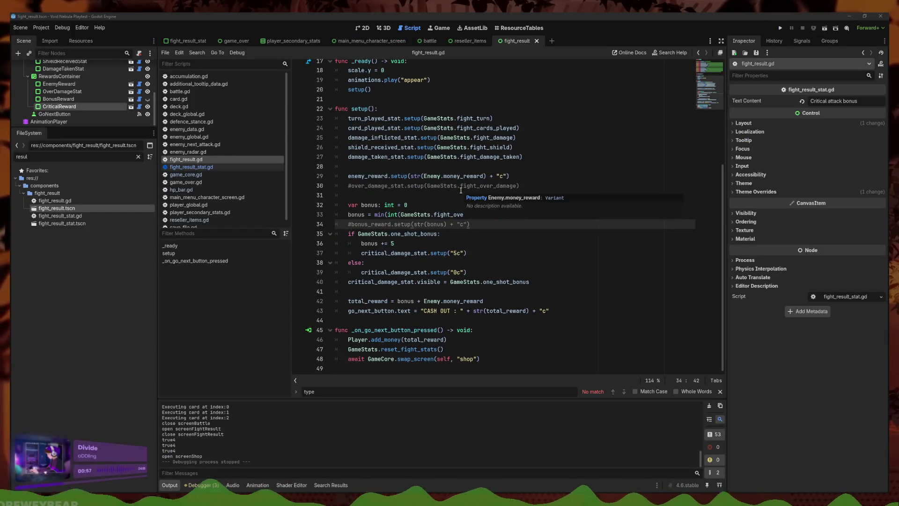
left_click(363, 28)
left_click(670, 266)
scroll(527, 240, "down", 3)
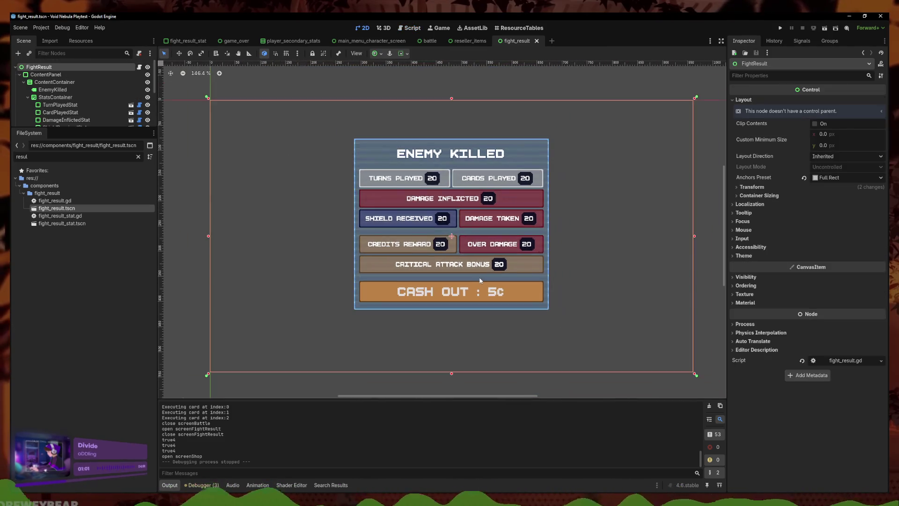
scroll(56, 100, "down", 5)
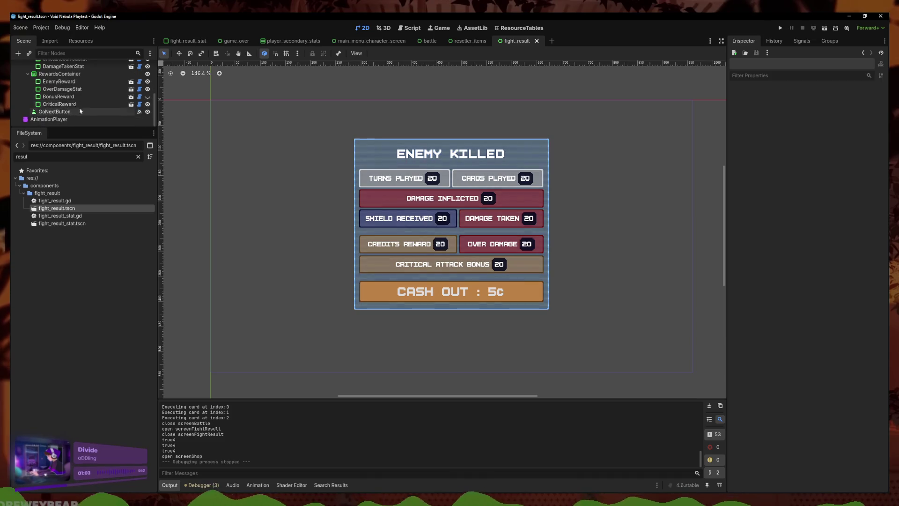
left_click(147, 98)
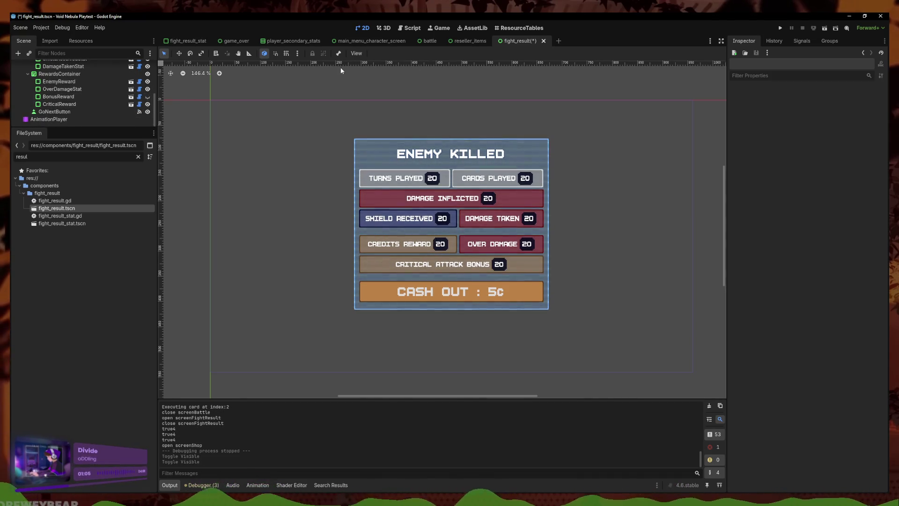
scroll(130, 76, "up", 5)
left_click(139, 66)
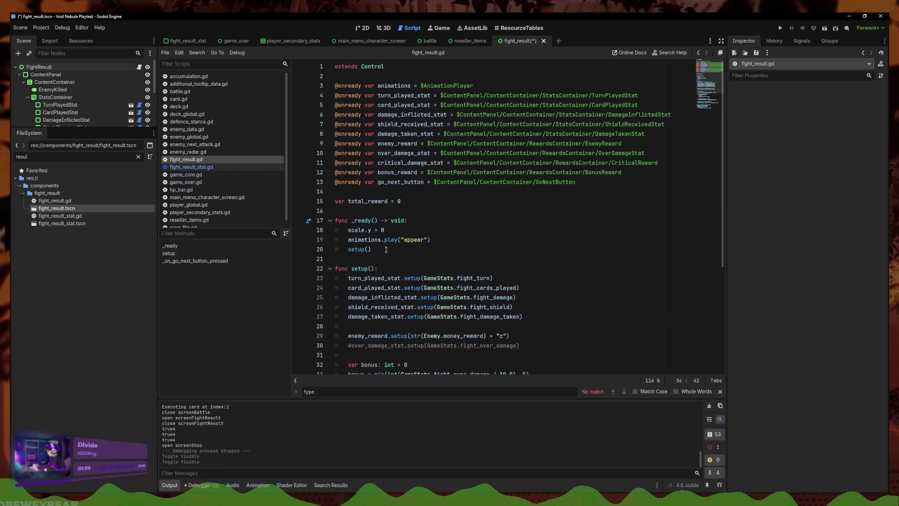
scroll(386, 231, "down", 5)
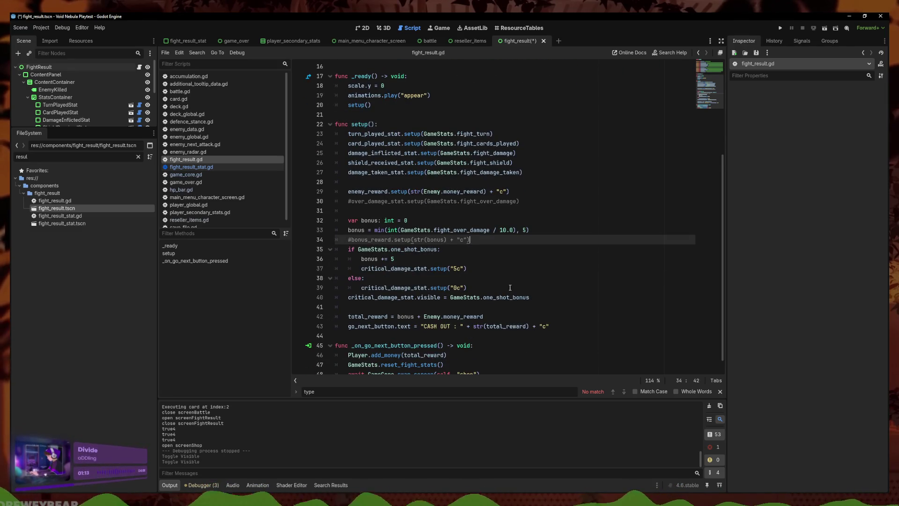
scroll(510, 287, "down", 1)
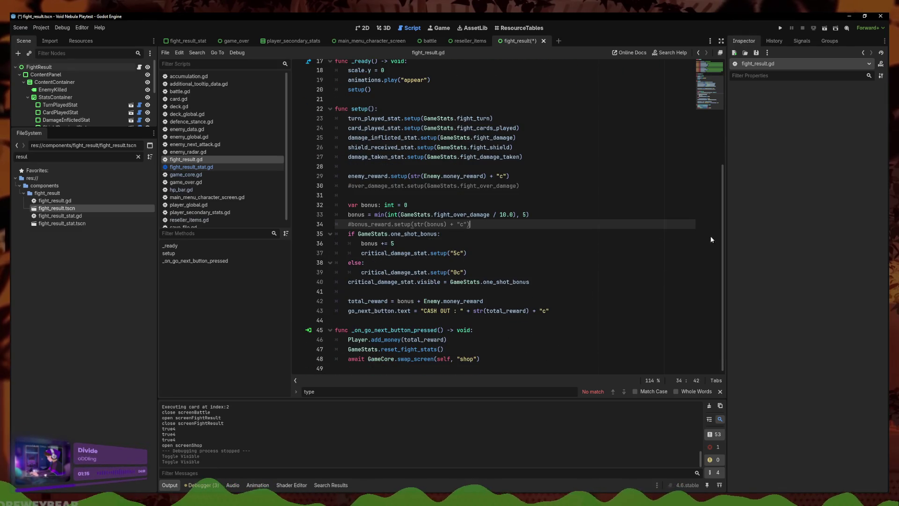
left_click(780, 28)
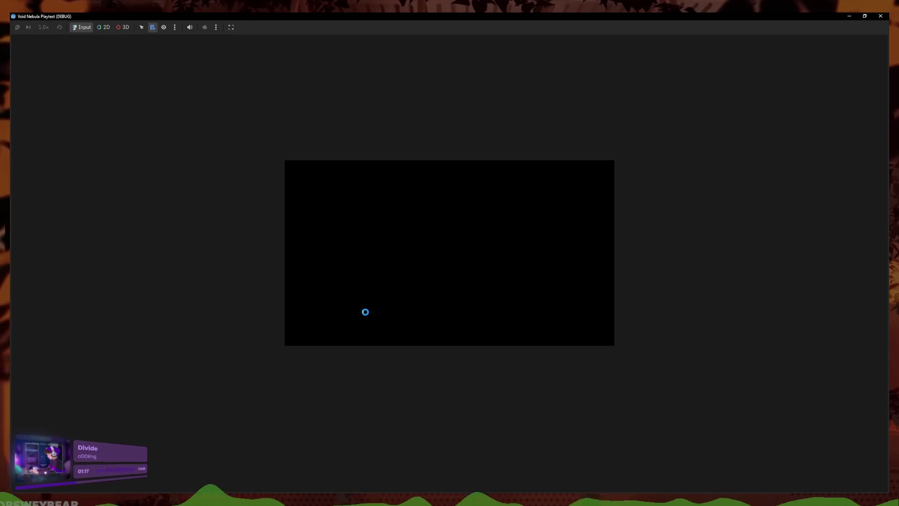
Restart the playtest and continue the saved run at the fight-3 shop with 11c
mouse_move(209, 499)
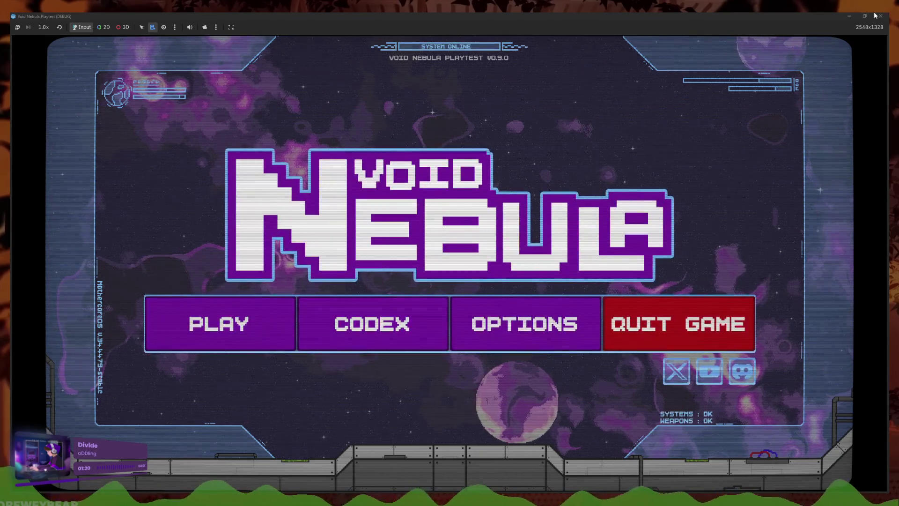
key("F8")
left_click(423, 243)
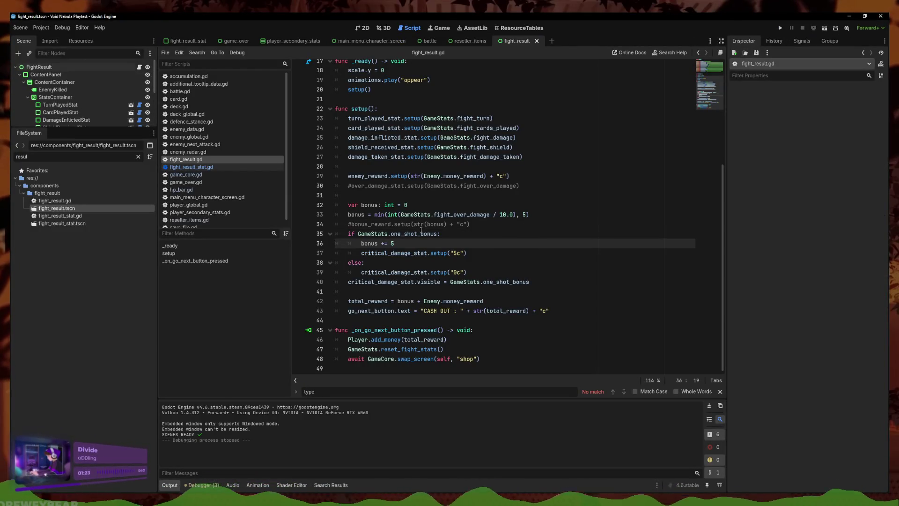
left_click(780, 28)
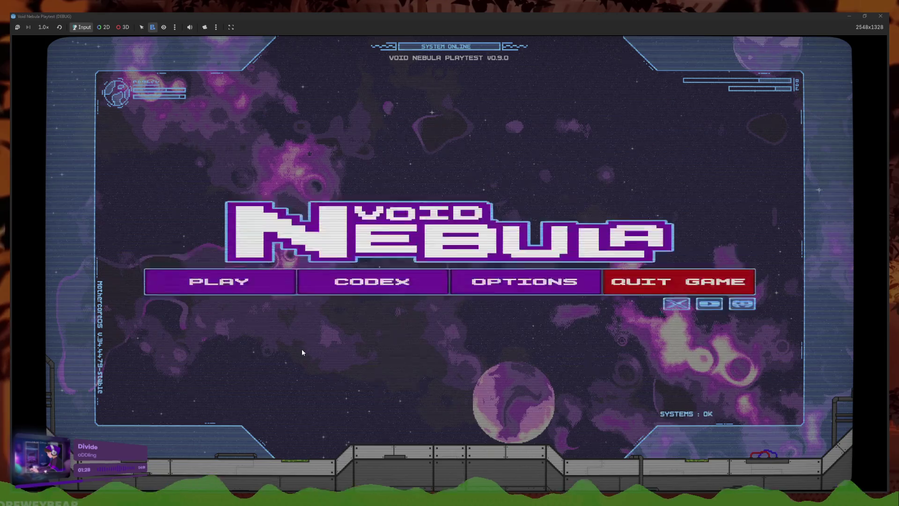
left_click(202, 281)
left_click(475, 326)
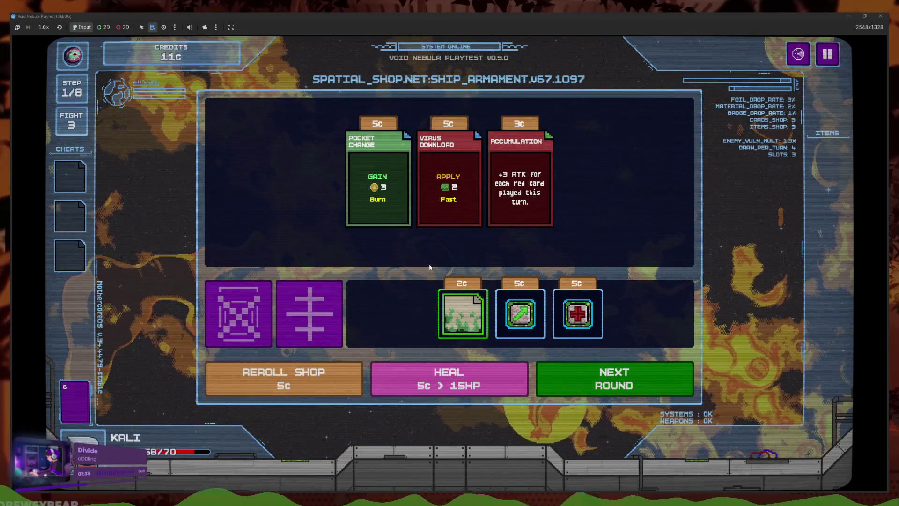
Buy Pocket Change, answer the Maki Moon event, and start the battle against Claw
mouse_move(519, 331)
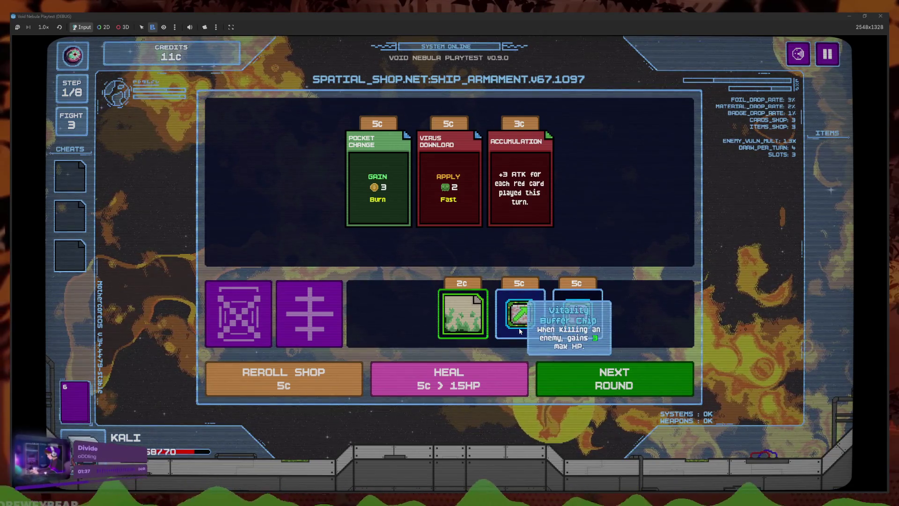
left_click(374, 208)
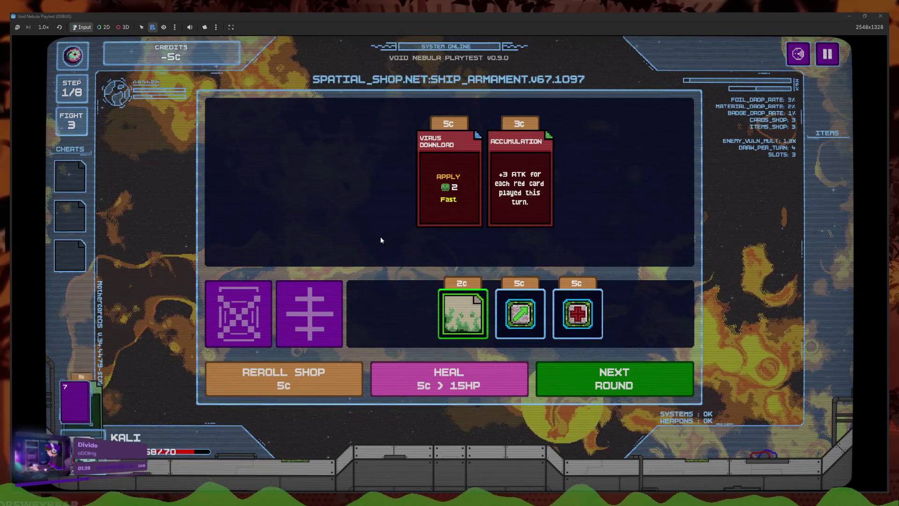
left_click(614, 378)
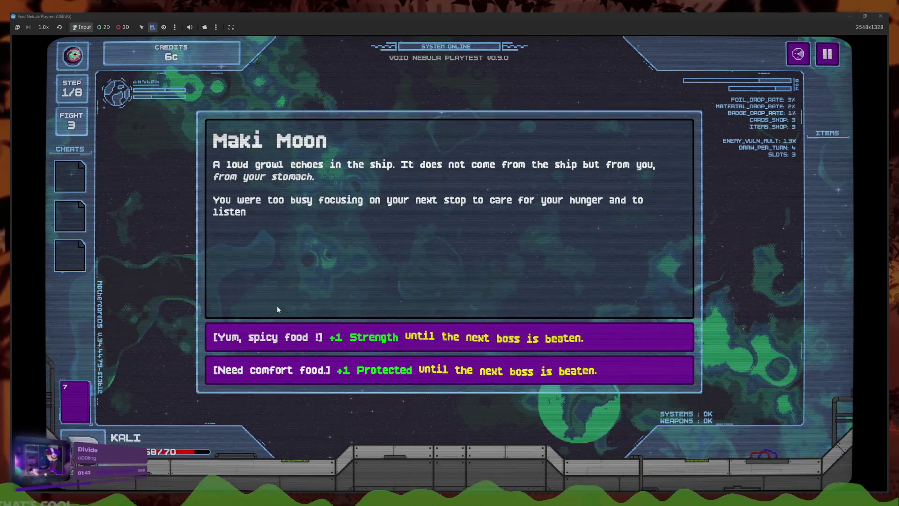
left_click(798, 55)
left_click(429, 375)
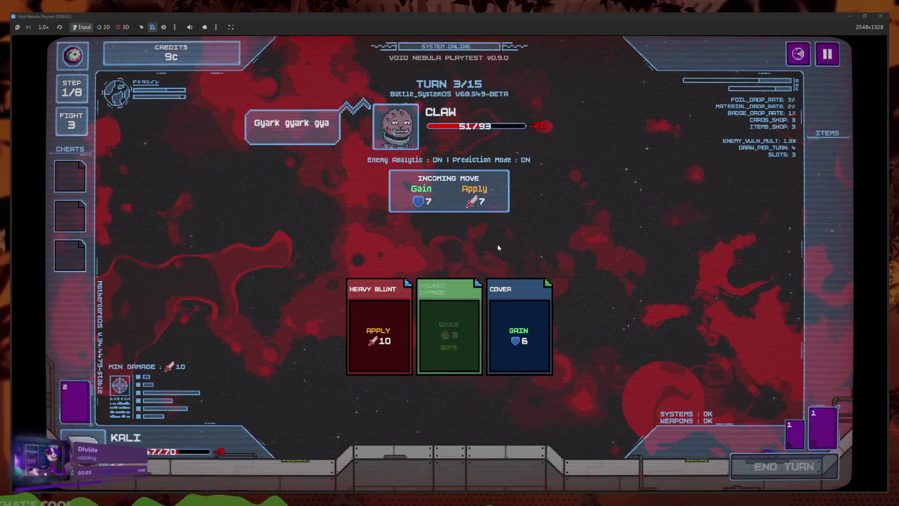
Play Slash and Heavy Blunt, then Slash, Heavy Blunt and Cover on turn 4 to finish Claw
left_click(445, 436)
left_click(444, 436)
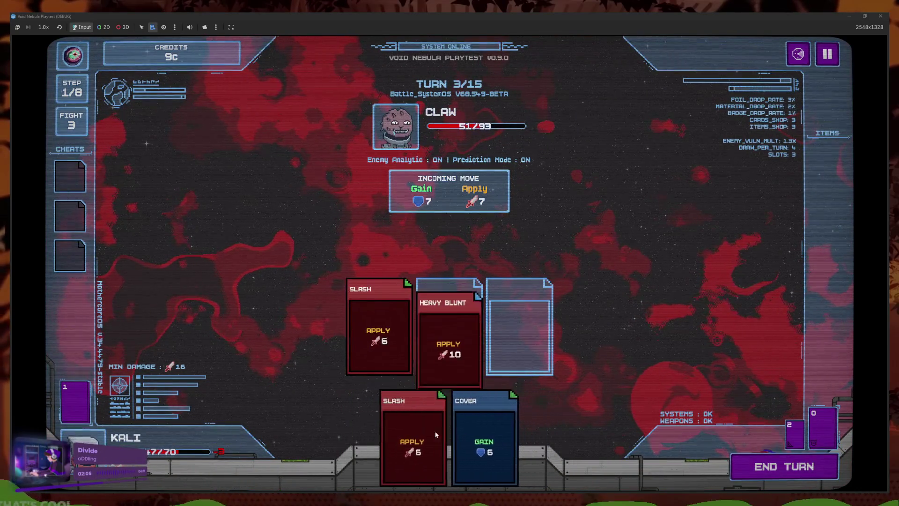
left_click(410, 436)
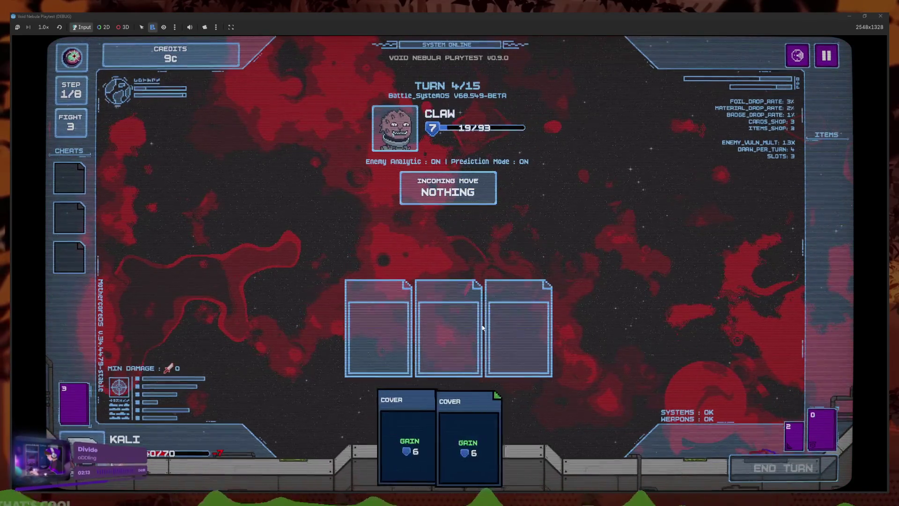
left_click(514, 428)
left_click(513, 428)
left_click(496, 435)
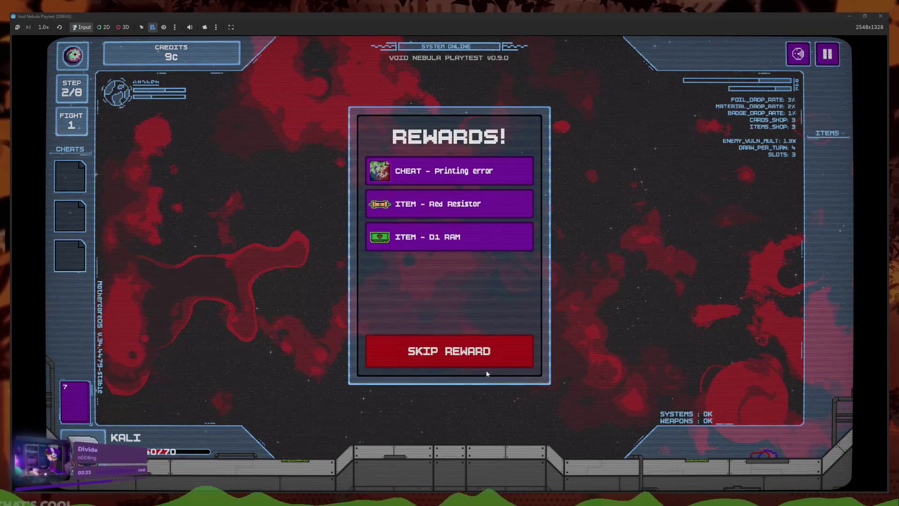
Take the Red Resistor, D1 RAM and Printing error cheat rewards and continue to the shop
left_click(457, 204)
left_click(457, 204)
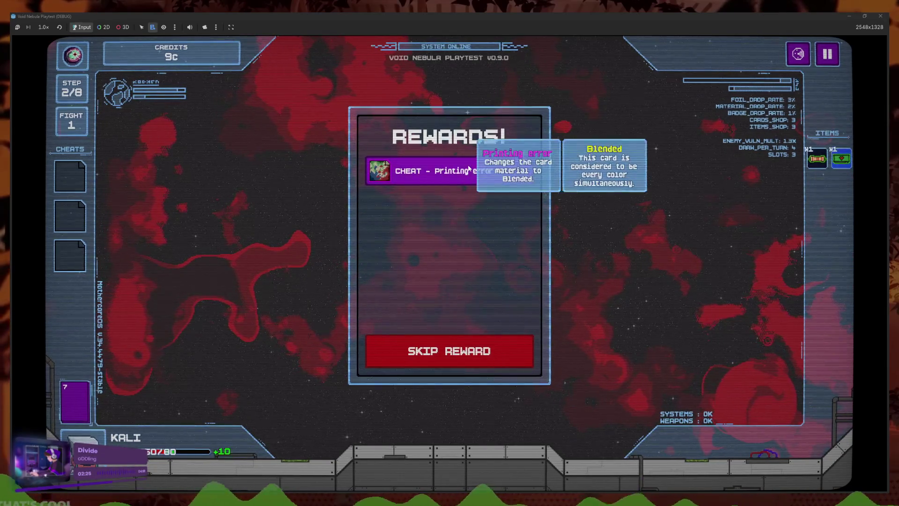
left_click(461, 170)
left_click(482, 333)
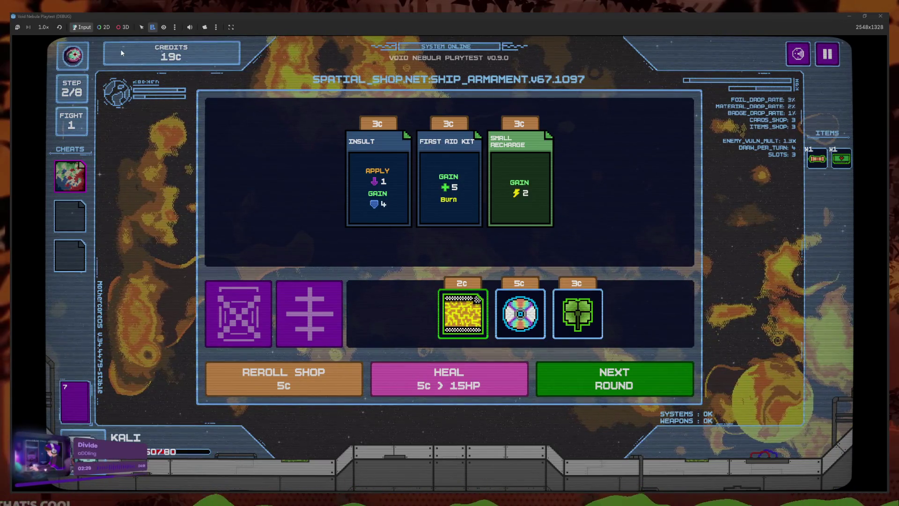
Preview the upcoming enemies and bounties, then buy the Shop Extension
mouse_move(65, 188)
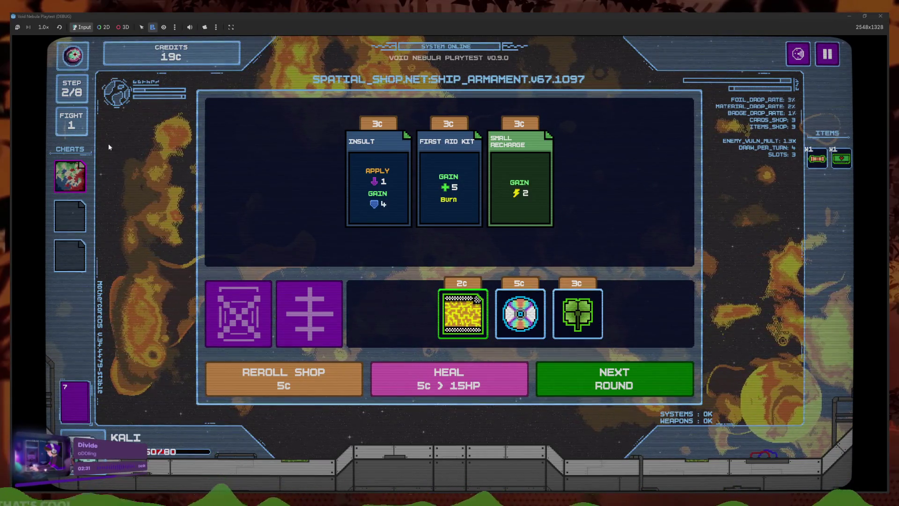
left_click(801, 54)
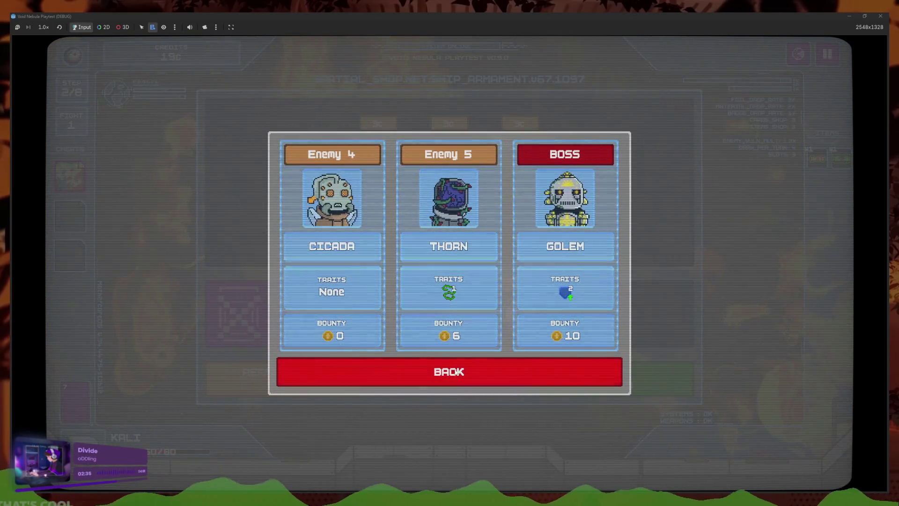
key("Escape")
mouse_move(535, 327)
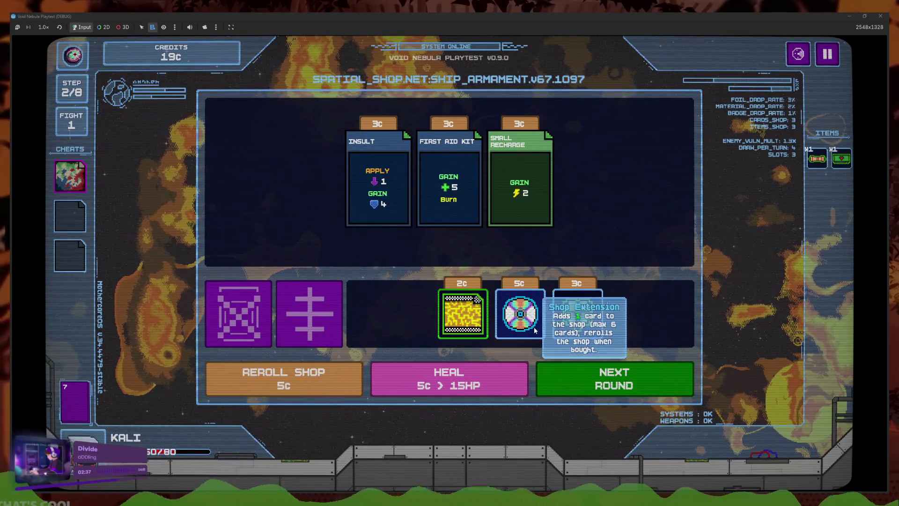
mouse_move(604, 333)
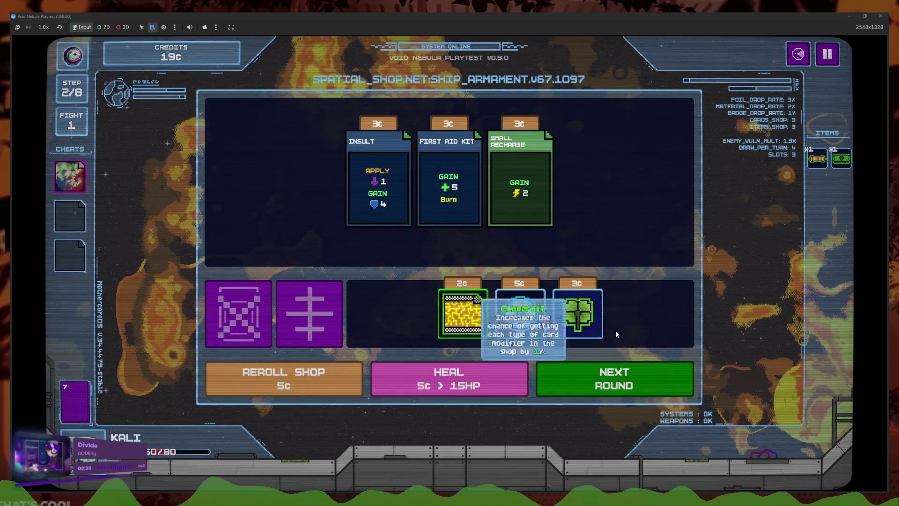
left_click(519, 349)
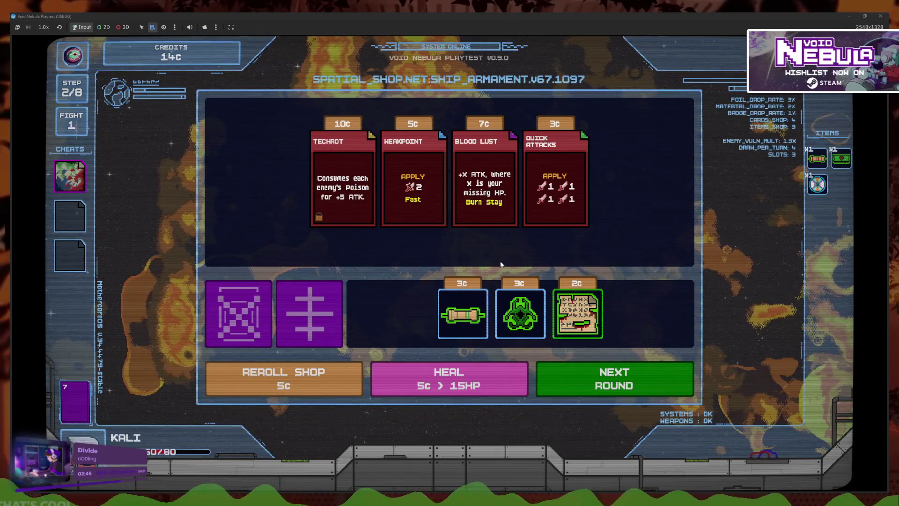
Buy Quick Attacks, recycle the tube item for 3c, and start the next fight
mouse_move(427, 210)
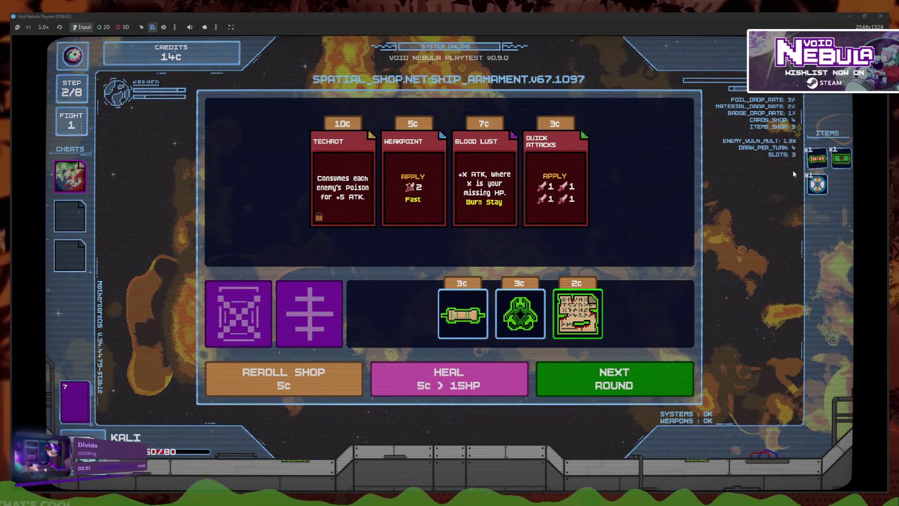
left_click(555, 187)
left_click(555, 235)
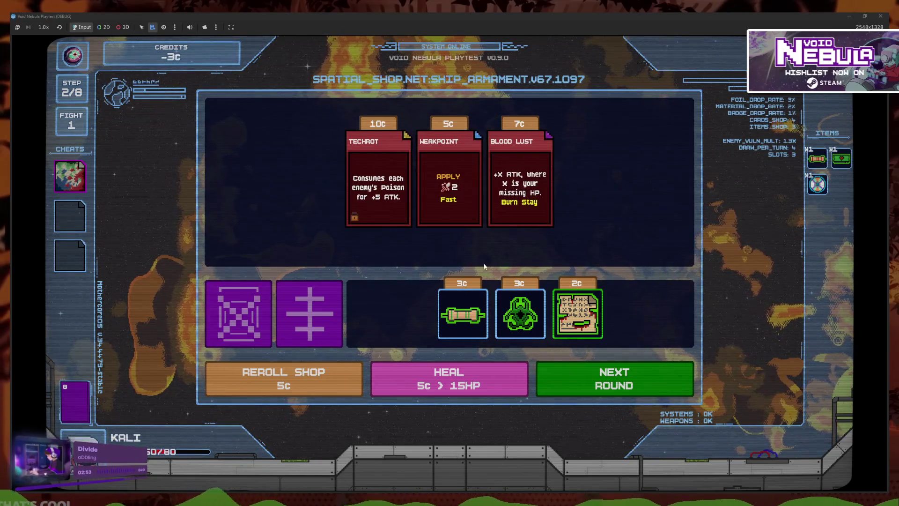
left_click(425, 237)
left_click(518, 312)
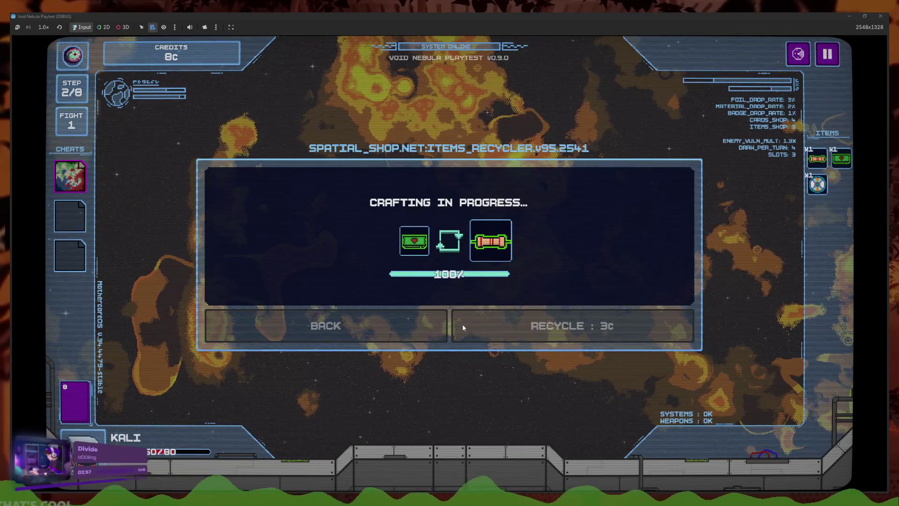
left_click(599, 385)
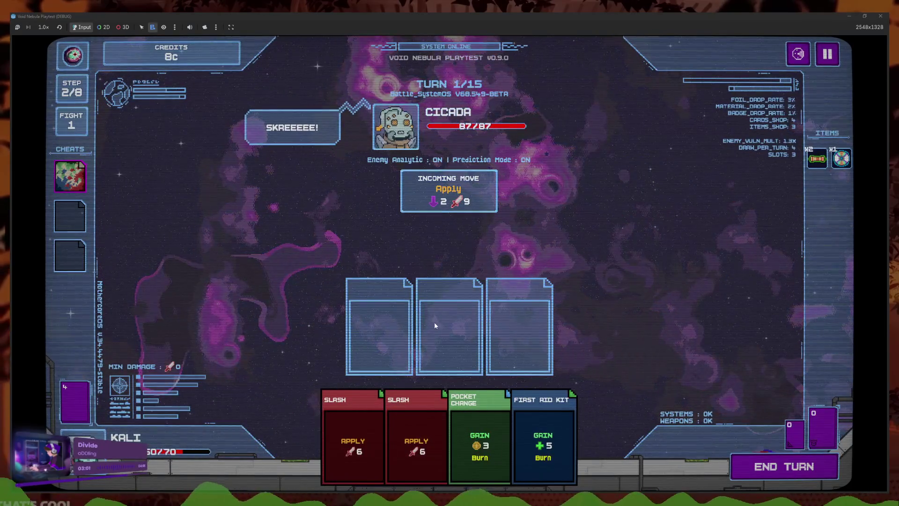
Play Pocket Change, First Aid Kit and Slash, use the cheat, then Quick Attacks, Cover and Heavy Blunt
left_click(477, 443)
left_click(515, 445)
left_click(487, 444)
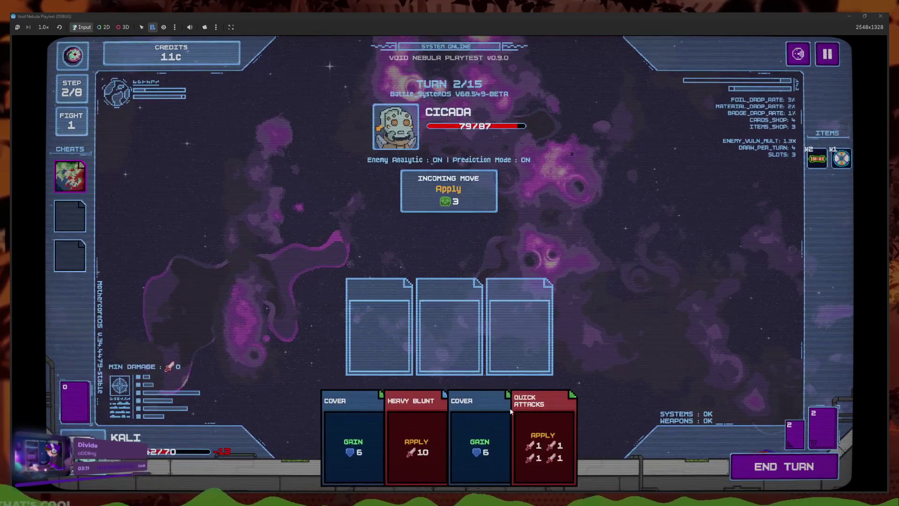
left_click(68, 177)
left_click(124, 160)
left_click(542, 470)
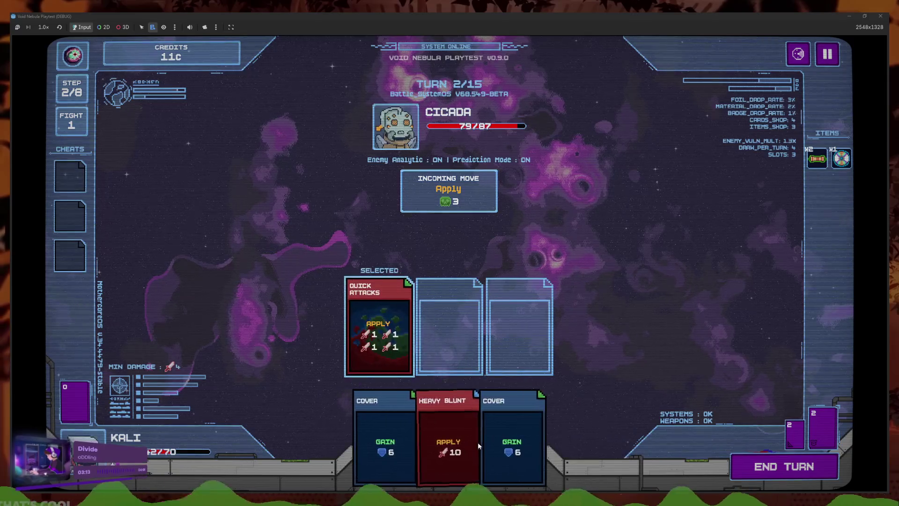
left_click(485, 440)
left_click(501, 435)
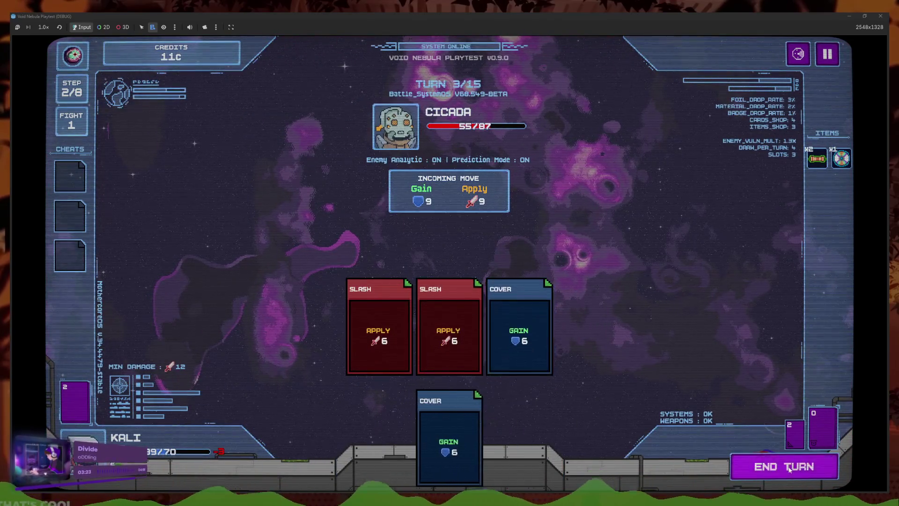
left_click(789, 469)
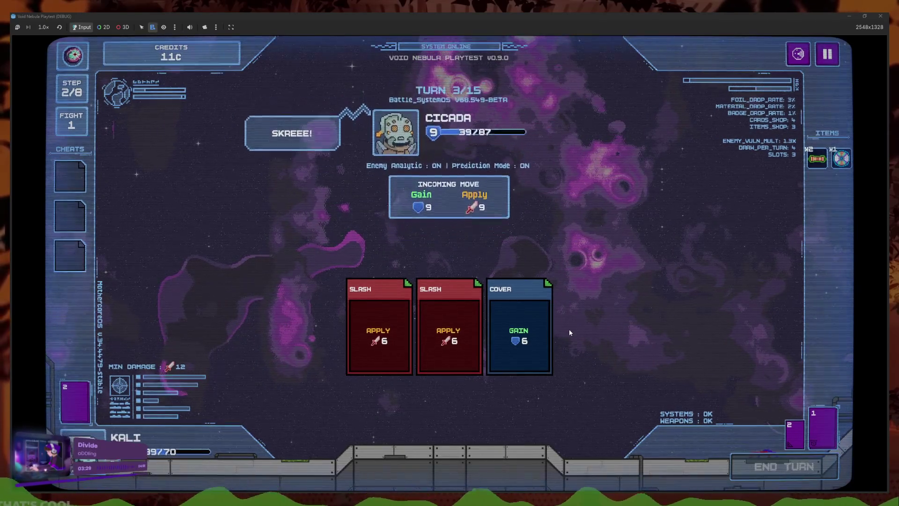
Keep playing Quick Attacks, Heavy Blunt, Slash and Cover until Cicada dies for a 2c cash out
left_click(365, 434)
left_click(412, 438)
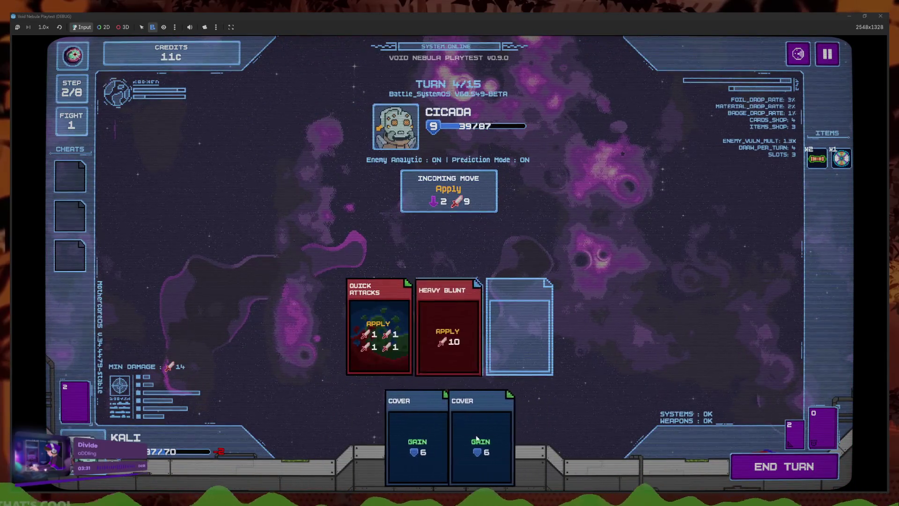
left_click(476, 439)
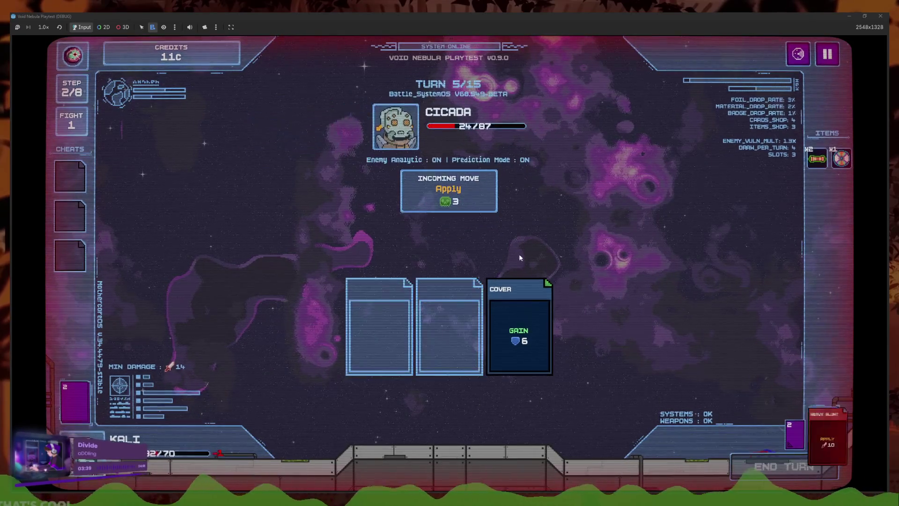
left_click(408, 436)
left_click(388, 437)
left_click(426, 440)
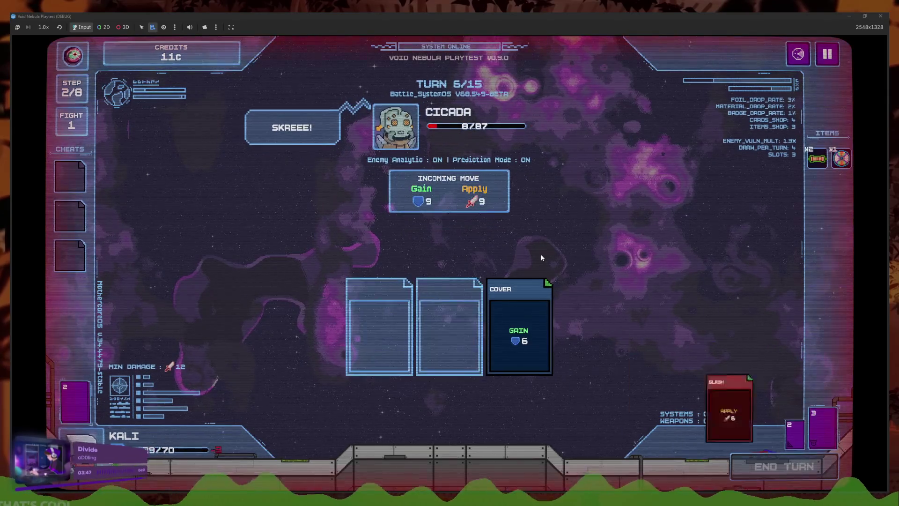
left_click(412, 418)
left_click(422, 429)
left_click(496, 431)
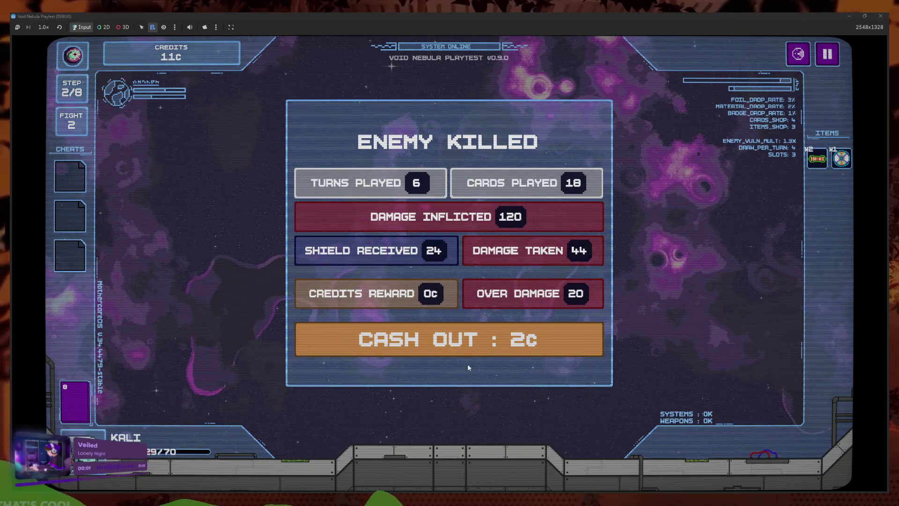
Cash out the fight reward, buy the 7c Teleportation Chip, and leave the shop
left_click(443, 340)
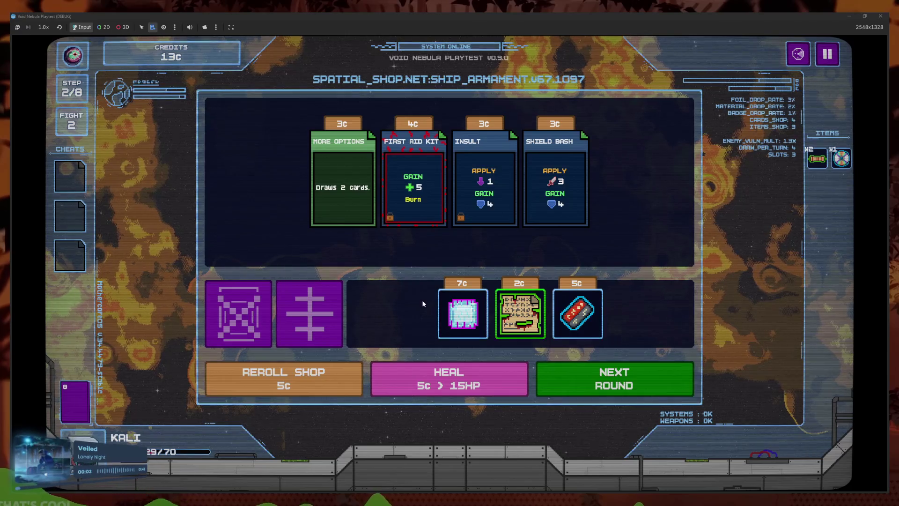
mouse_move(406, 205)
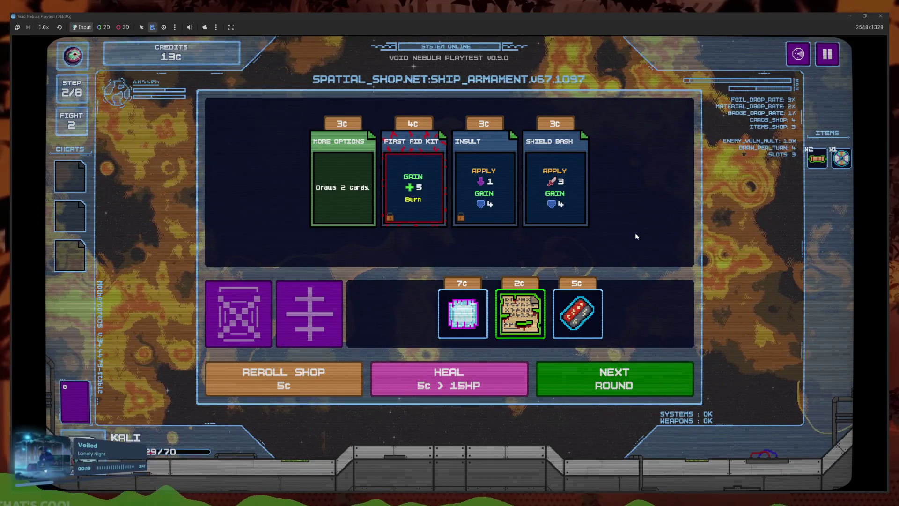
mouse_move(466, 307)
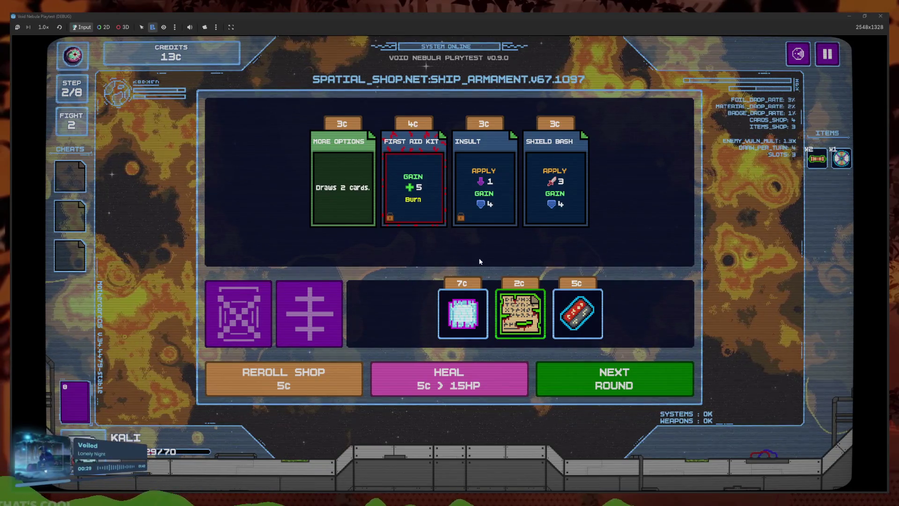
left_click(462, 312)
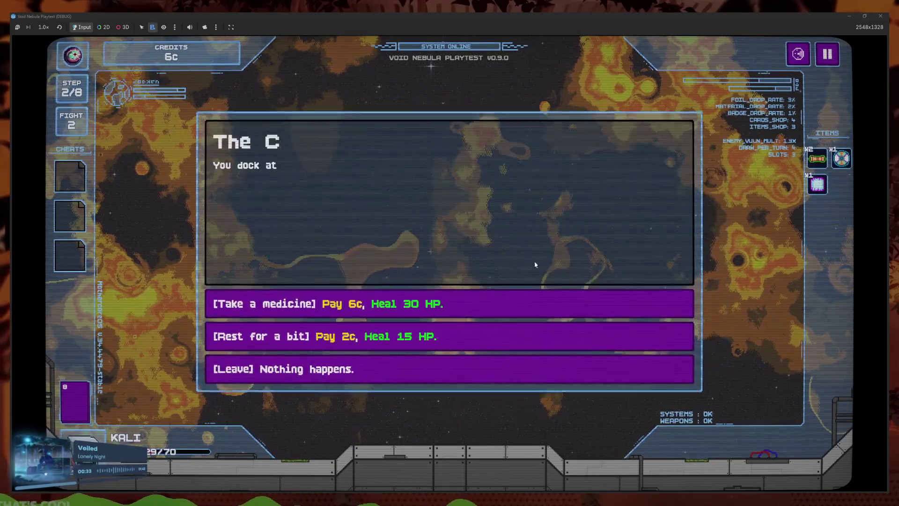
Take the medicine to heal 30 HP, then play First Aid Kit, Pocket Change and Cover
left_click(439, 304)
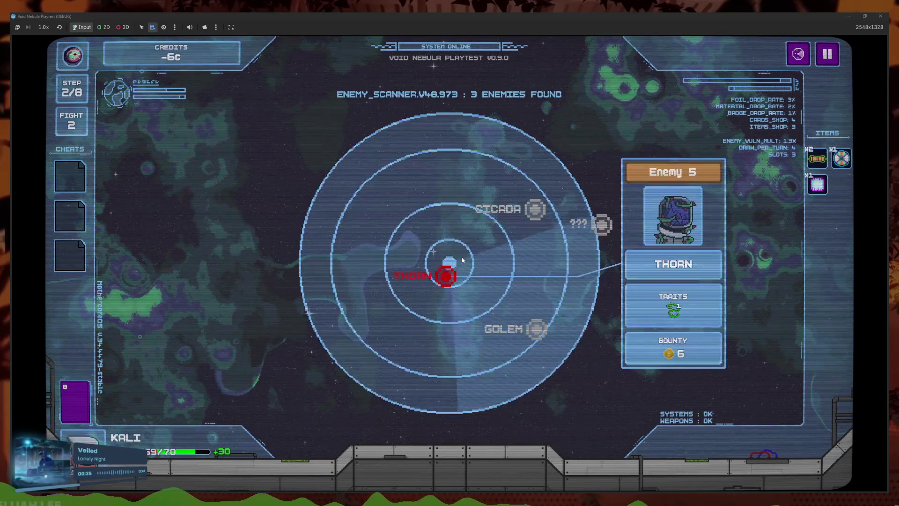
left_click(453, 424)
left_click(447, 421)
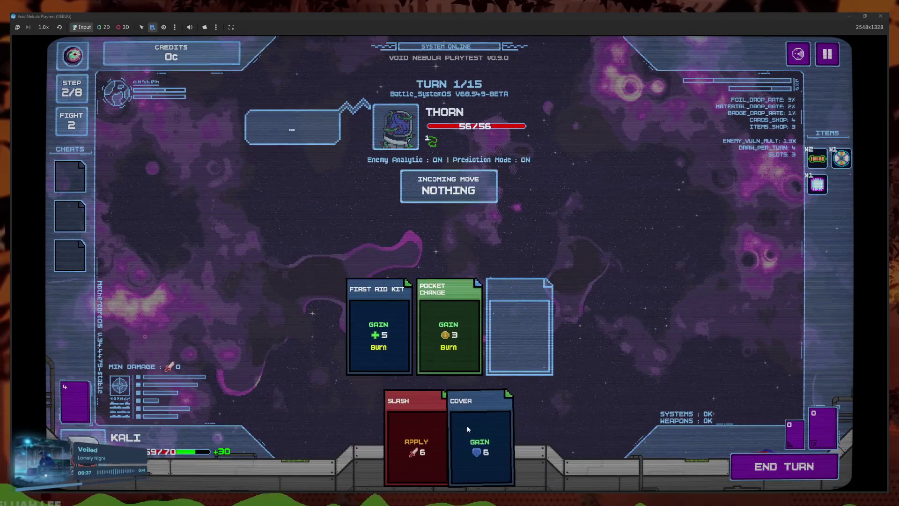
left_click(468, 426)
left_click(785, 467)
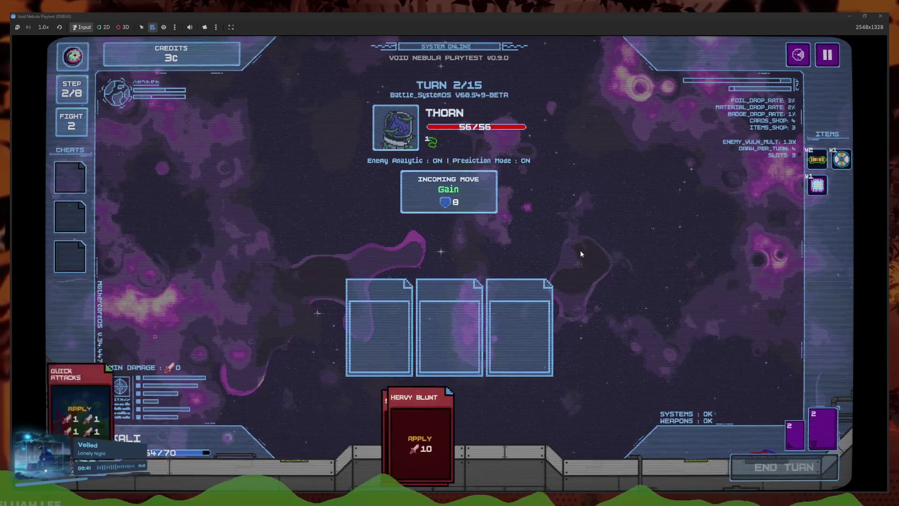
Attack Thorn with Quick Attacks, Heavy Blunt, Slash and Cover until it dies
left_click(475, 433)
left_click(445, 443)
left_click(438, 436)
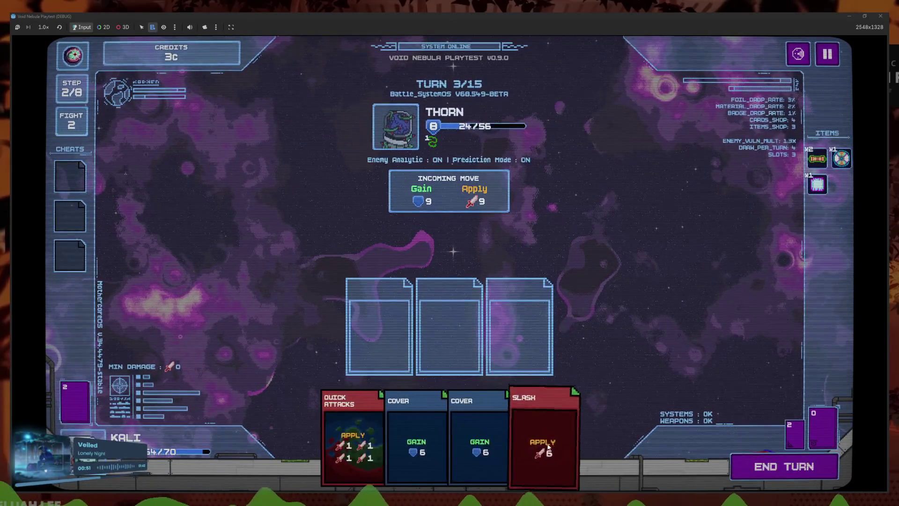
left_click(379, 328)
left_click(412, 440)
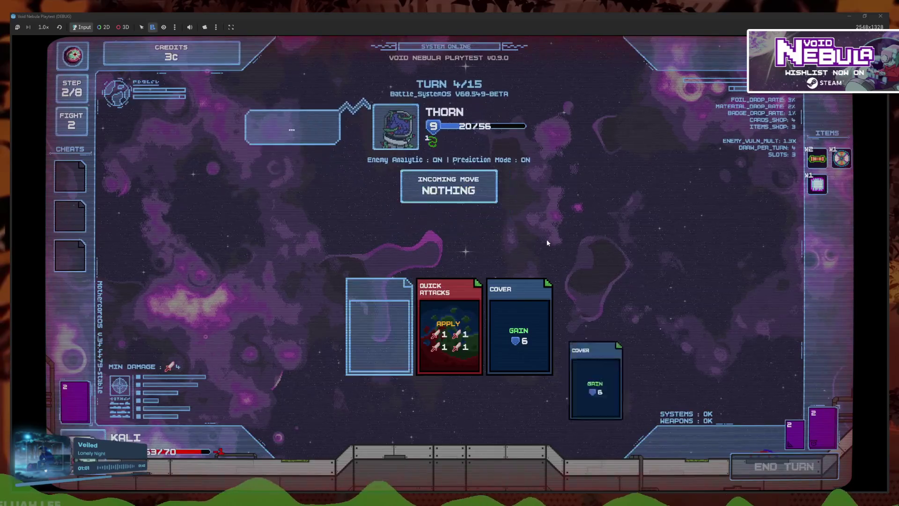
left_click(454, 421)
left_click(435, 431)
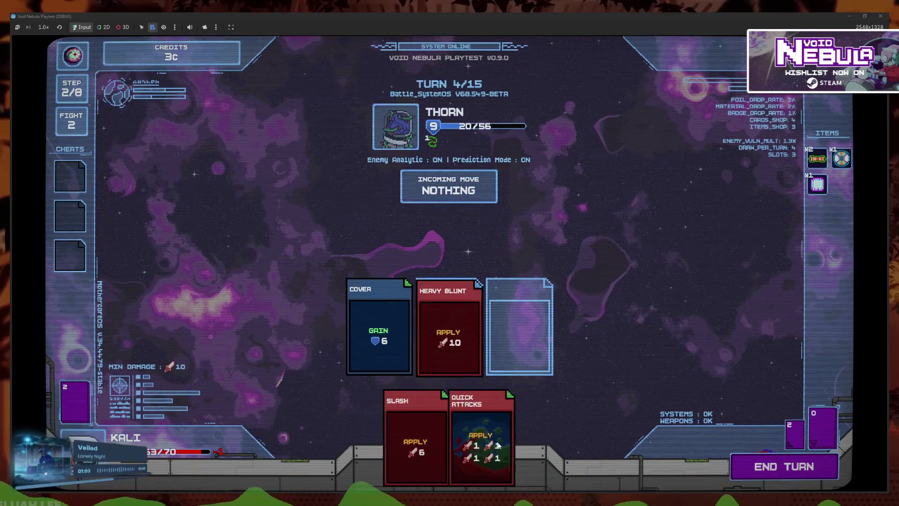
left_click(470, 435)
left_click(411, 357)
left_click(785, 467)
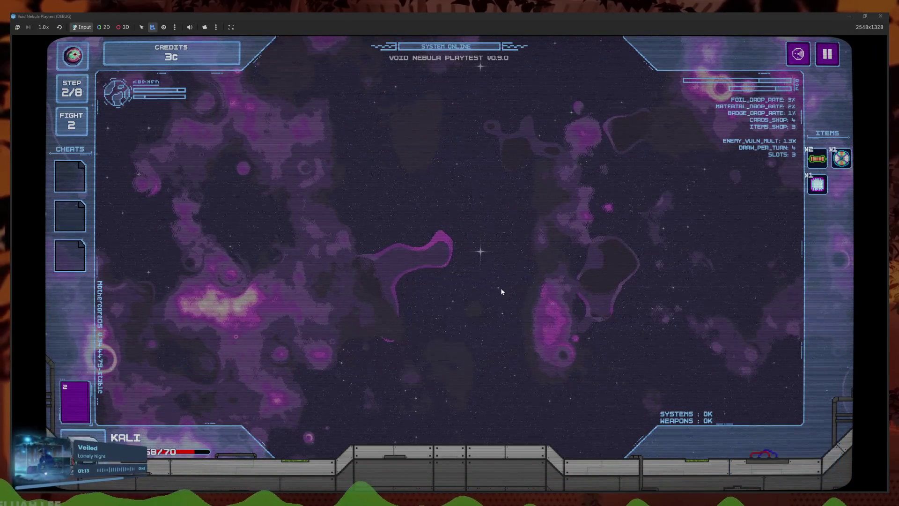
Collect the reward, buy another Quick Attacks, and start the Golem round
left_click(375, 326)
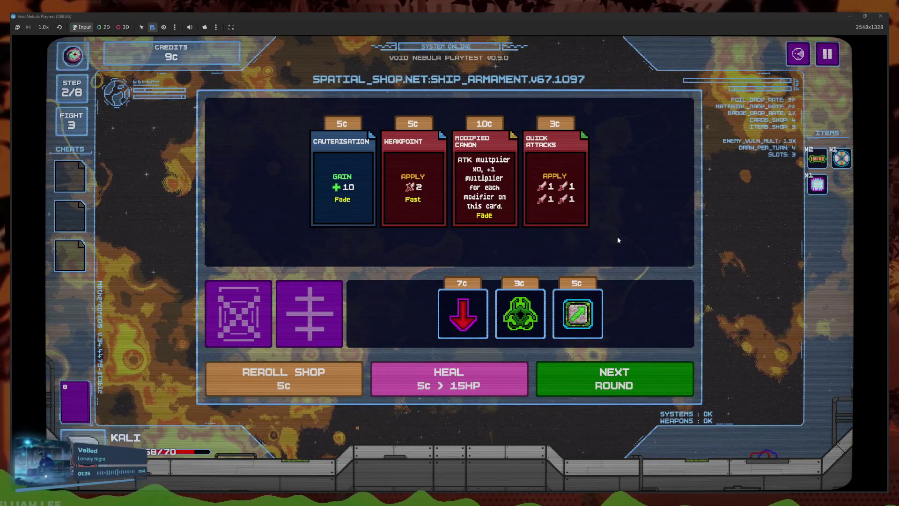
left_click(554, 237)
left_click(605, 391)
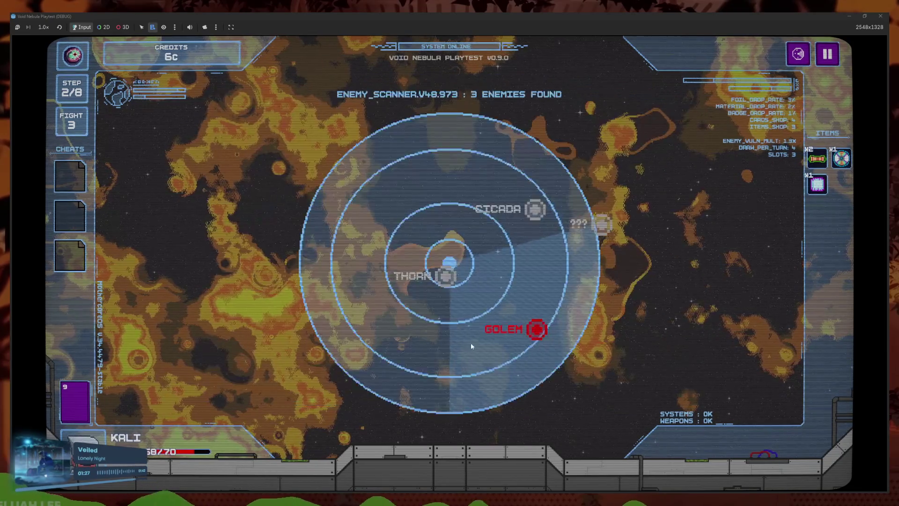
Play Pocket Change and Slash, then First Aid Kit and two Covers over two turns
left_click(520, 454)
left_click(385, 445)
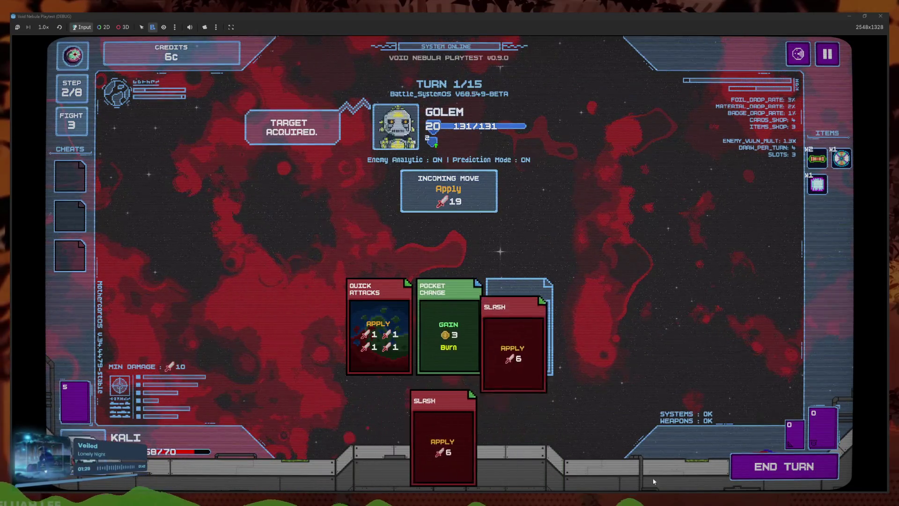
left_click(784, 466)
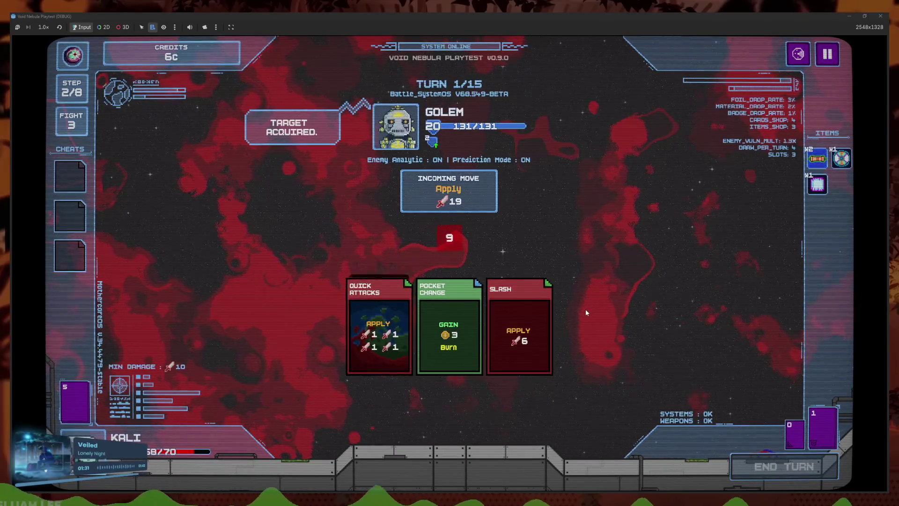
mouse_move(451, 202)
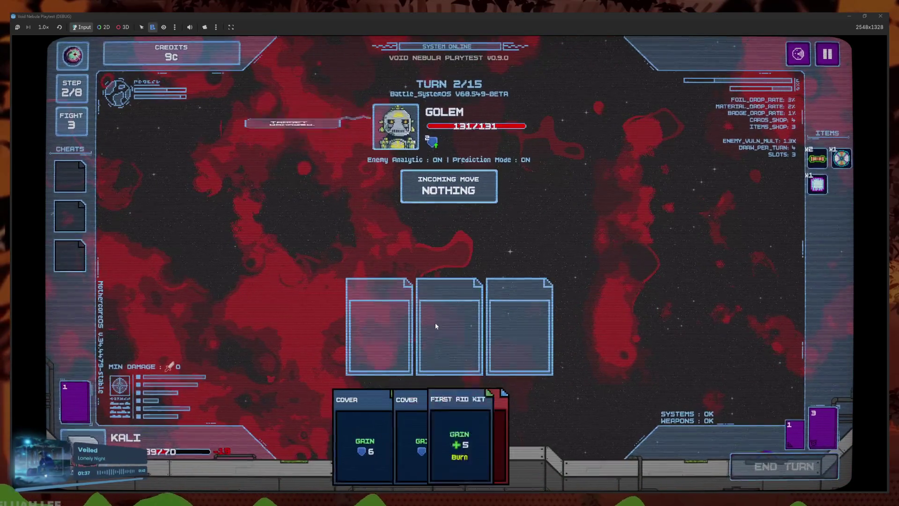
left_click(463, 422)
left_click(511, 418)
left_click(496, 429)
left_click(392, 332)
left_click(409, 421)
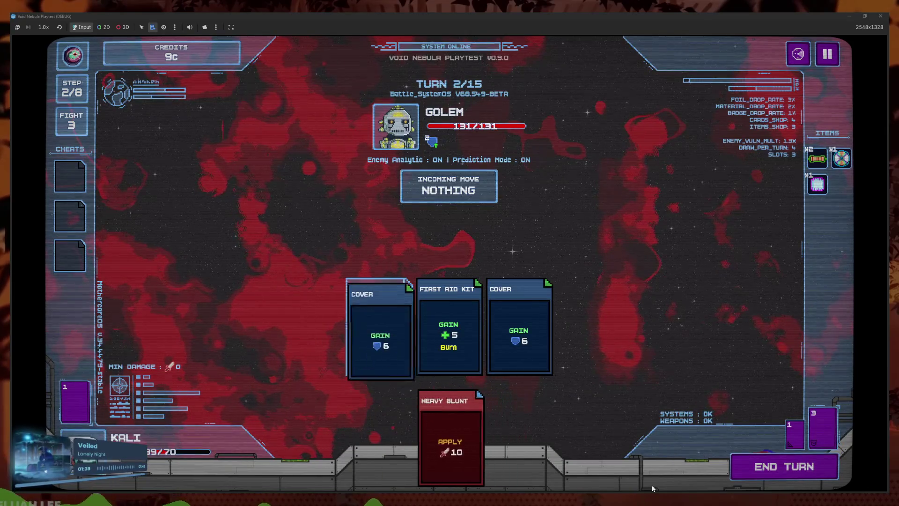
left_click(784, 466)
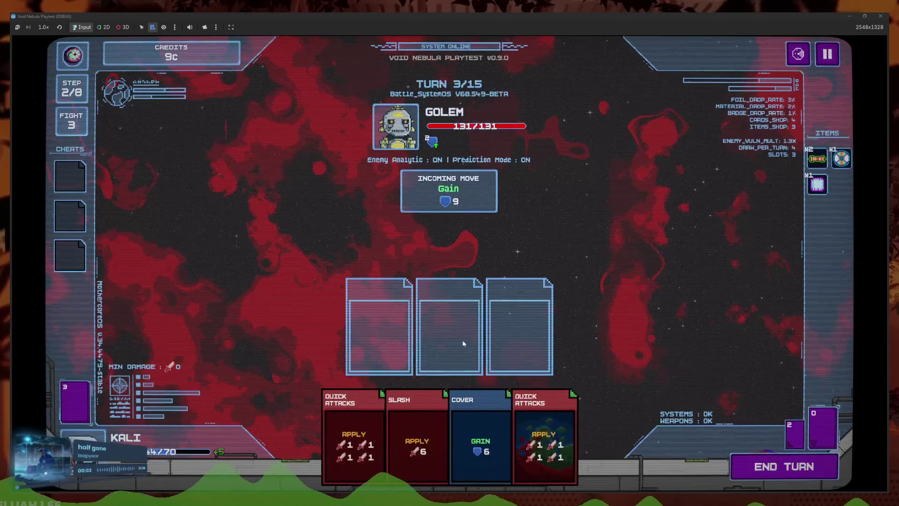
Play two Quick Attacks and Cover cards against the Golem and end the turn
left_click(430, 436)
left_click(379, 328)
left_click(365, 435)
left_click(454, 443)
left_click(425, 441)
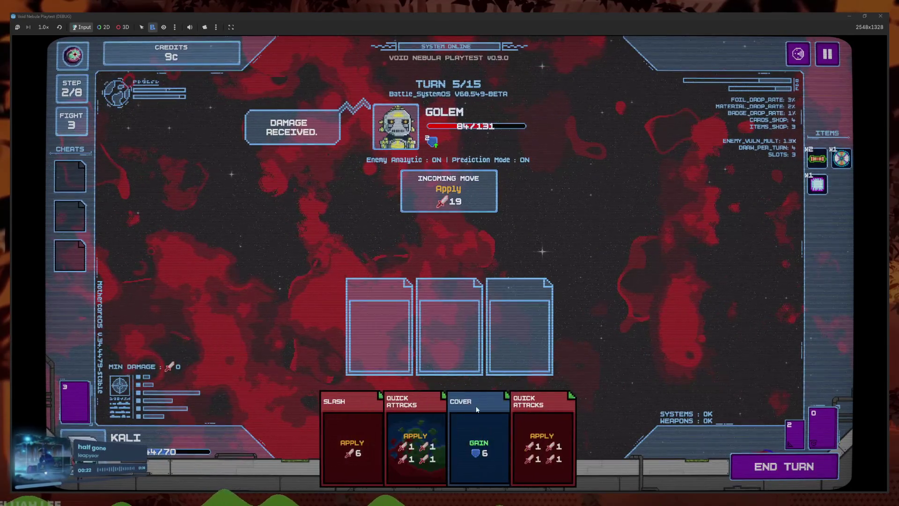
left_click(474, 394)
left_click(496, 430)
left_click(459, 435)
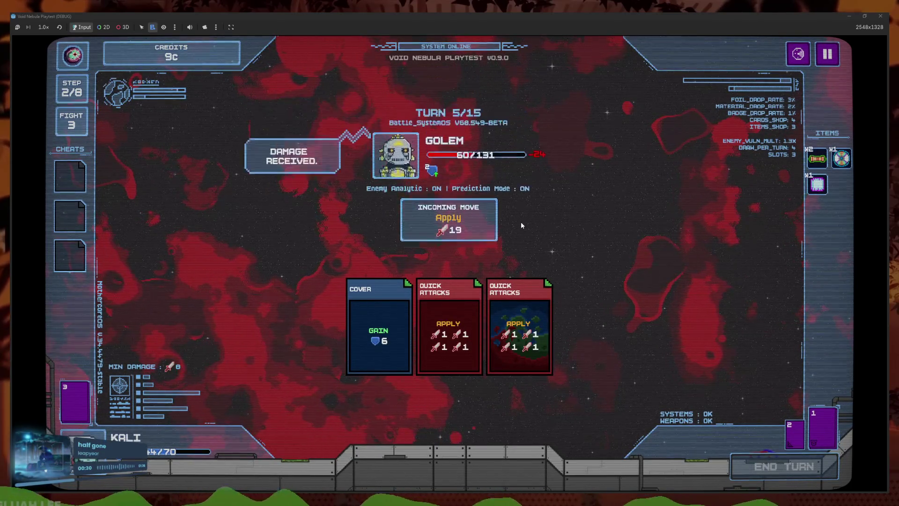
Finish the Golem with Quick Attacks, Heavy Blunt, Slash and Cover, claiming Thorns Summoning
left_click(468, 435)
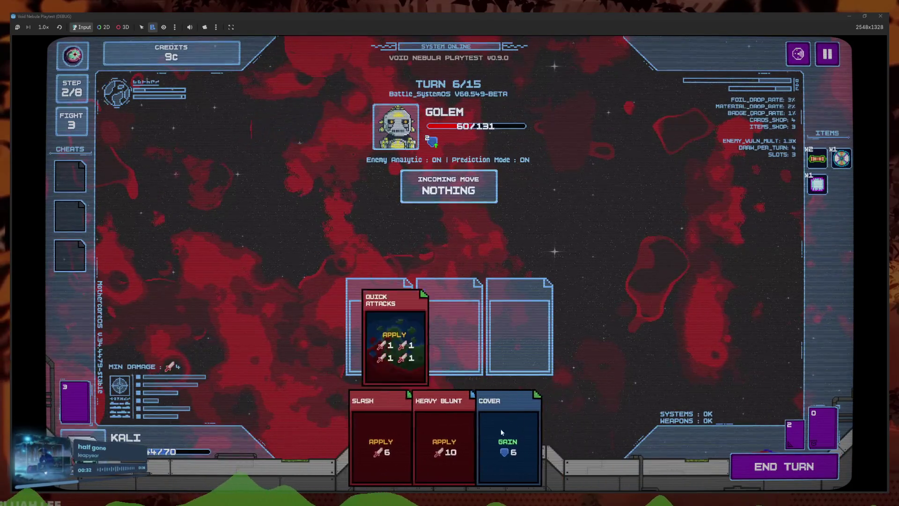
left_click(445, 435)
left_click(431, 436)
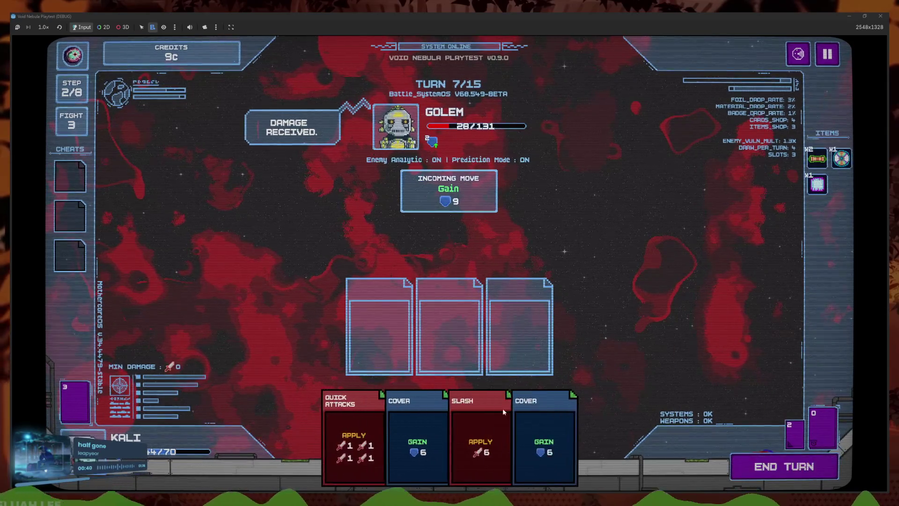
left_click(482, 435)
left_click(386, 445)
left_click(494, 435)
left_click(783, 466)
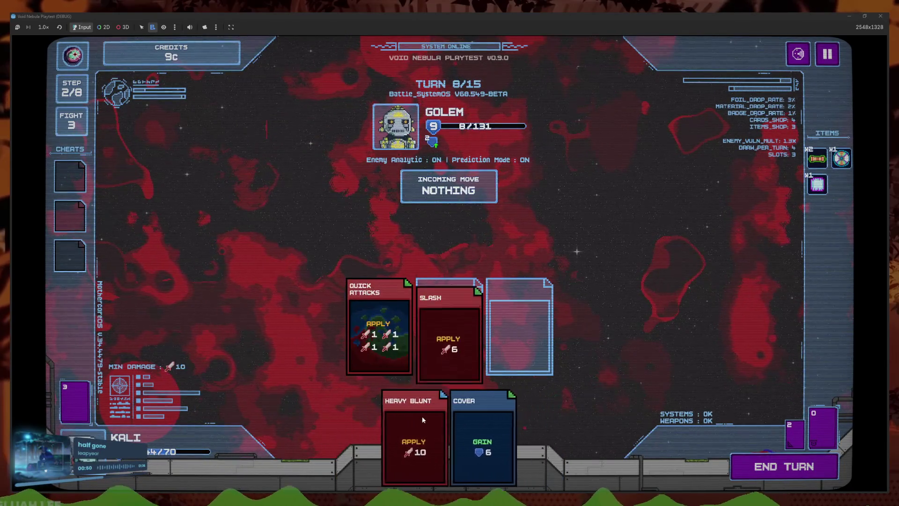
left_click(748, 471)
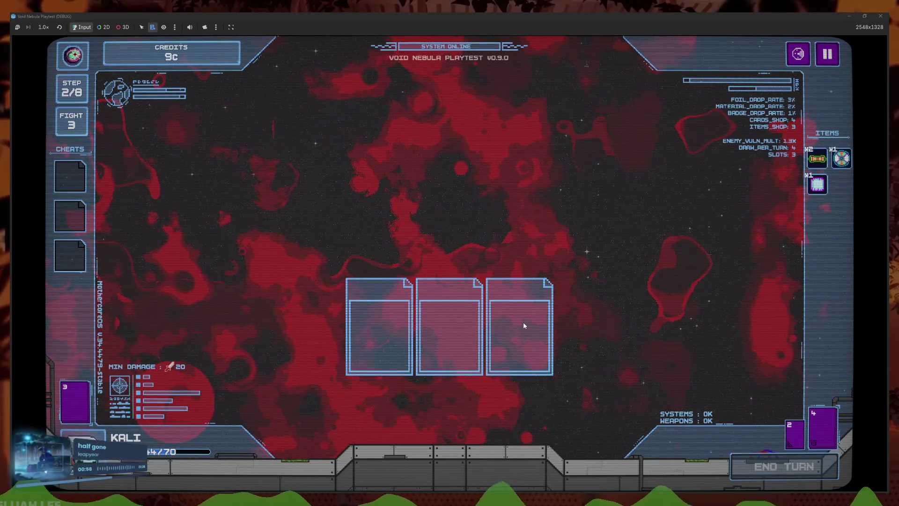
left_click(489, 270)
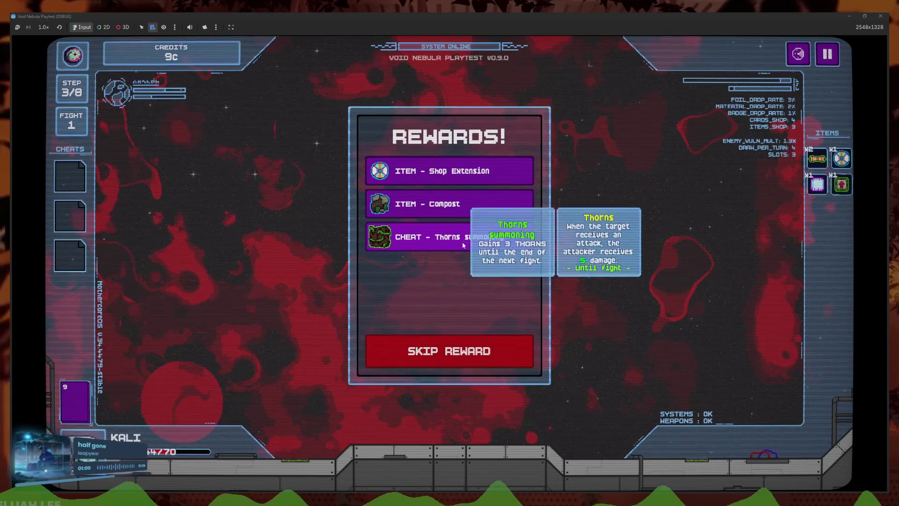
Claim the Compost and Shop Extension rewards and cash out into the shop
left_click(468, 237)
left_click(466, 216)
left_click(463, 171)
left_click(453, 341)
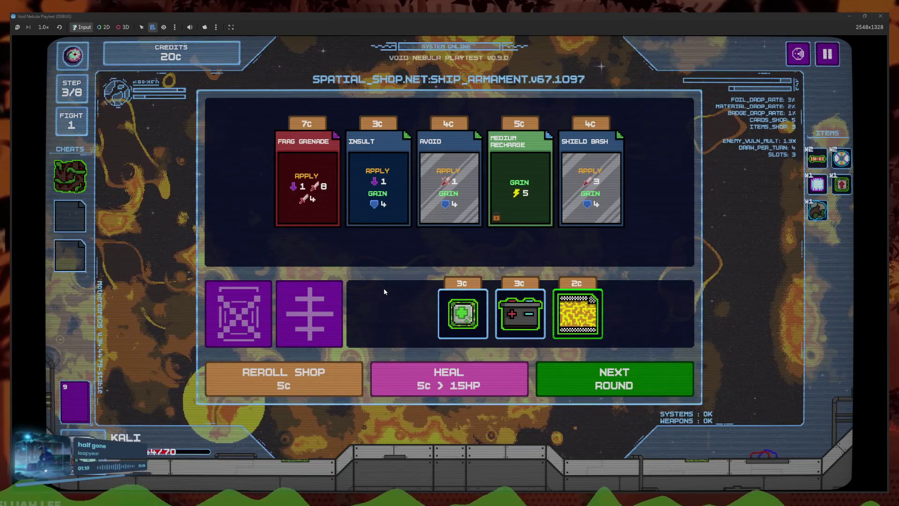
Craft the chip item through the Items Recycle shop
mouse_move(314, 225)
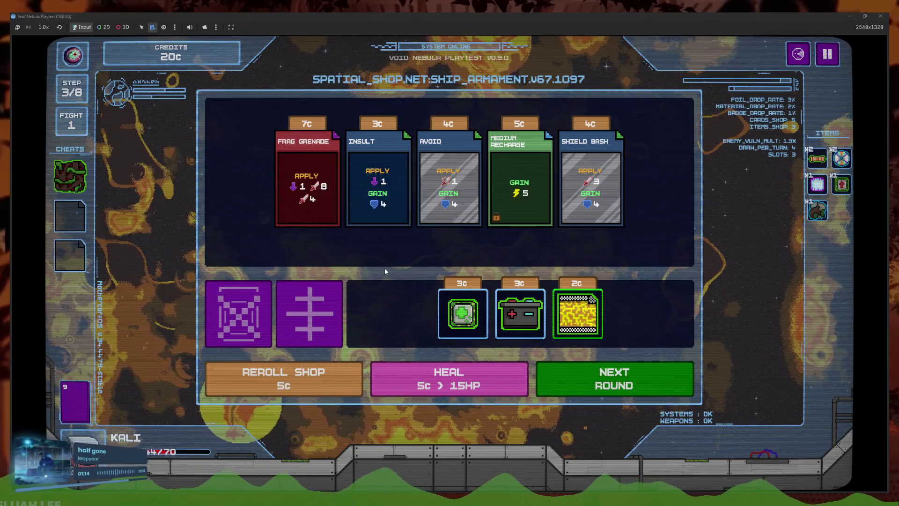
left_click(296, 326)
left_click(426, 324)
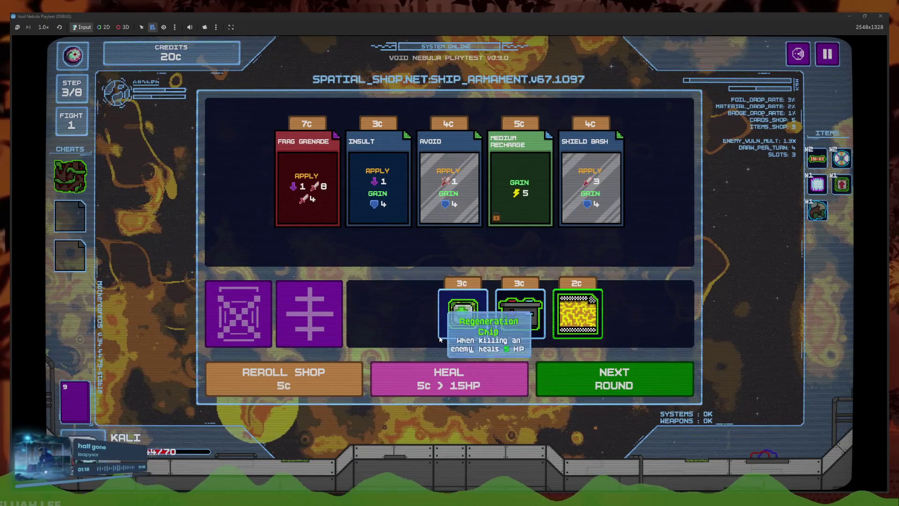
mouse_move(583, 330)
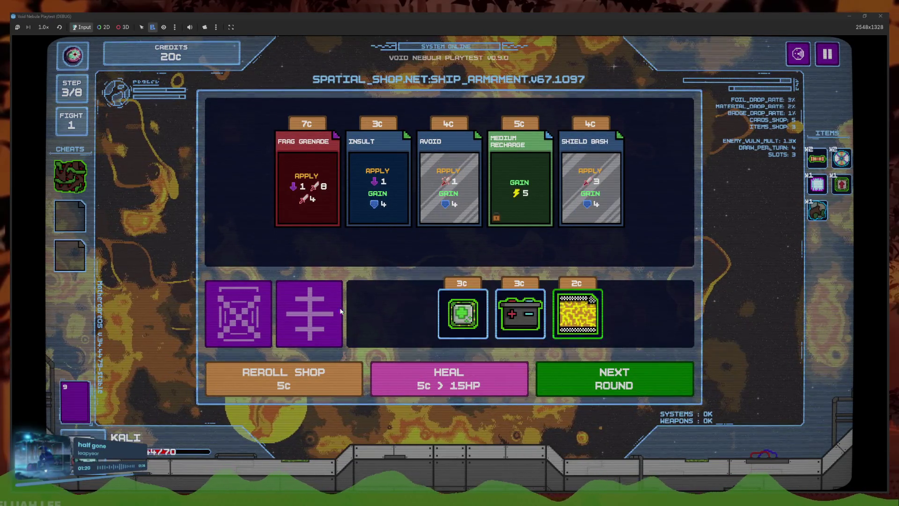
left_click(309, 318)
left_click(472, 232)
left_click(440, 326)
left_click(472, 235)
left_click(469, 326)
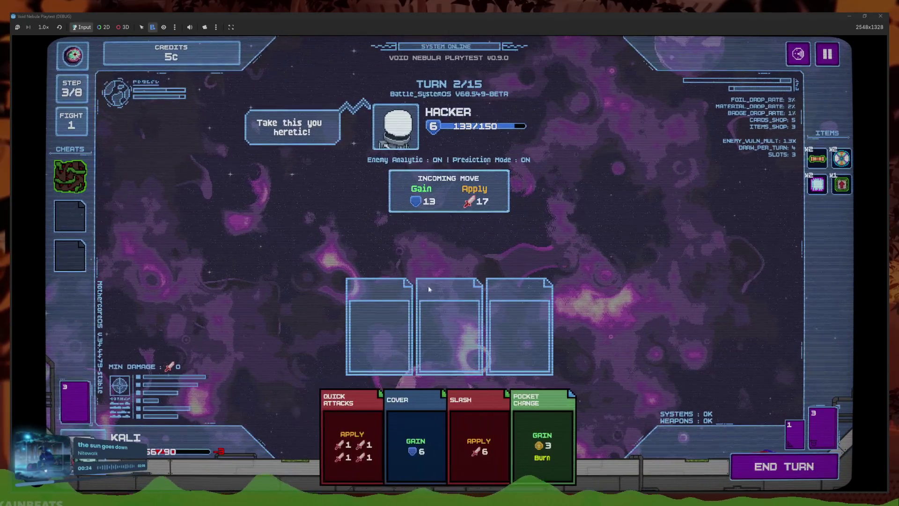
Use the Thorns Summoning cheat and play Pocket Change, Cover and Quick Attacks on turn one
left_click(468, 417)
left_click(512, 409)
left_click(479, 416)
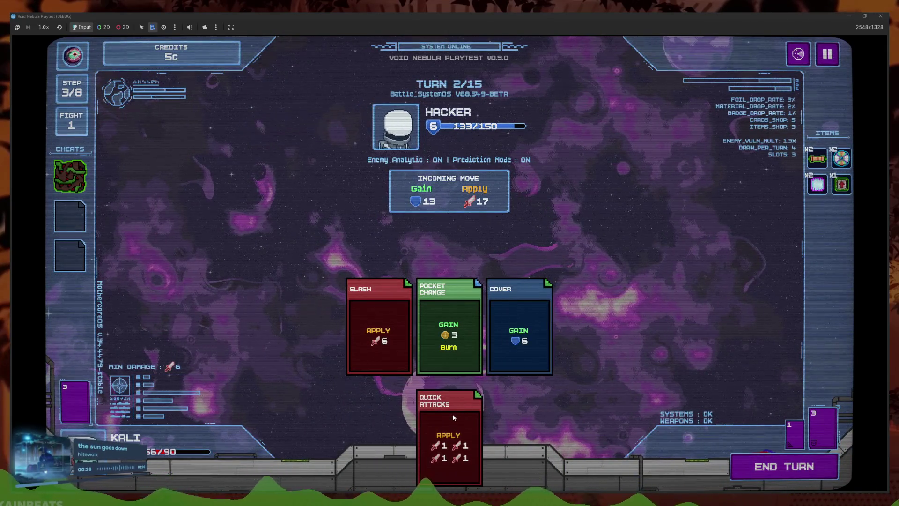
left_click(70, 176)
left_click(123, 165)
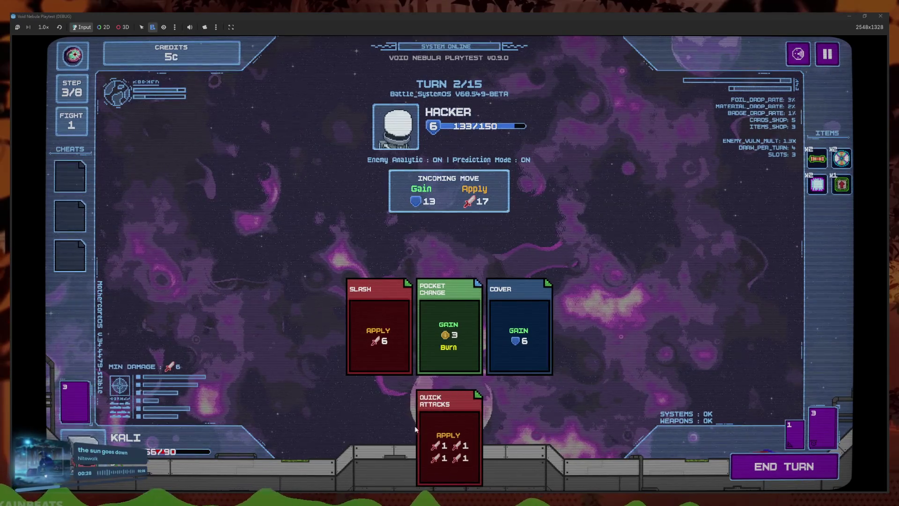
left_click(384, 344)
left_click(412, 431)
key("space")
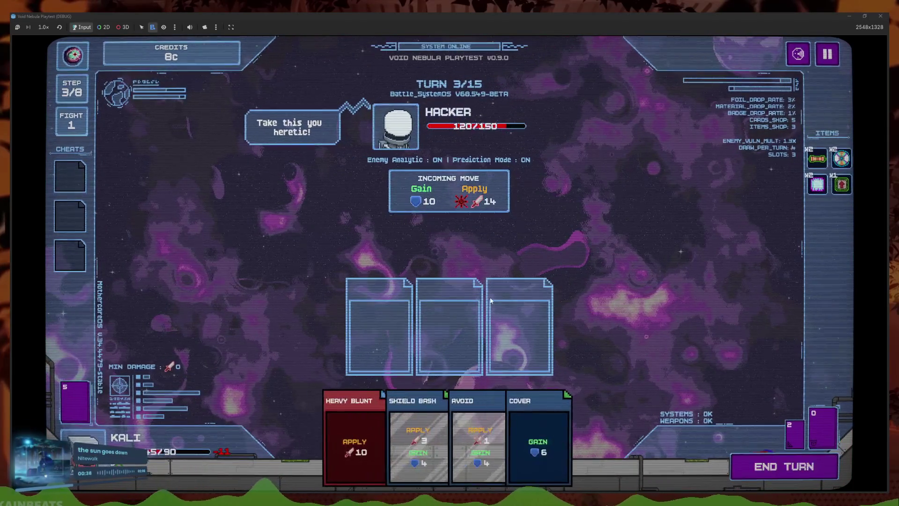
Play Heavy Blunt, then two Quick Attacks and Slash to defeat the Hacker
left_click(355, 427)
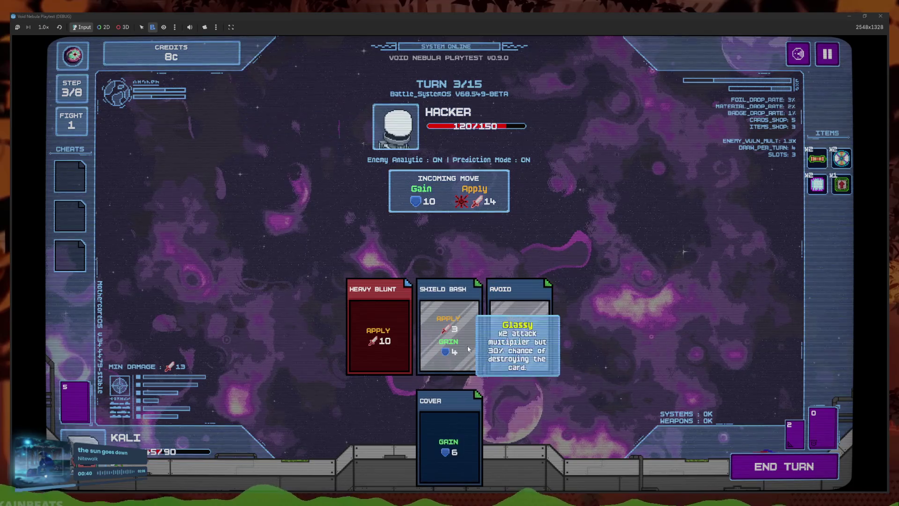
left_click(767, 477)
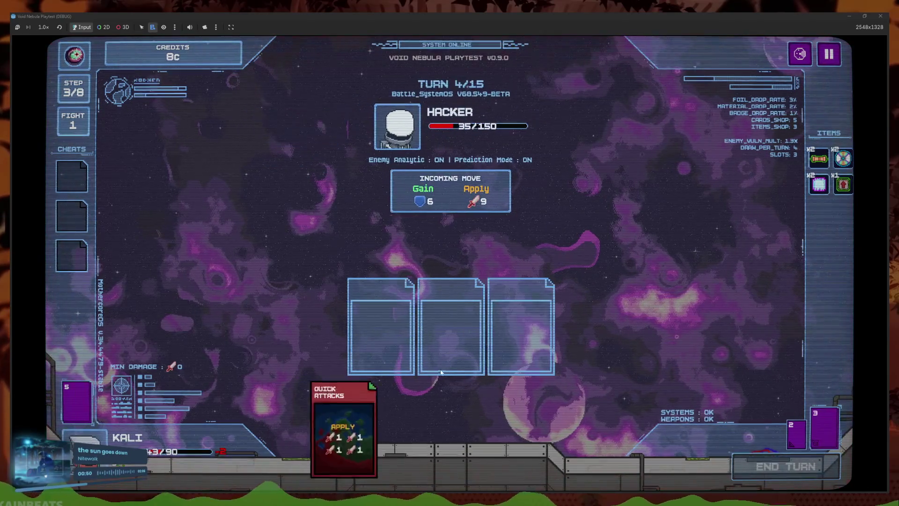
left_click(452, 427)
left_click(426, 432)
left_click(445, 431)
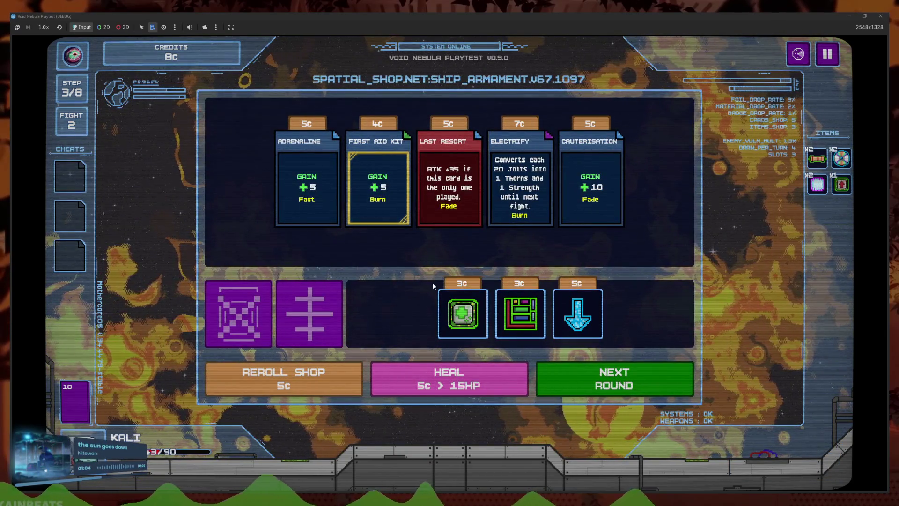
Read the shop items' tooltips, then switch back to the Godot editor
mouse_move(379, 205)
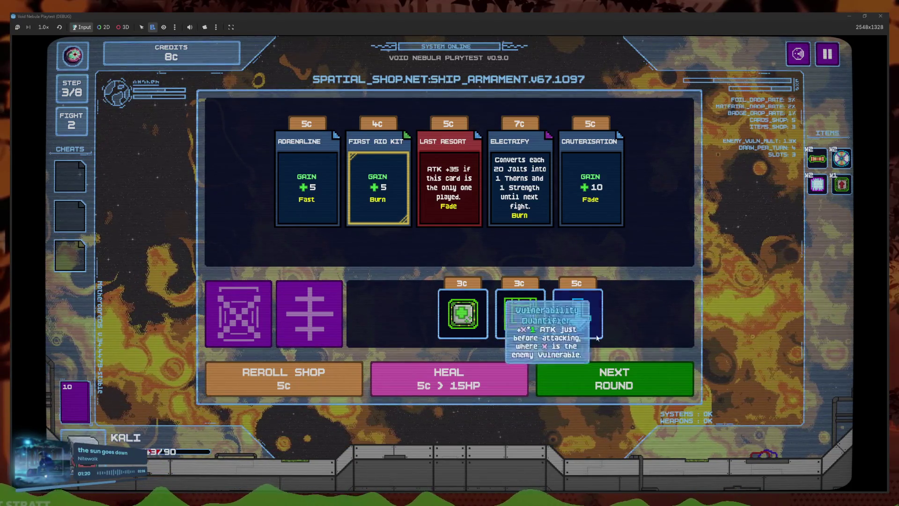
key("alt+Tab")
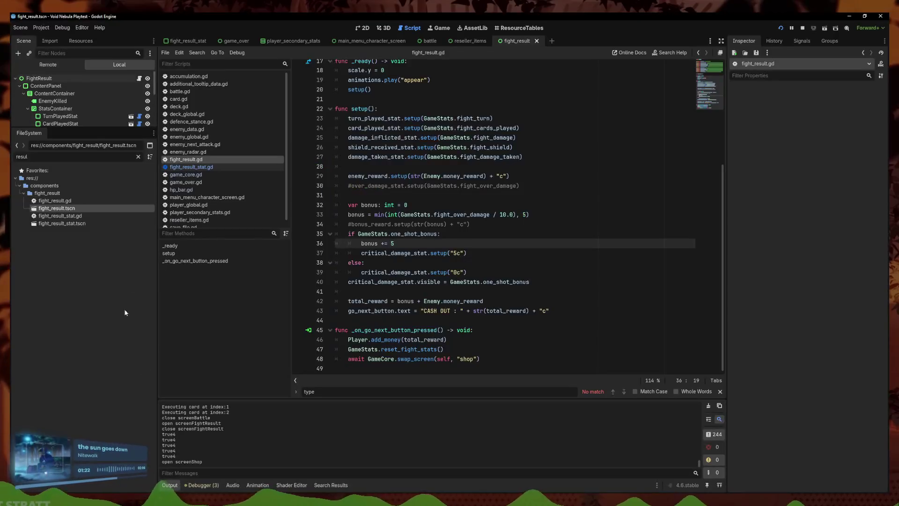
Set blue_adrenaline.tres Stats element 0 Amount from 5 to 4, then return to the game
type("adre")
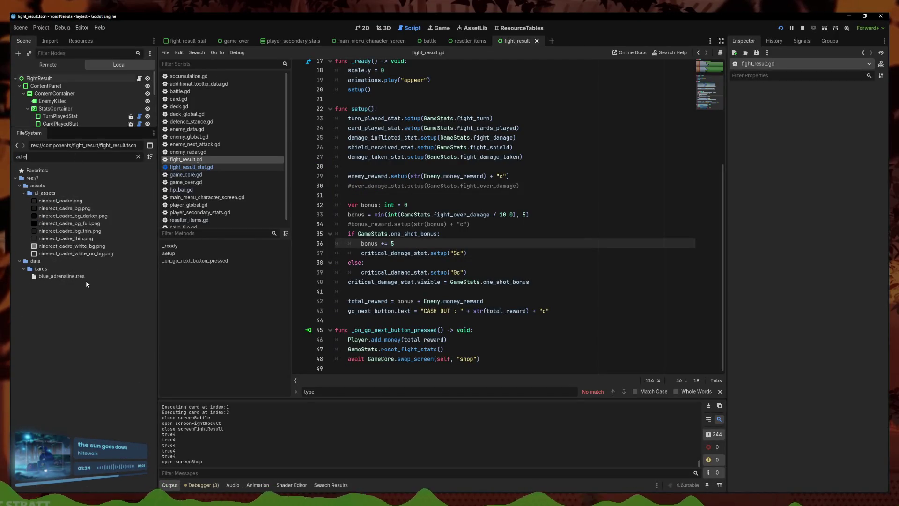
left_click(85, 277)
left_click(848, 283)
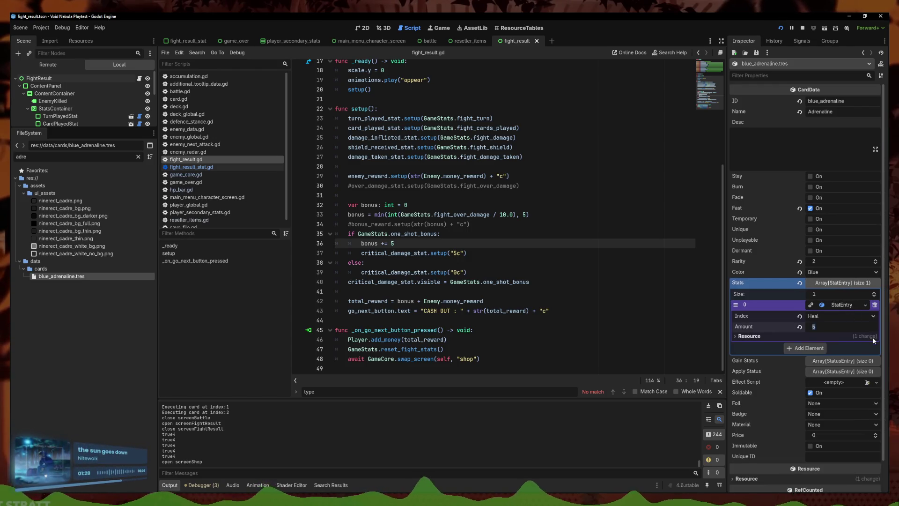
left_click(853, 335)
left_click(841, 336)
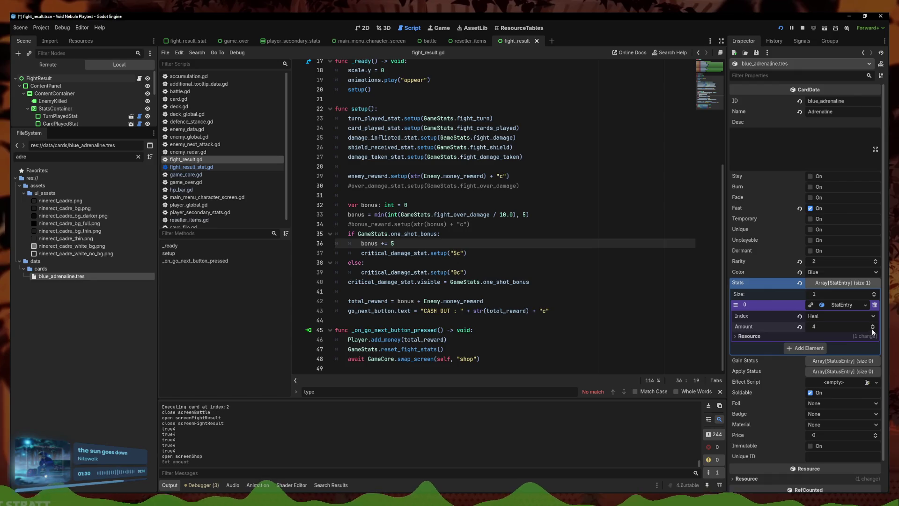
key("alt+Tab")
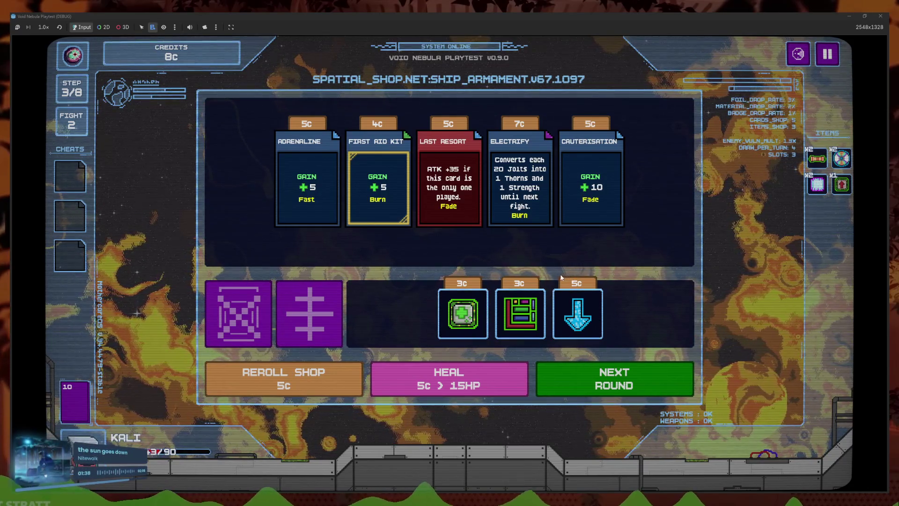
Buy the Regeneration Chip, start the Warrior fight, and play Cover, Pocket Change and First Aid Kit
left_click(476, 315)
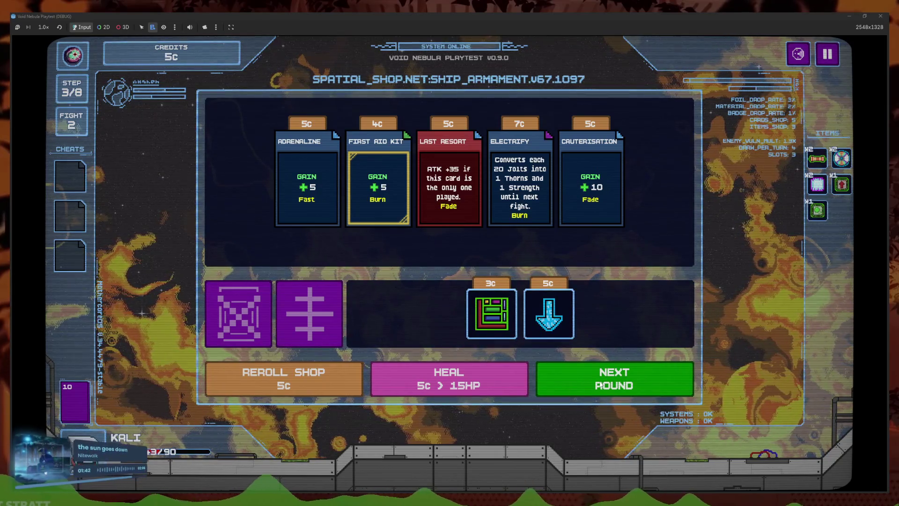
left_click(599, 384)
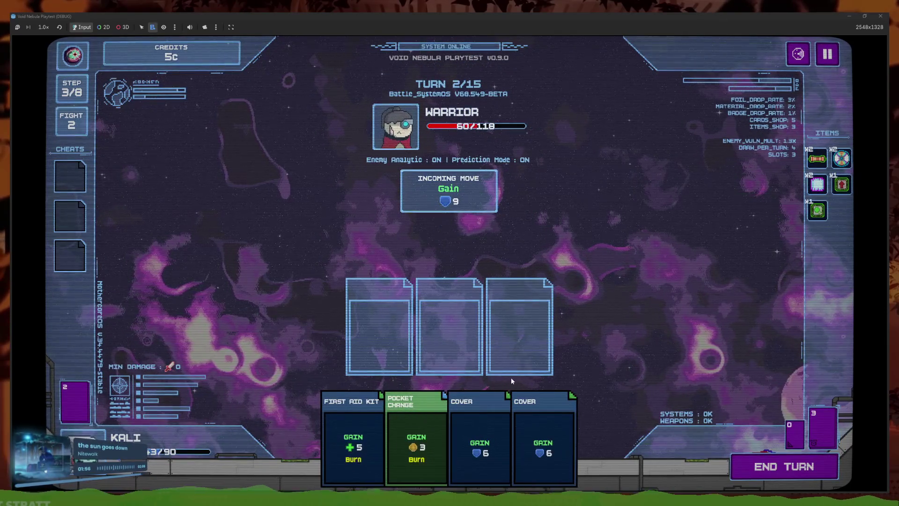
left_click(480, 440)
left_click(442, 431)
left_click(412, 436)
left_click(757, 473)
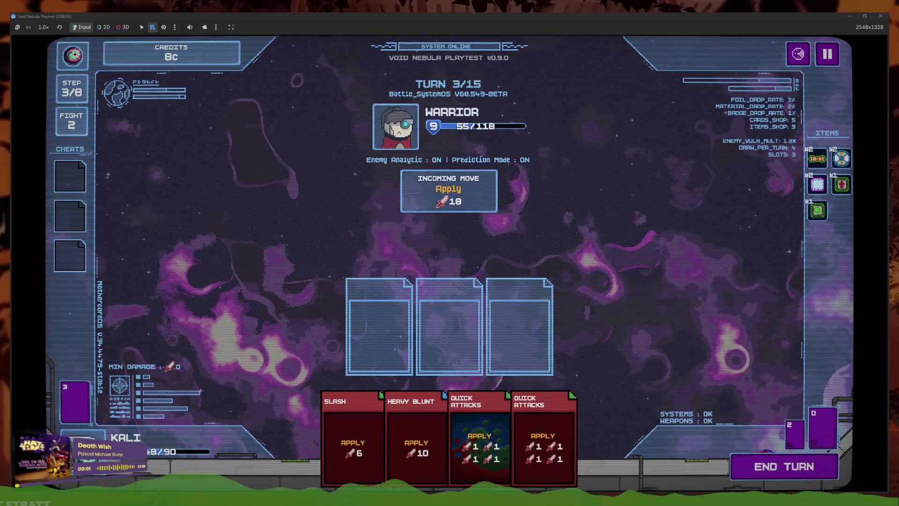
Attack with Quick Attacks, Heavy Blunt and Slash until the Warrior dies, then cash out
left_click(543, 444)
left_click(479, 445)
left_click(478, 440)
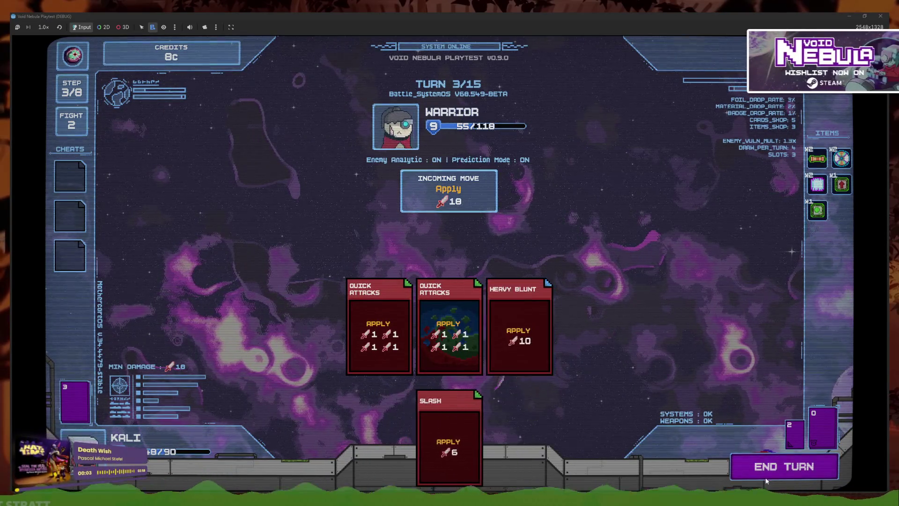
left_click(766, 477)
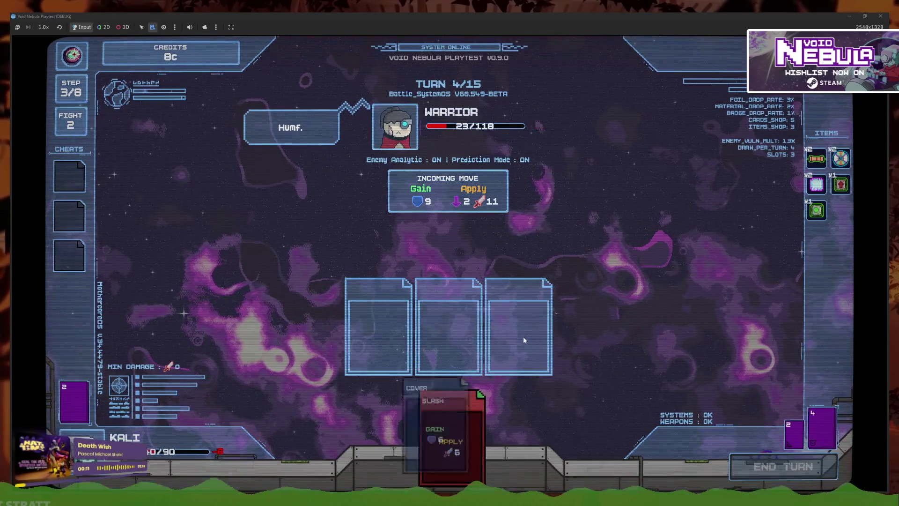
left_click(506, 412)
left_click(365, 416)
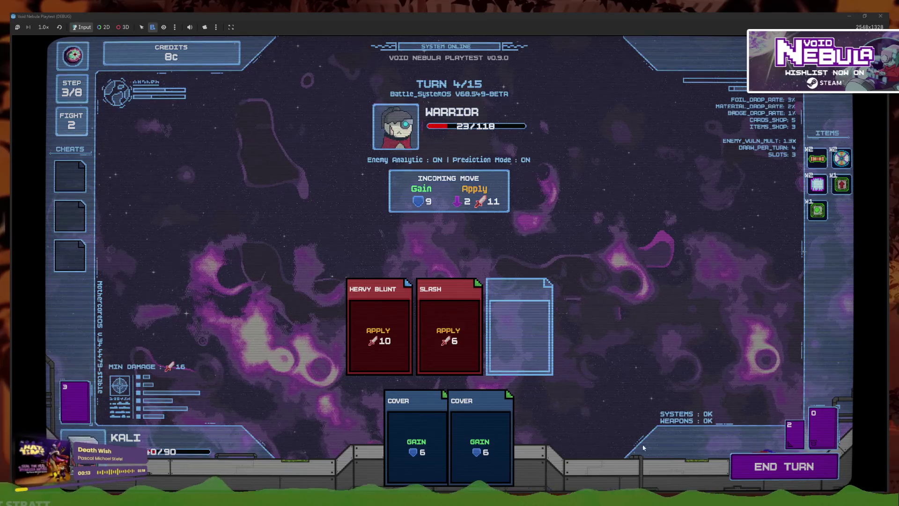
mouse_move(846, 184)
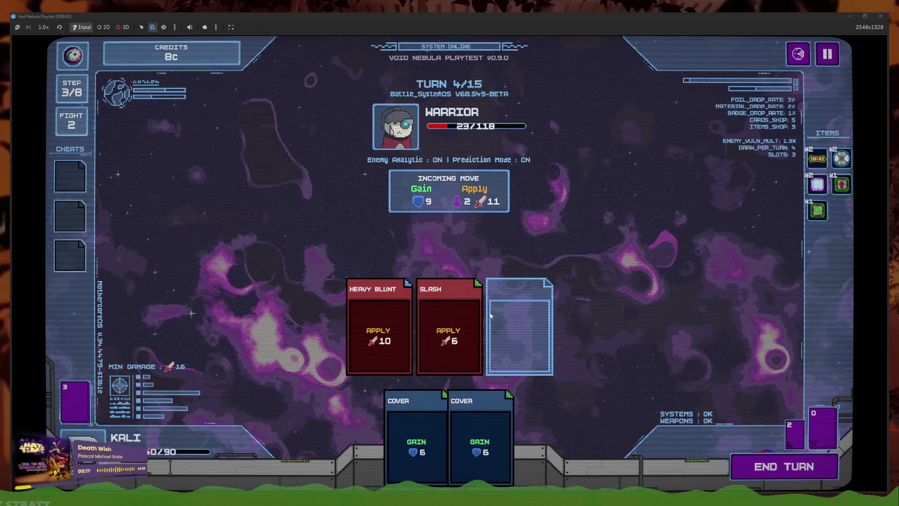
key("space")
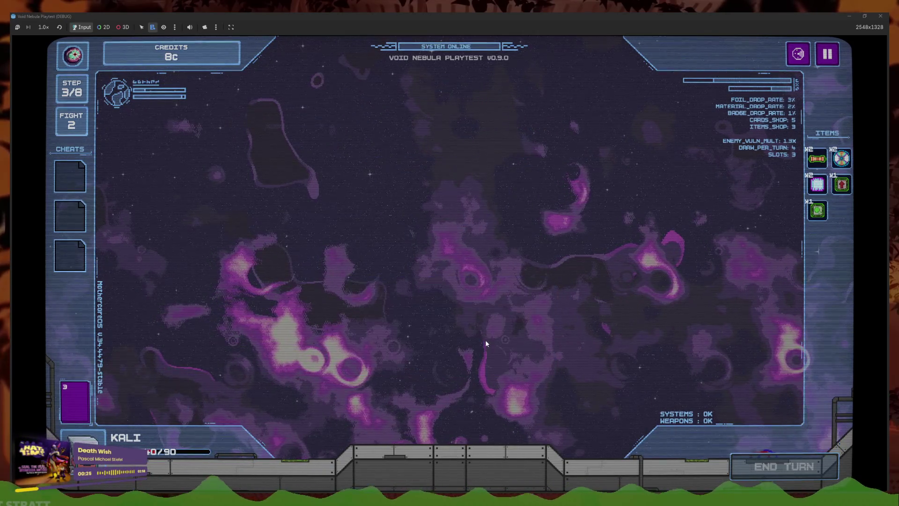
left_click(479, 339)
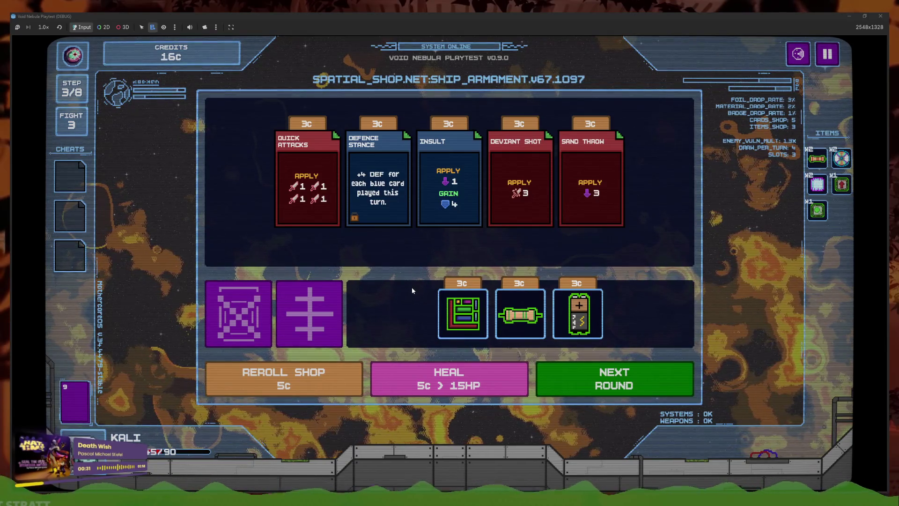
Buy the green bar-shaped item and look into the Items Recycler
left_click(521, 318)
left_click(328, 337)
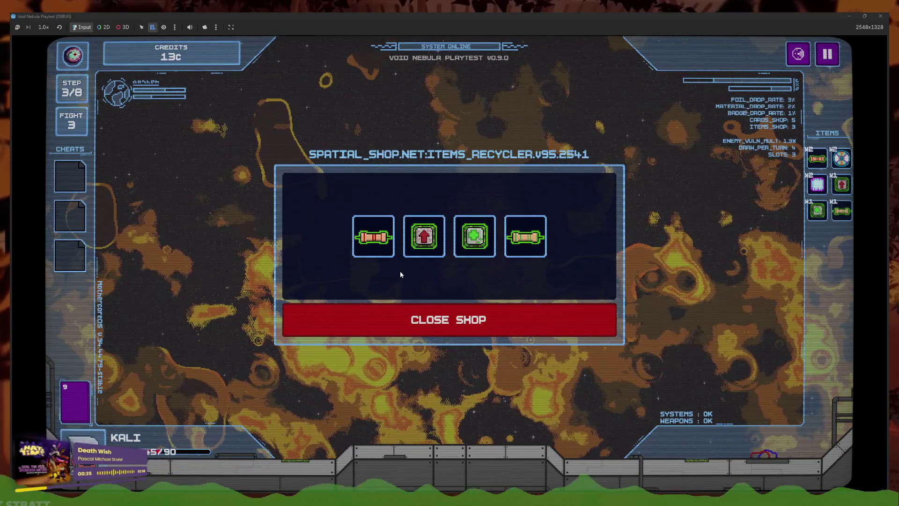
left_click(425, 321)
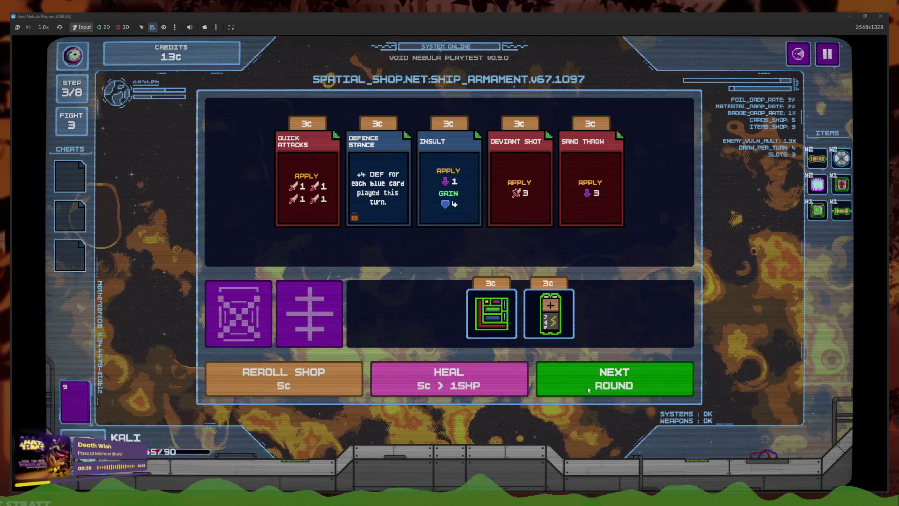
Delete a Slash card, buy Quick Attacks, and start fight 3 against the Bomber
left_click(318, 317)
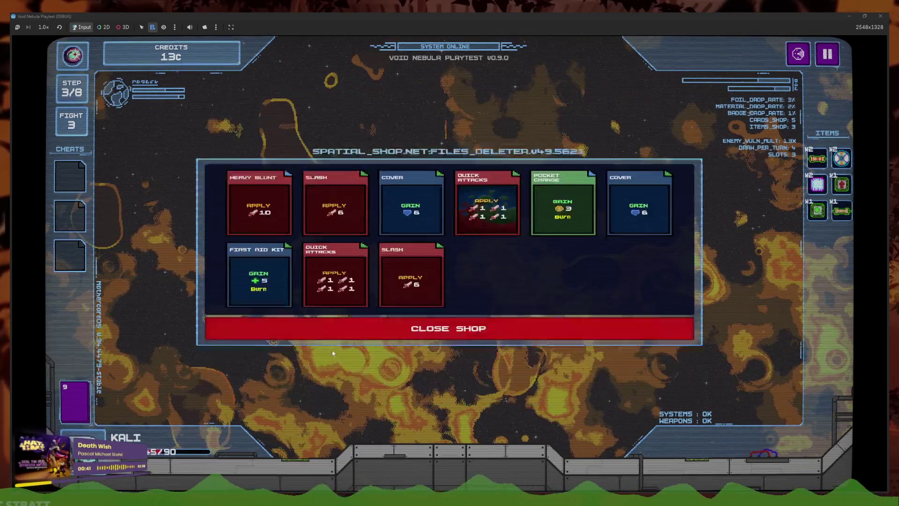
left_click(411, 281)
left_click(515, 344)
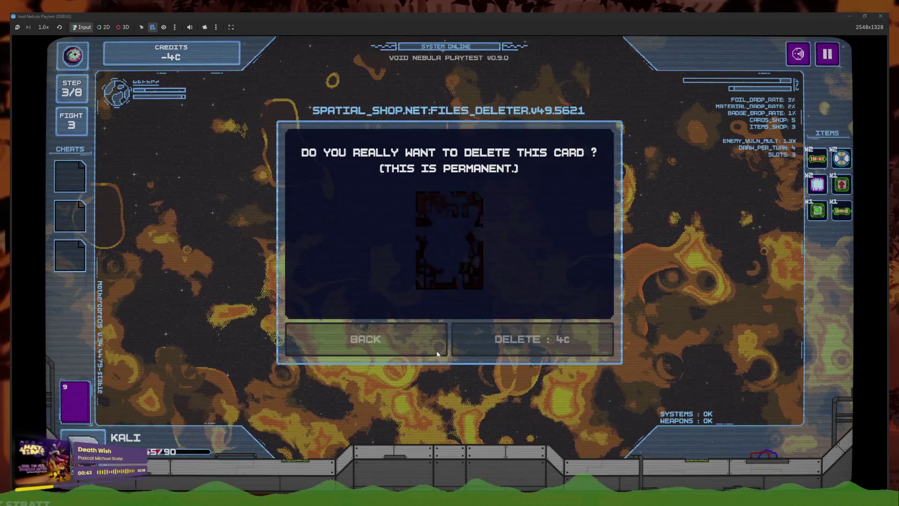
left_click(295, 237)
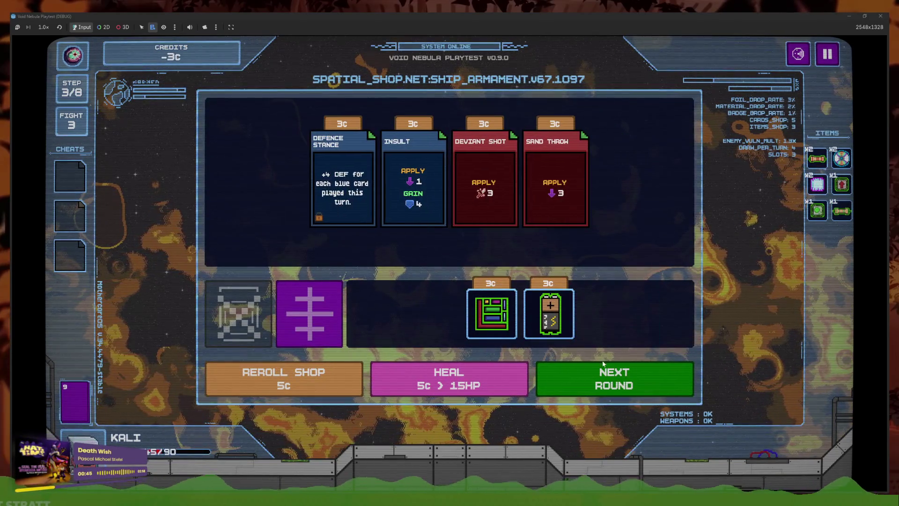
left_click(592, 365)
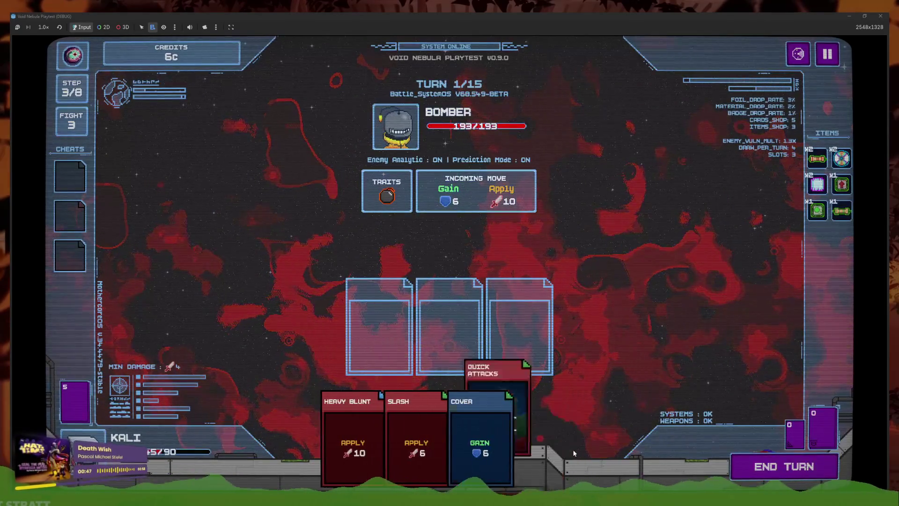
Play Quick Attacks, Heavy Blunt and Cover, then First Aid Kit and Pocket Change next turn
left_click(560, 445)
left_click(398, 440)
left_click(513, 440)
left_click(748, 465)
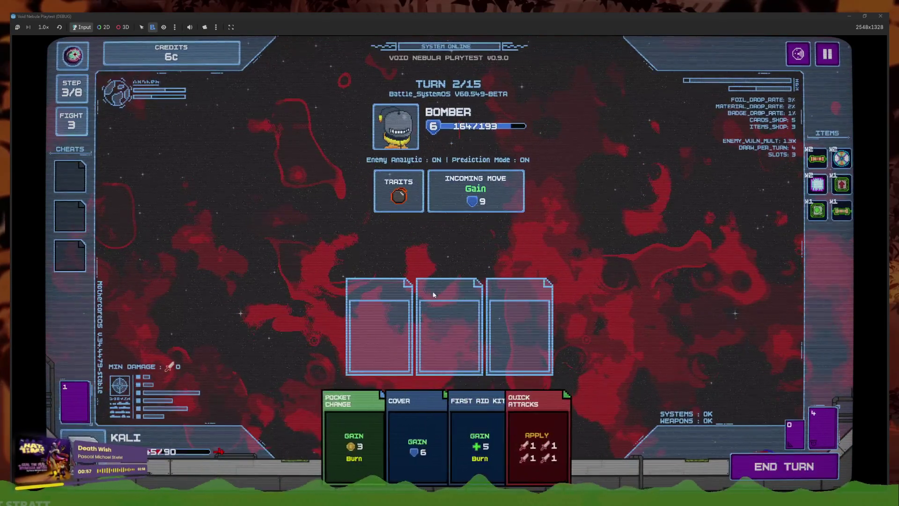
left_click(524, 427)
left_click(515, 429)
left_click(416, 440)
left_click(782, 466)
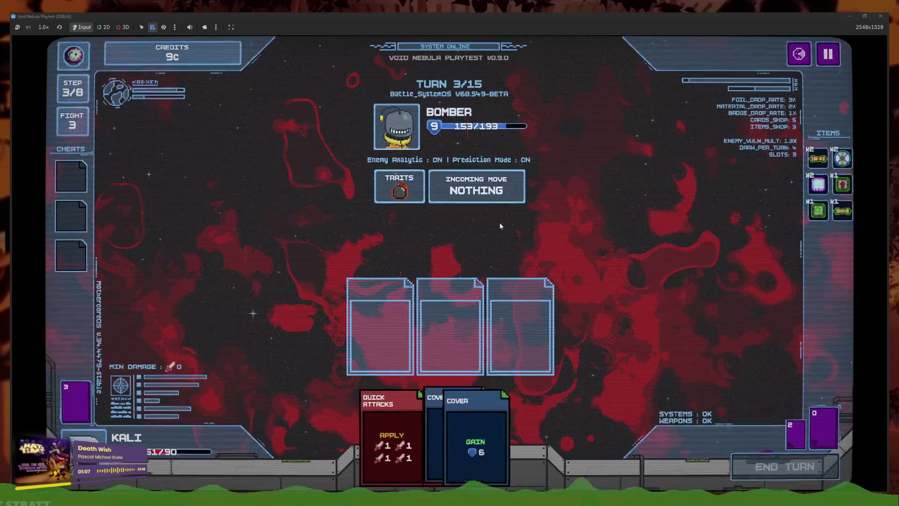
Keep attacking the Bomber until dying on turn 5, then quit back to the editor
left_click(451, 378)
left_click(384, 436)
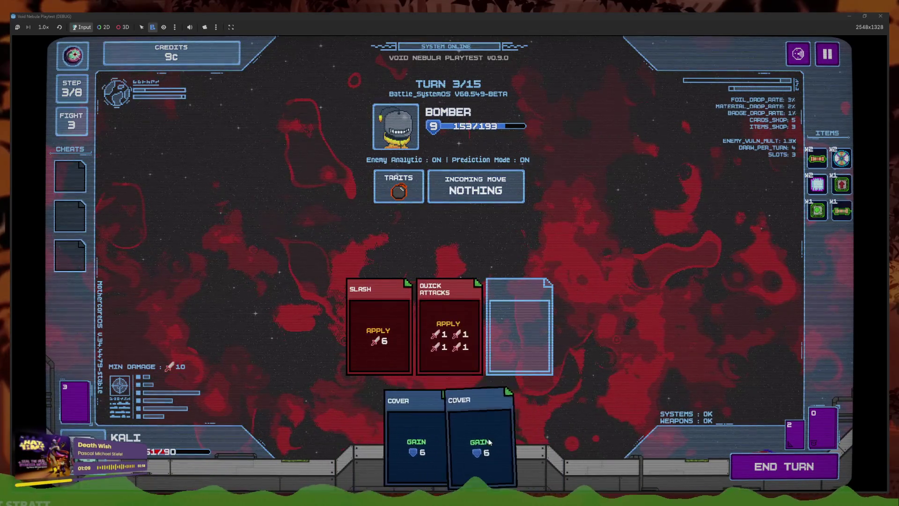
left_click(468, 421)
mouse_move(398, 197)
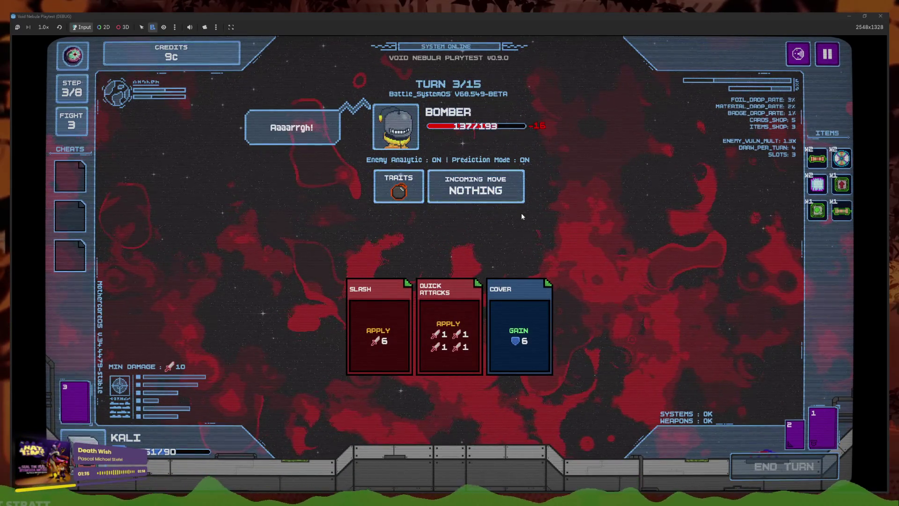
left_click(413, 445)
left_click(381, 440)
left_click(442, 440)
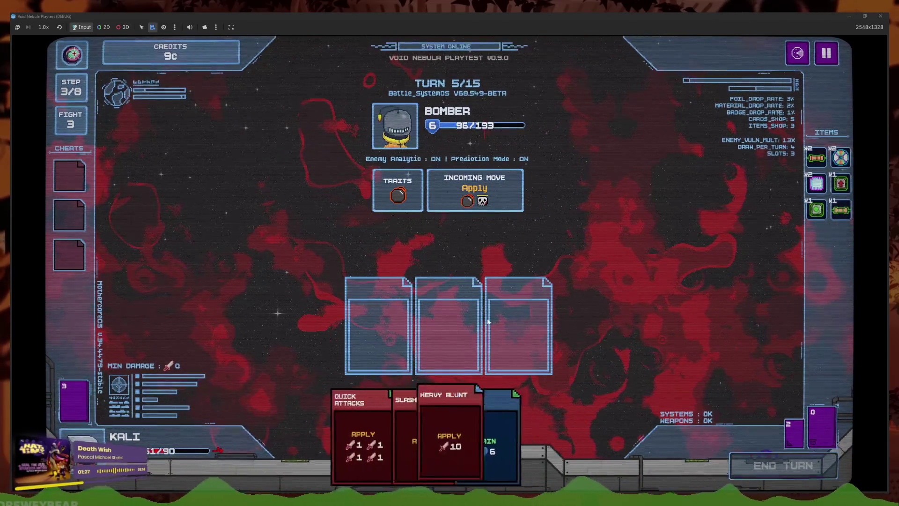
left_click(430, 435)
left_click(397, 441)
left_click(397, 437)
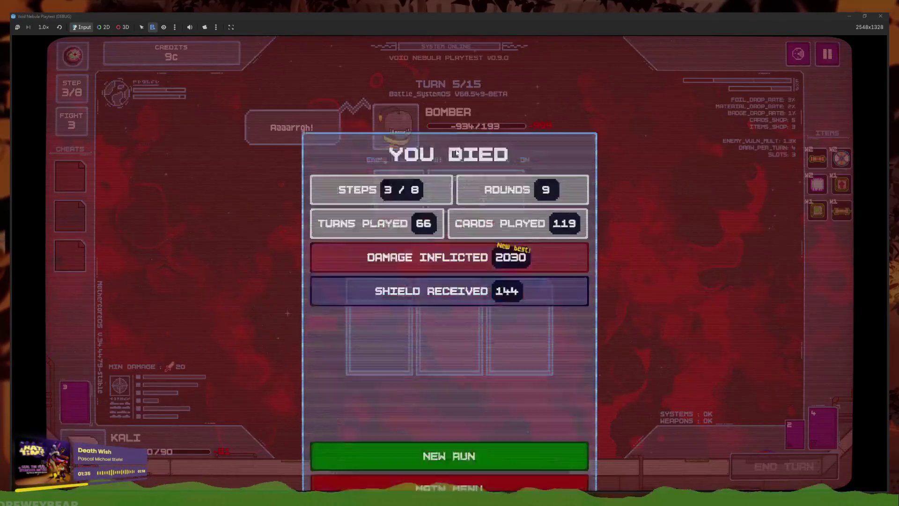
left_click(535, 440)
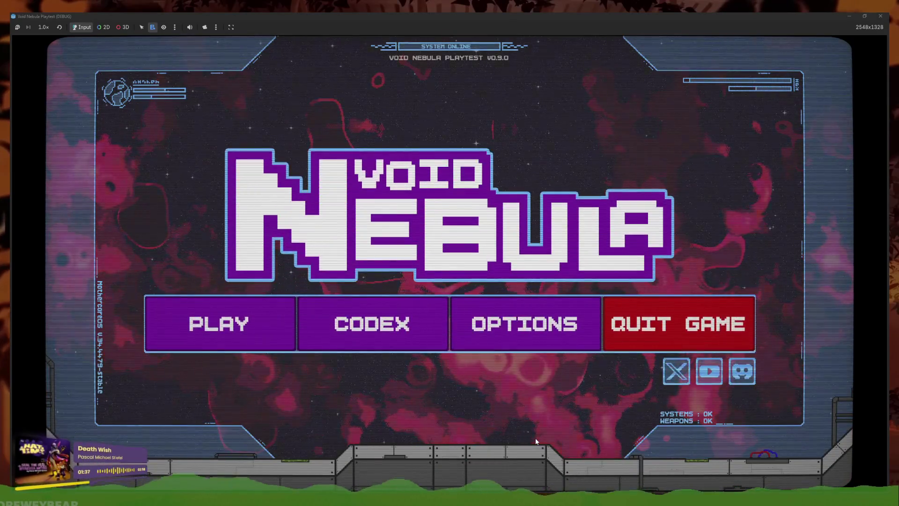
key("F8")
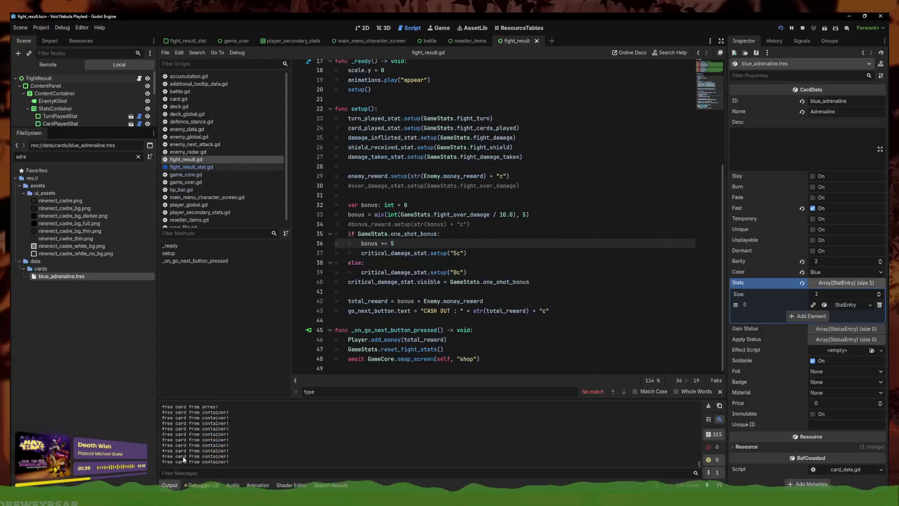
Change 03_boss_bomber.tres Hp from 65 to 40, save it, and run the project again
type("03")
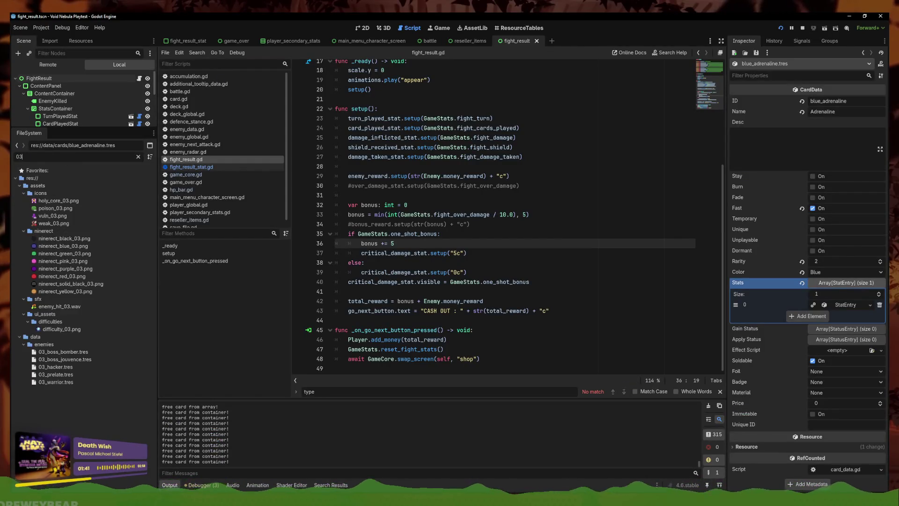
left_click(85, 354)
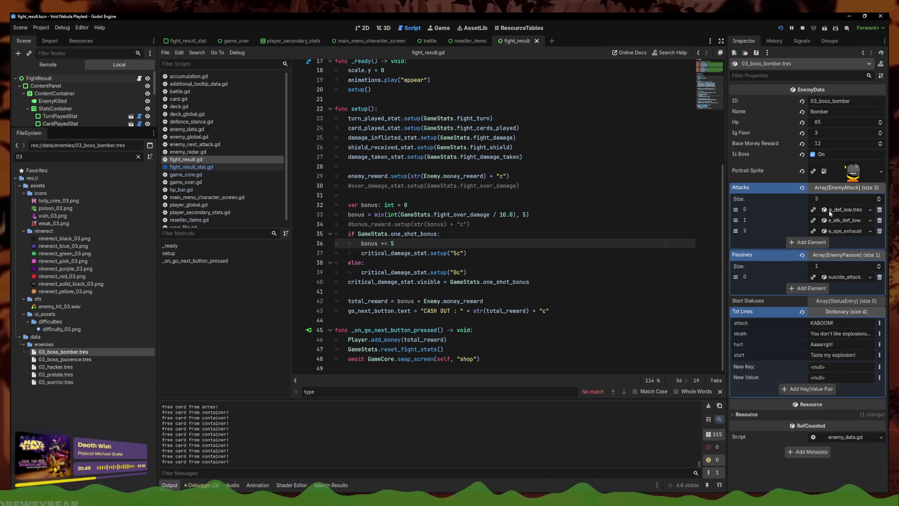
left_click(845, 277)
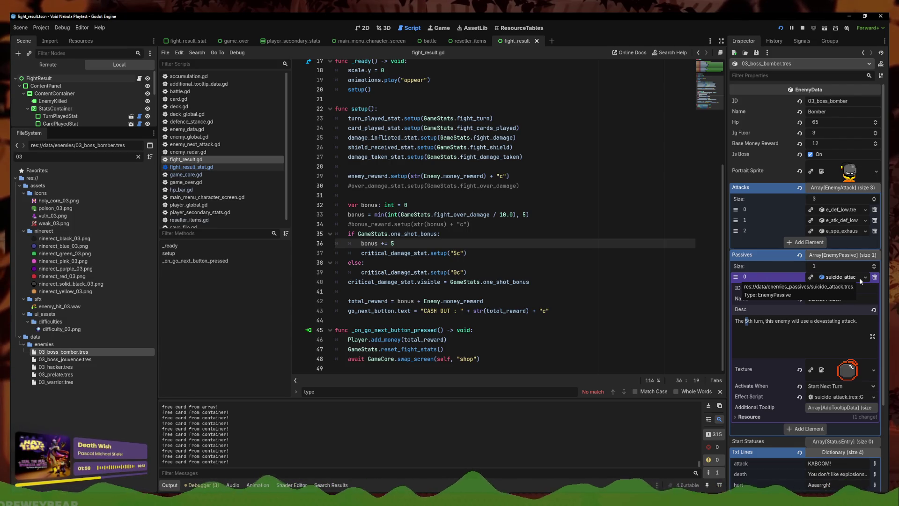
left_click(857, 321)
left_click(825, 121)
type("40")
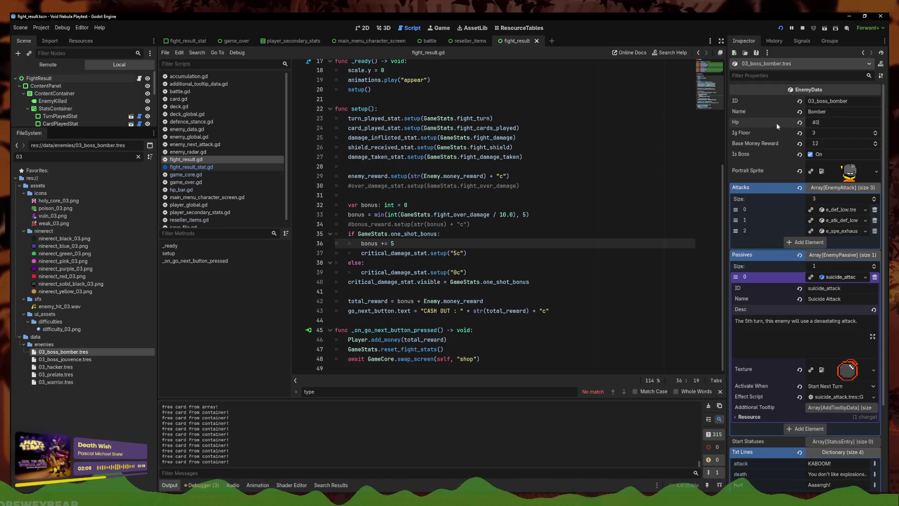
key("ctrl+s")
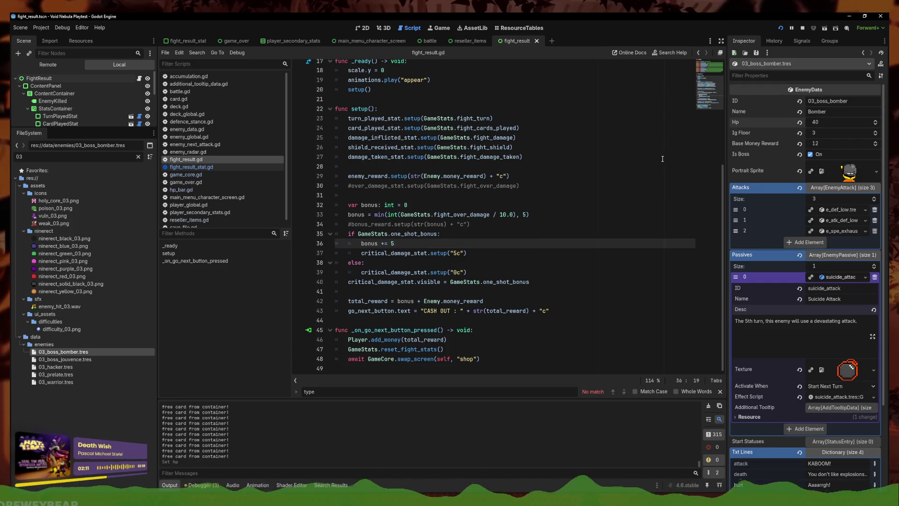
left_click(660, 157)
left_click(781, 27)
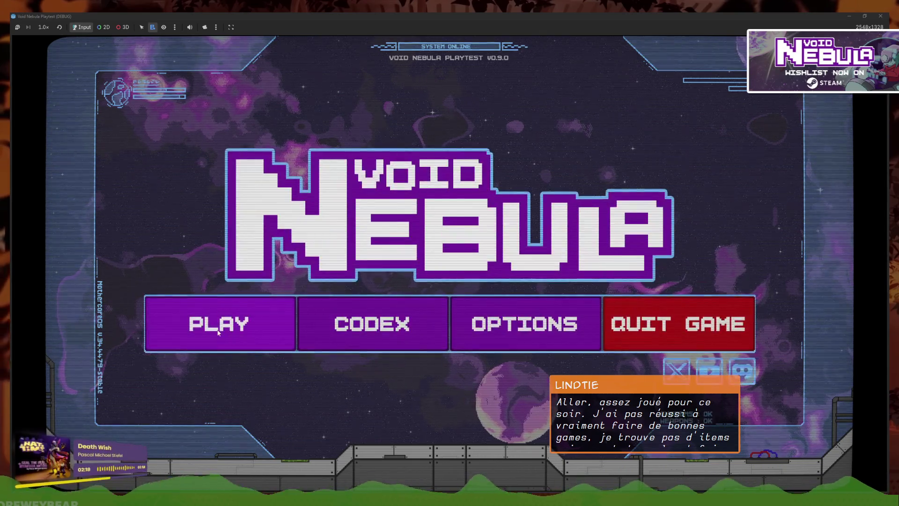
Start a new run and slot Heavy Blunt and two Cover cards against Viper
left_click(224, 321)
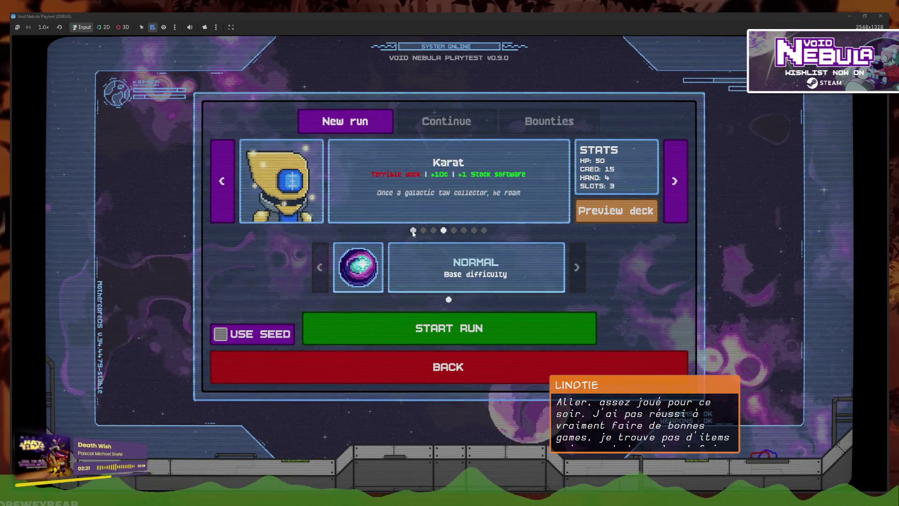
left_click(448, 328)
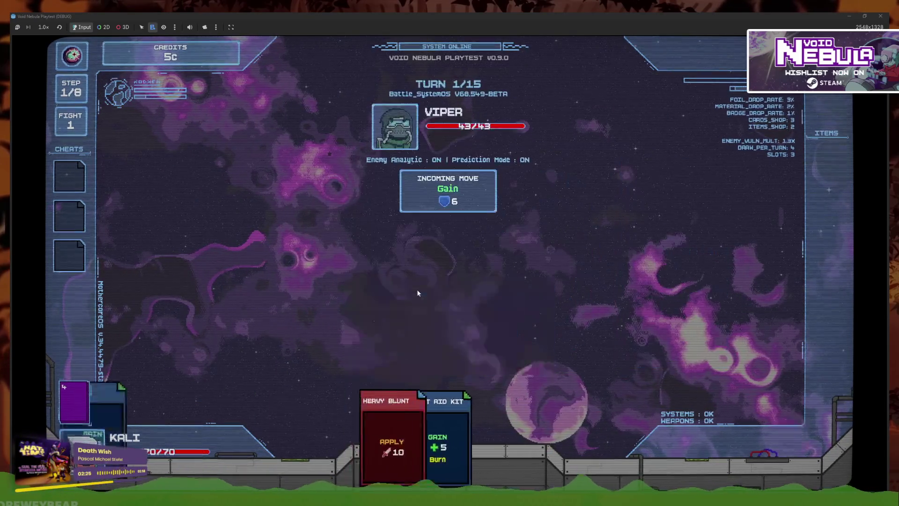
left_click(414, 440)
left_click(463, 436)
left_click(483, 436)
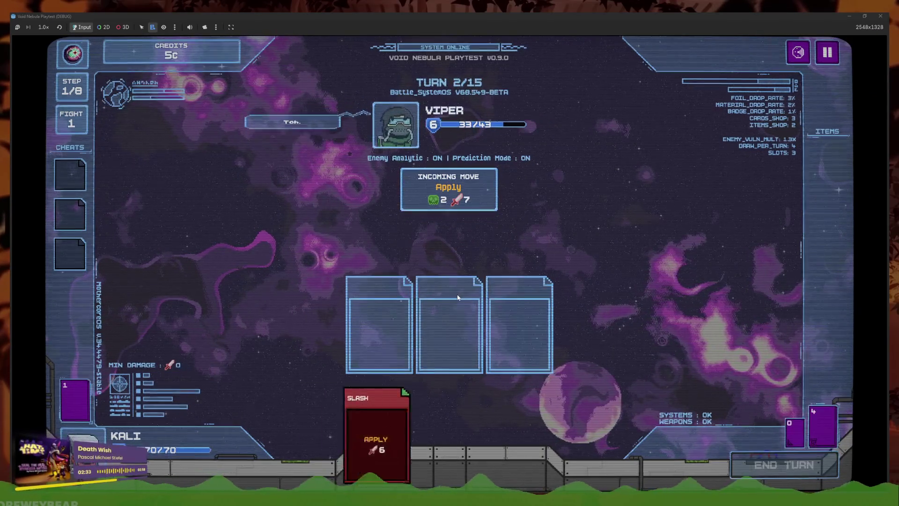
Play two Slash and a Cover, end the turns, then slot Heavy Blunt and two Slash
left_click(418, 440)
left_click(383, 432)
left_click(468, 435)
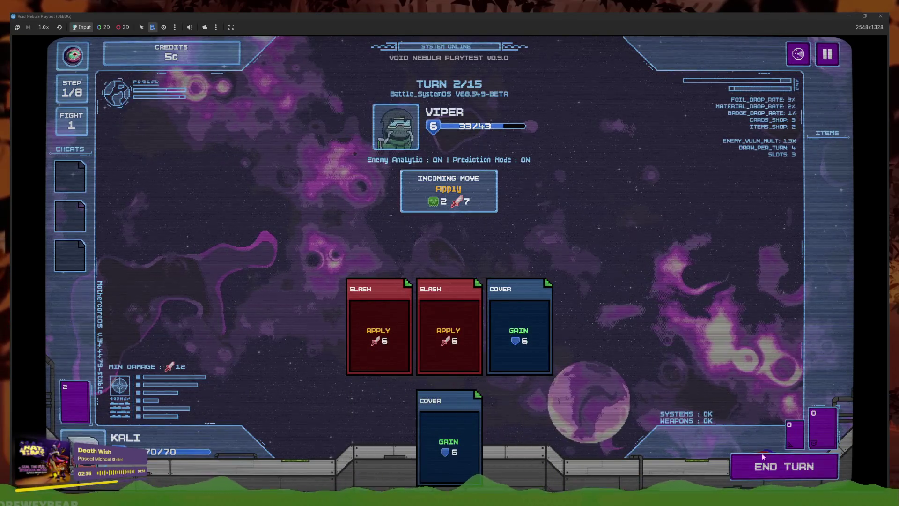
left_click(773, 460)
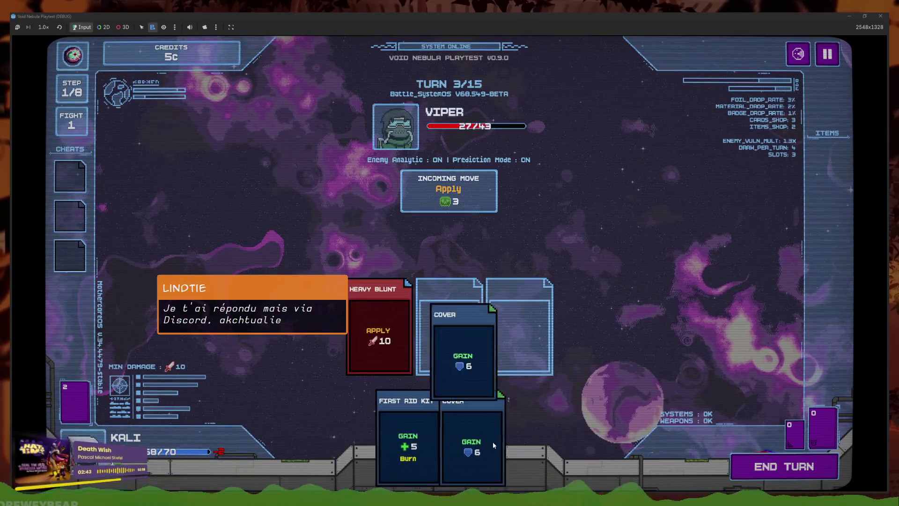
left_click(749, 476)
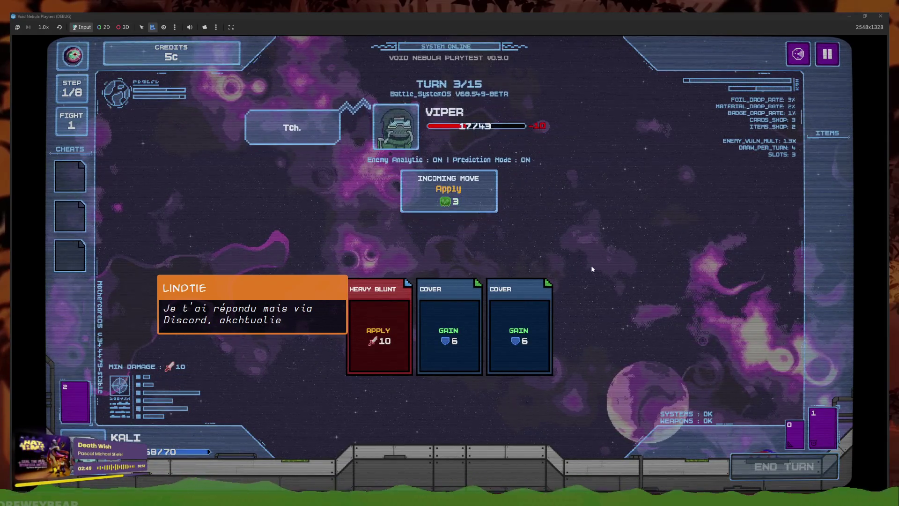
left_click(472, 421)
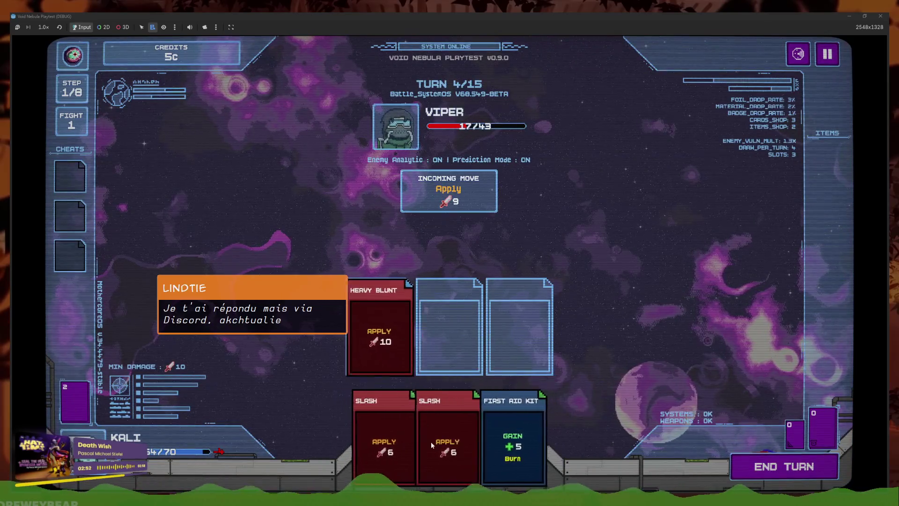
left_click(430, 442)
left_click(407, 447)
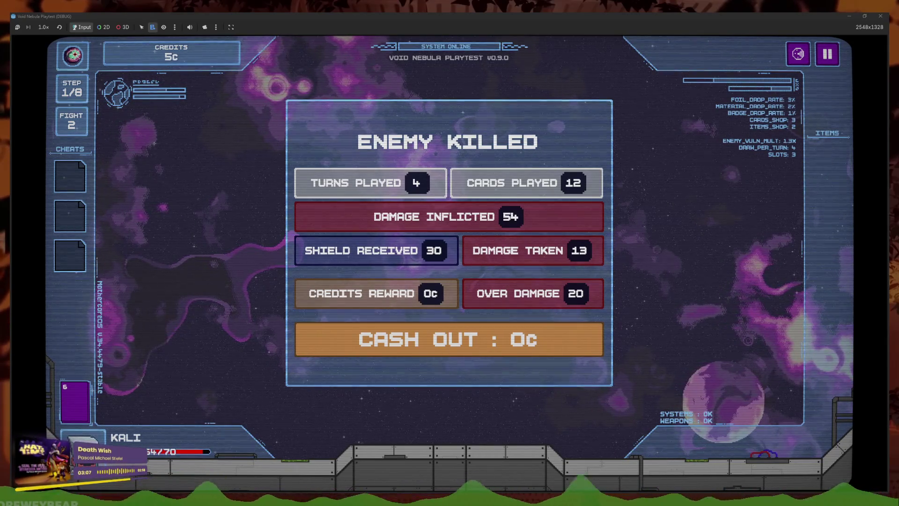
Cash out the Viper reward, check the Safe Chest in the shop, and start fight 2 against Alloy
left_click(421, 339)
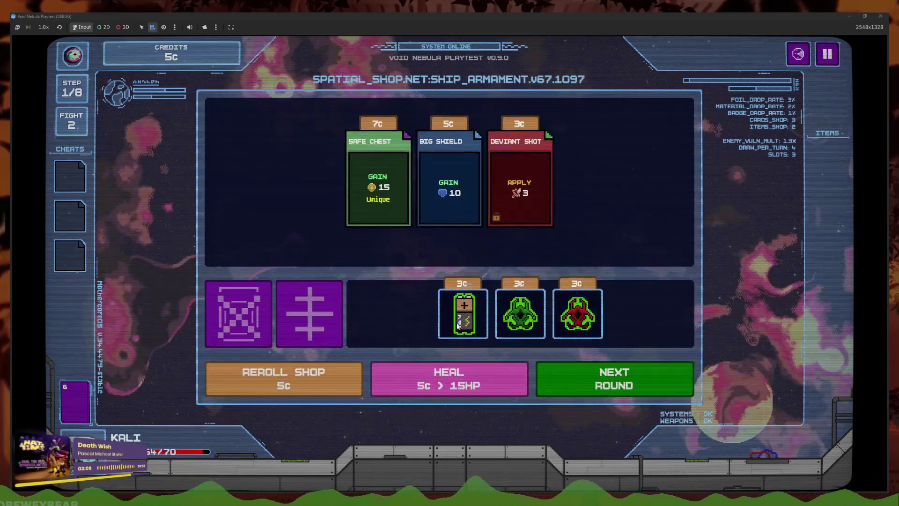
left_click(378, 187)
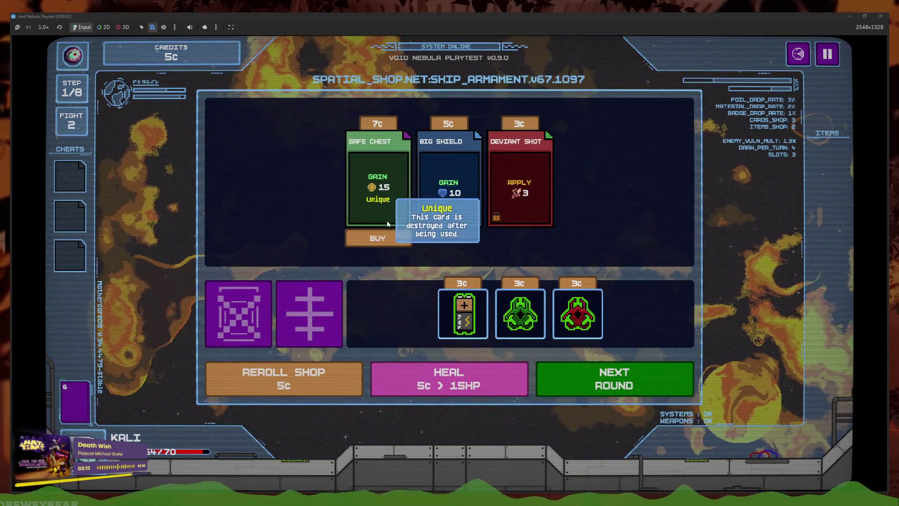
left_click(553, 375)
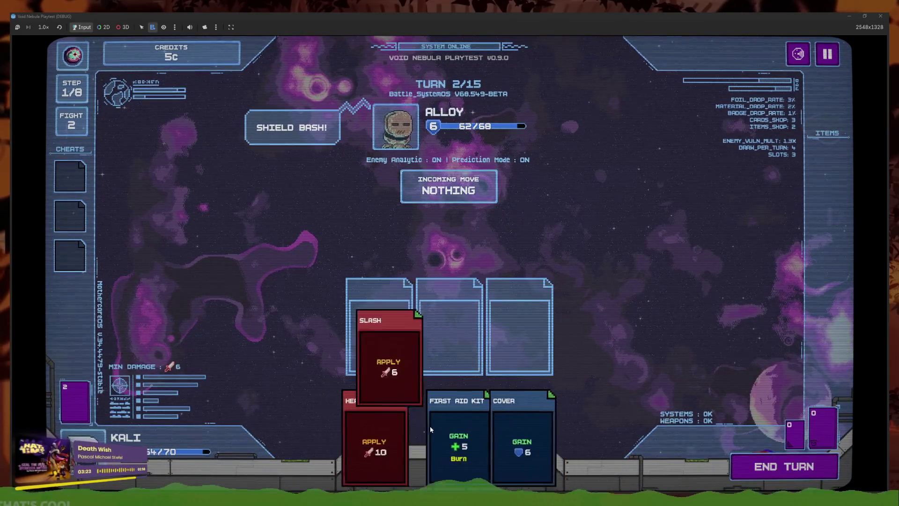
Play Slash, Heavy Blunt and First Aid Kit, then two Slash and Cover, ending each turn
left_click(392, 351)
left_click(408, 432)
left_click(409, 433)
left_click(742, 461)
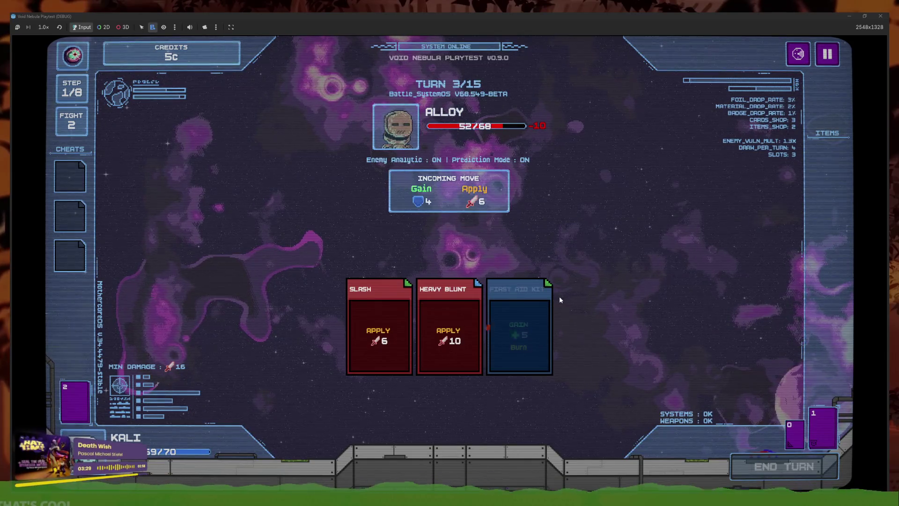
left_click(450, 435)
left_click(458, 436)
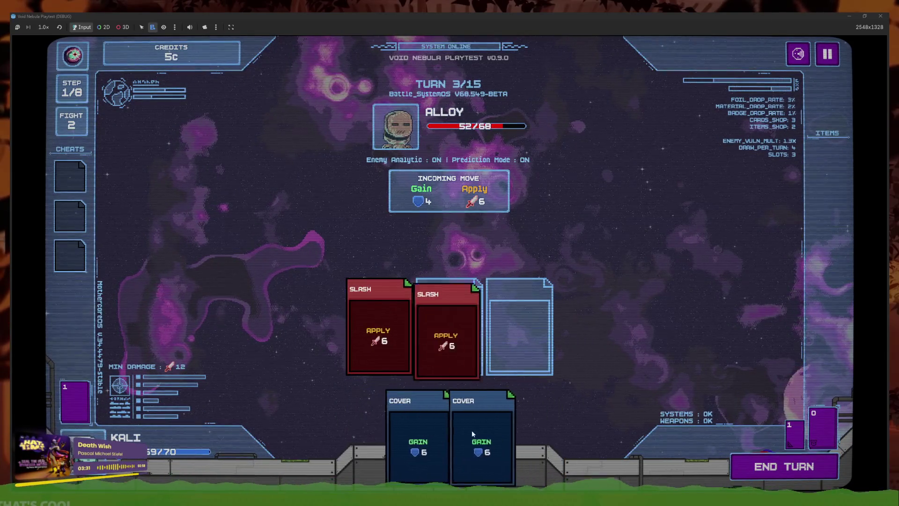
left_click(465, 429)
left_click(777, 463)
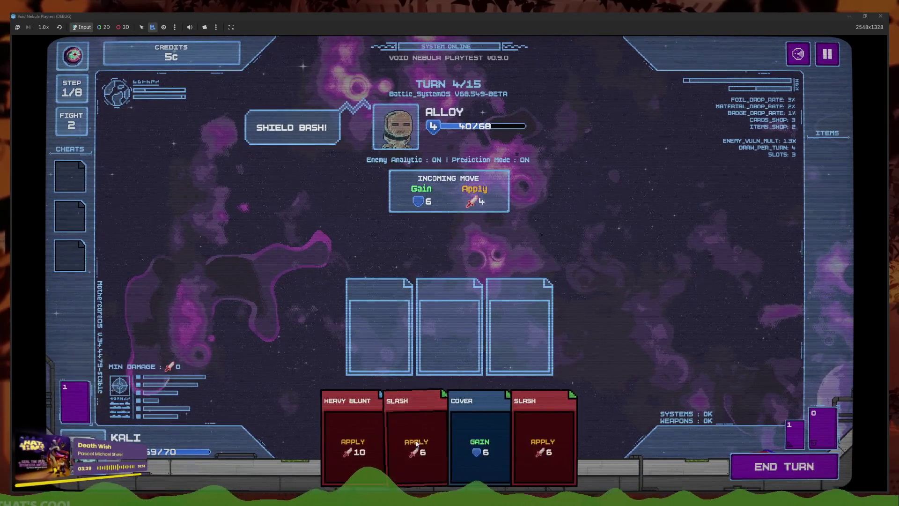
Slot Slash, Heavy Blunt, Slash, then Cover, Slash, Heavy Blunt to bring Alloy down
left_click(441, 442)
left_click(456, 439)
left_click(456, 439)
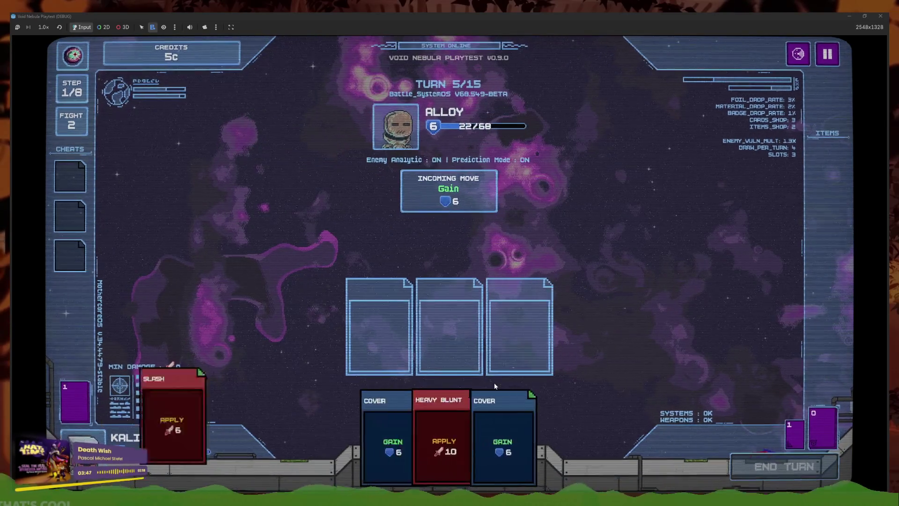
left_click(481, 405)
left_click(519, 435)
left_click(486, 438)
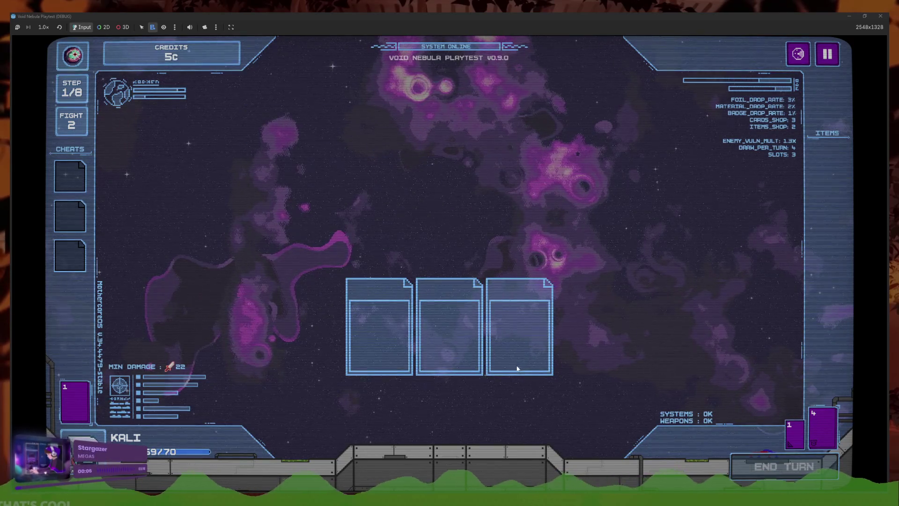
Cash out, buy the 5c disc item and the 6c forge cheat, and leave the shop
left_click(492, 348)
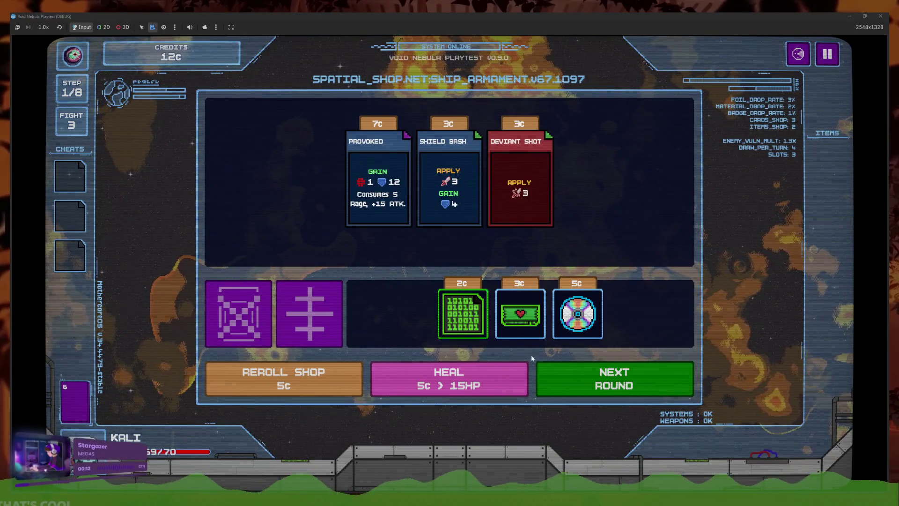
left_click(578, 323)
left_click(598, 335)
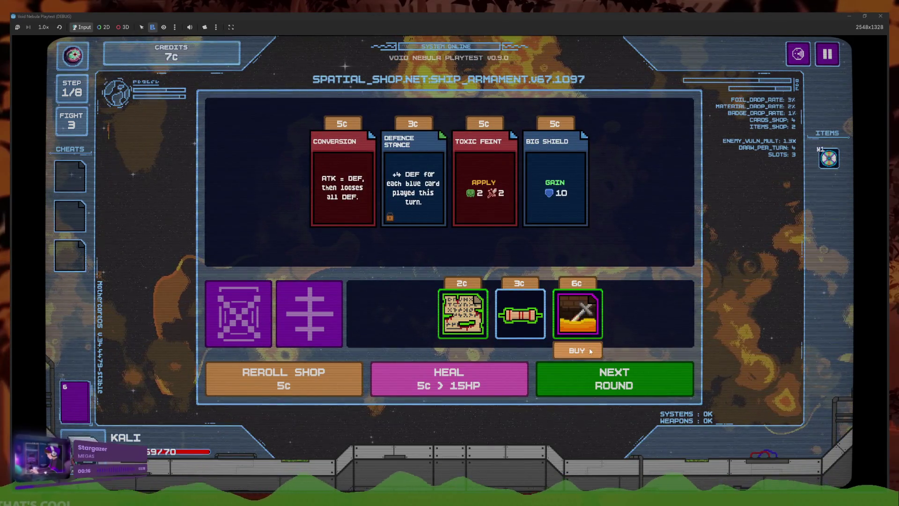
left_click(590, 350)
left_click(577, 387)
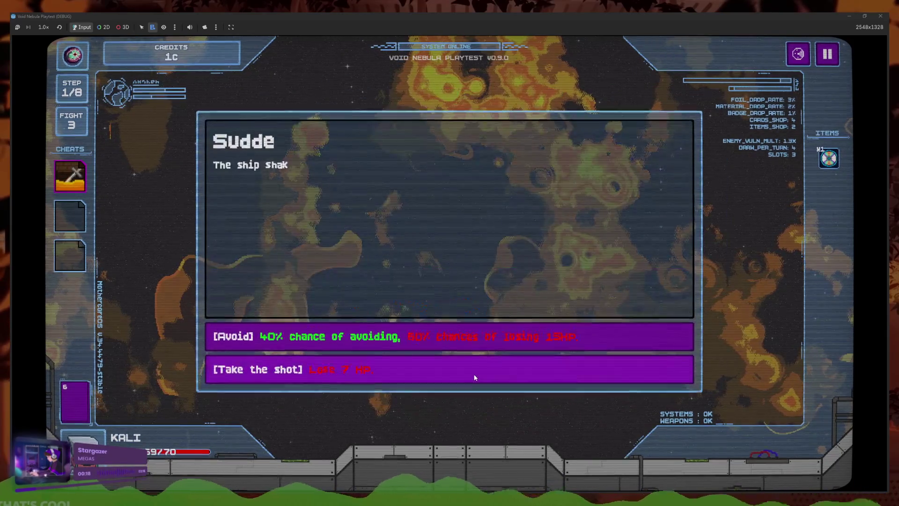
Take the shot in the sudden attack event and play Heavy Blunt and Slash against Vicious
left_click(473, 372)
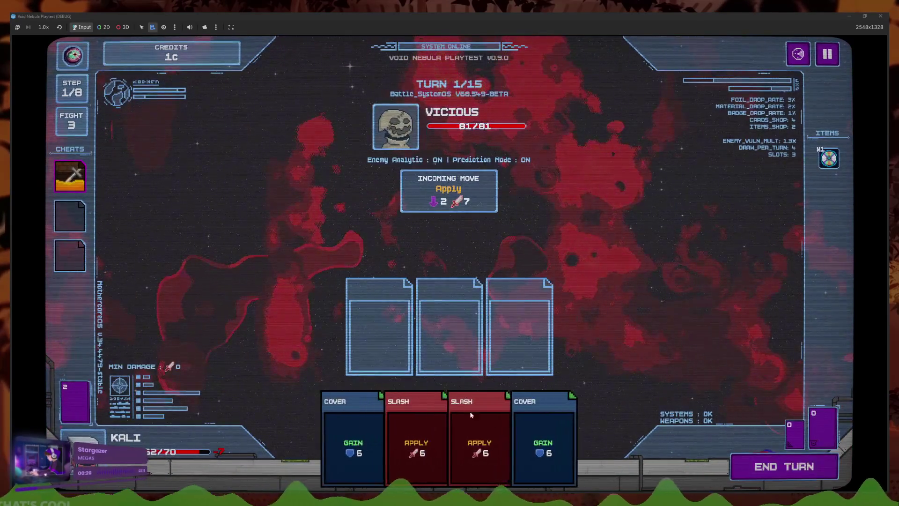
left_click(761, 464)
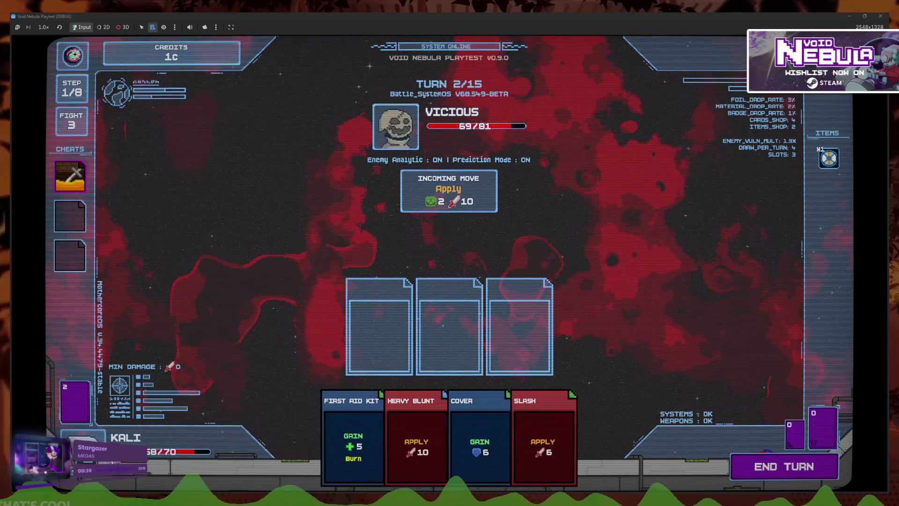
key("2")
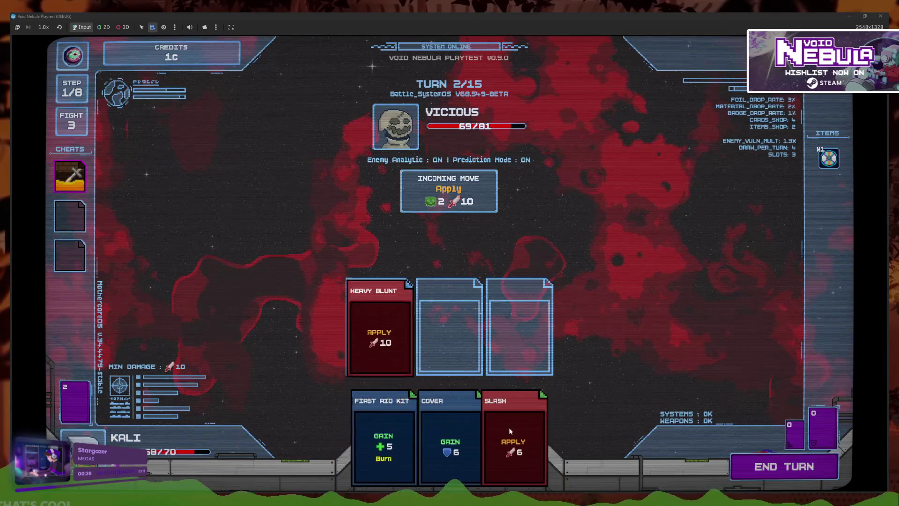
key("3")
key("Return")
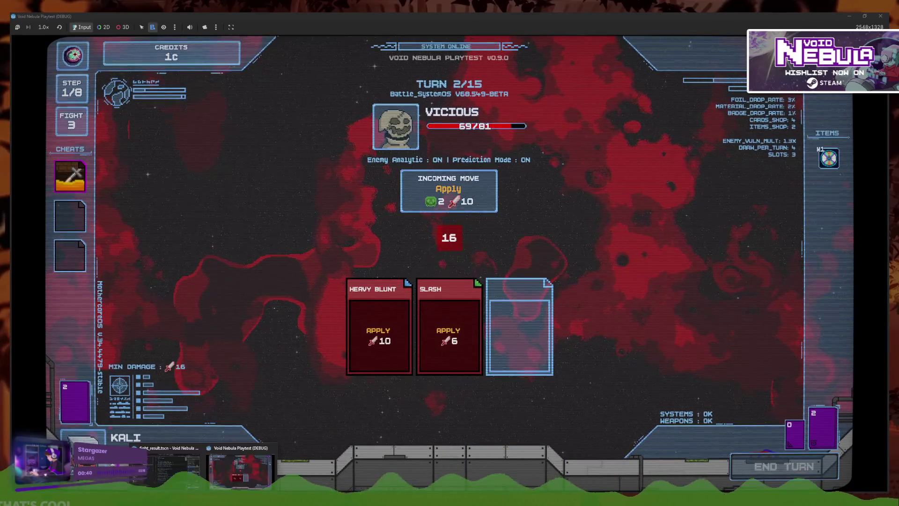
key("alt+Tab")
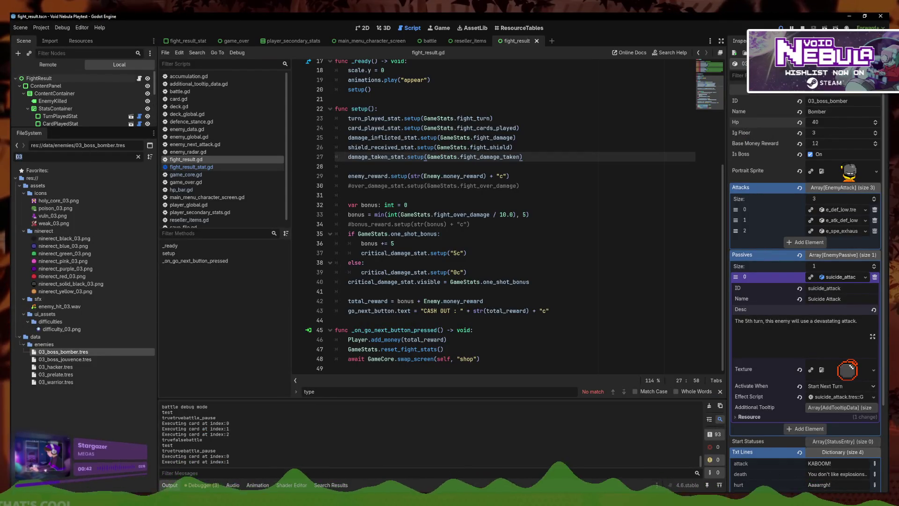
Open blue_vampirism.tres and view its built-in effect script, then bring the game back up
type("ampl")
left_click(80, 202)
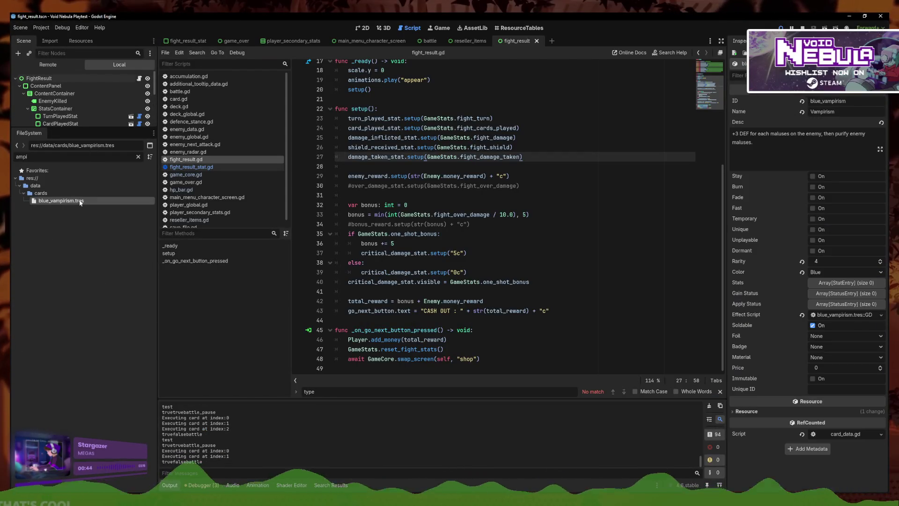
left_click(852, 315)
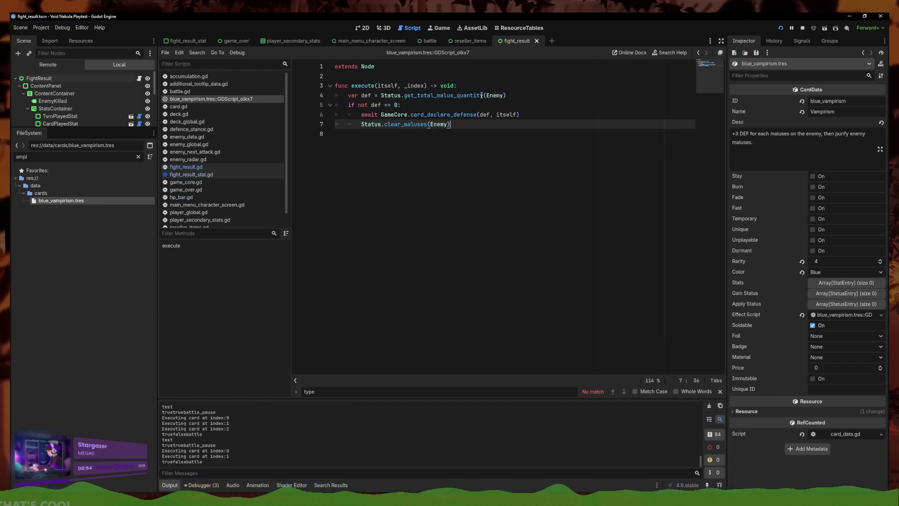
key("F5")
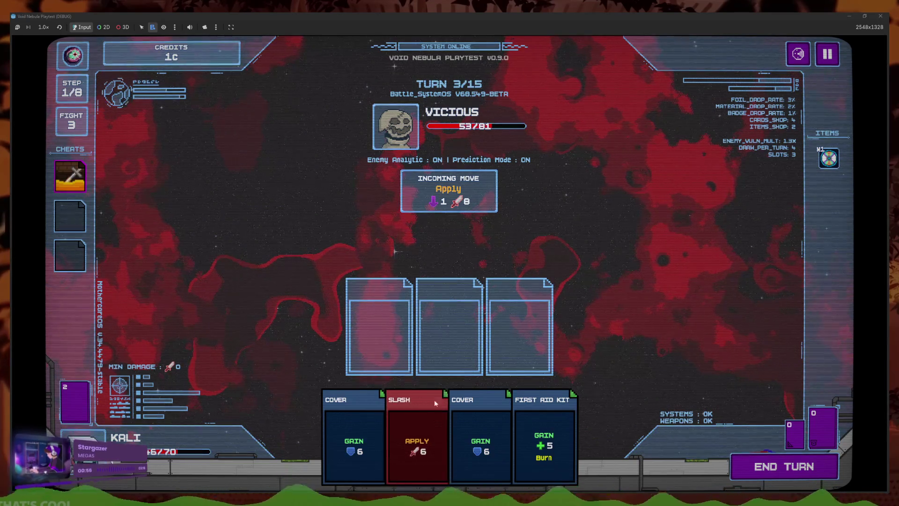
Slot Slash and two Covers, then Slash, Heavy Blunt and First Aid Kit, and end the turn
left_click(417, 422)
left_click(480, 422)
left_click(354, 421)
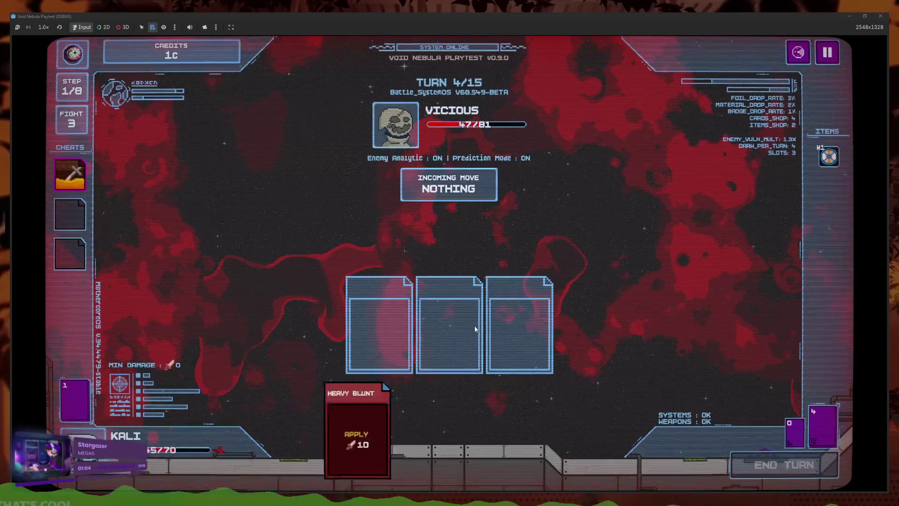
left_click(412, 431)
left_click(374, 426)
left_click(483, 432)
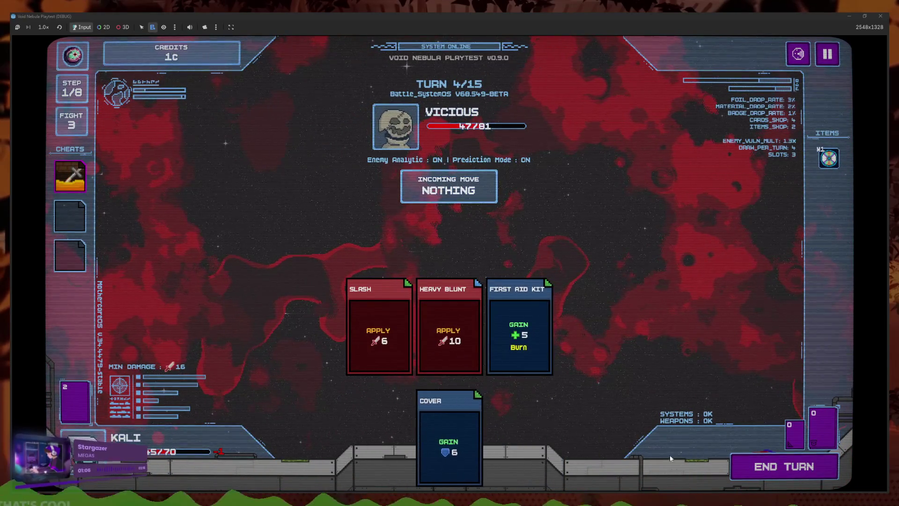
left_click(739, 463)
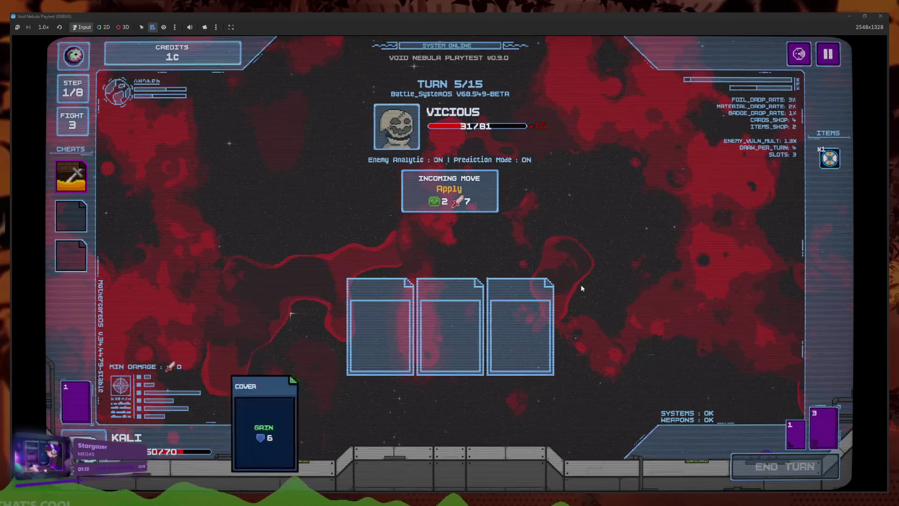
Play two Slash and a Cover, then Heavy Blunt and Slash to defeat Vicious
left_click(503, 436)
left_click(504, 437)
left_click(492, 439)
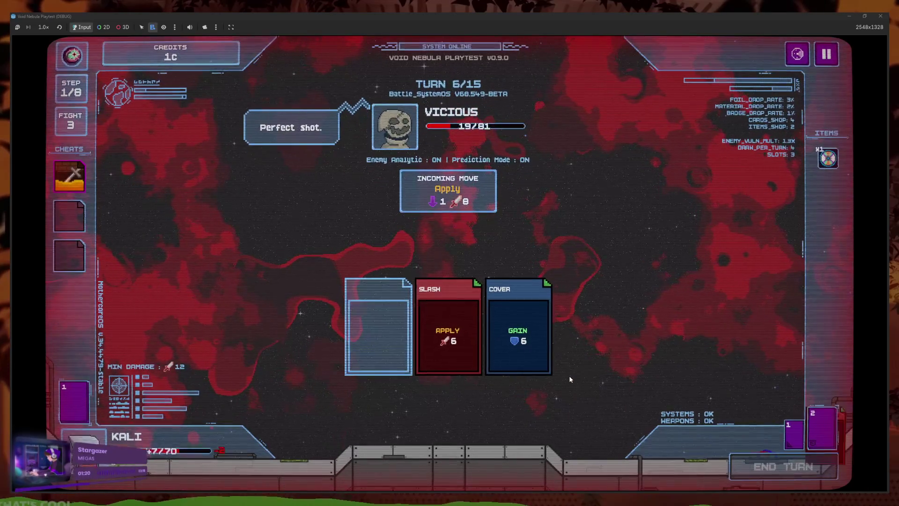
left_click(400, 433)
left_click(442, 445)
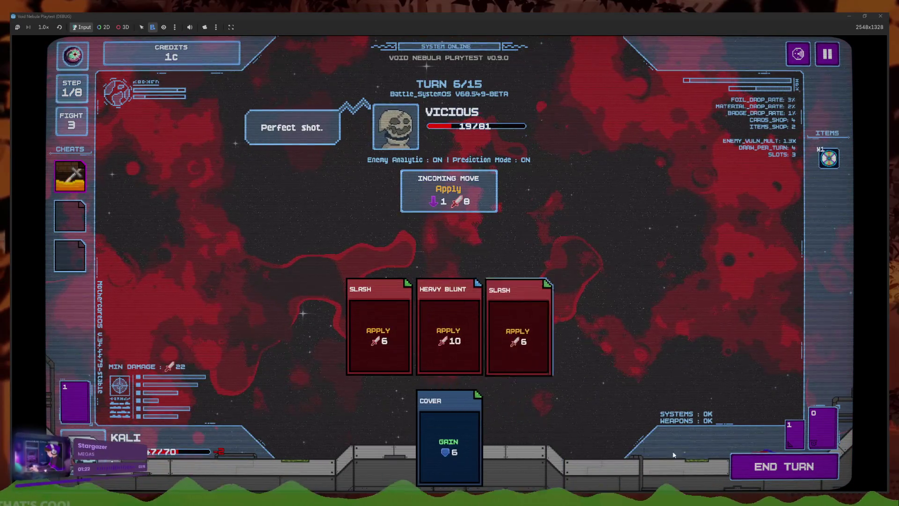
left_click(766, 476)
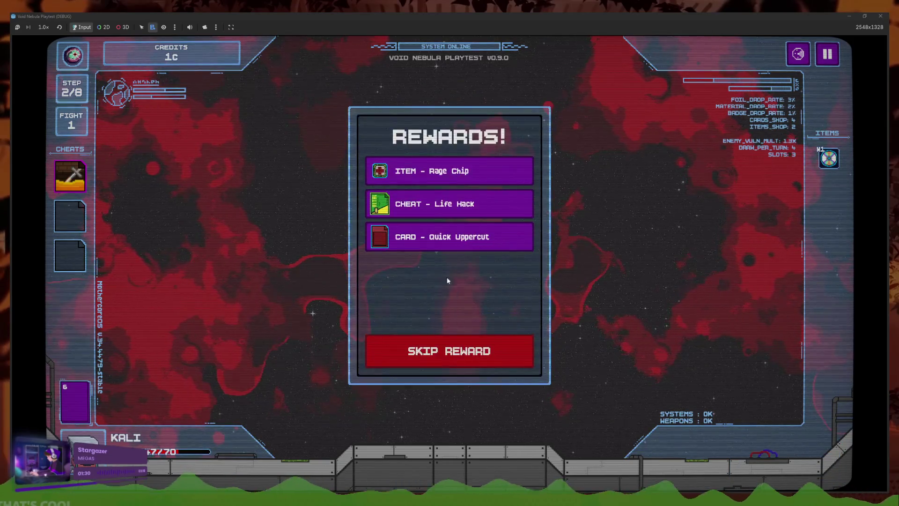
Claim Quick Uppercut and Life Hack as rewards, then recycle one owned item in the shop
left_click(464, 237)
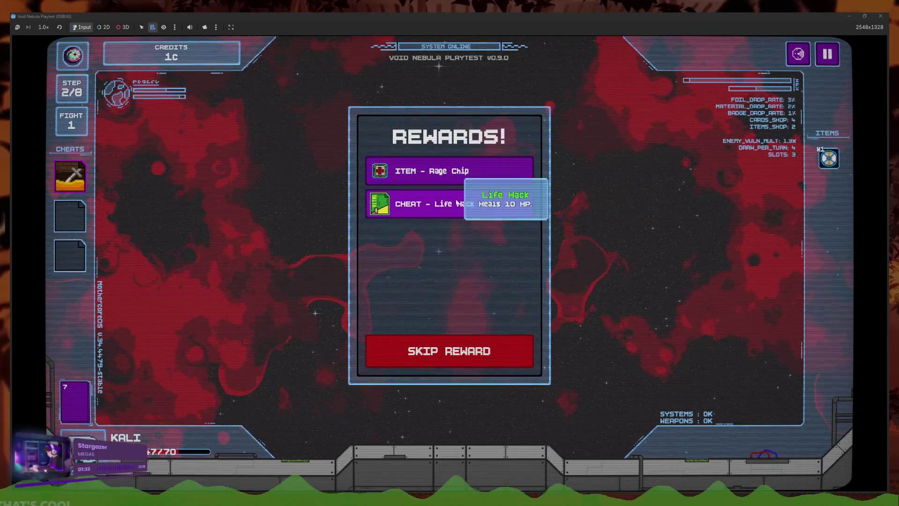
left_click(456, 202)
left_click(437, 338)
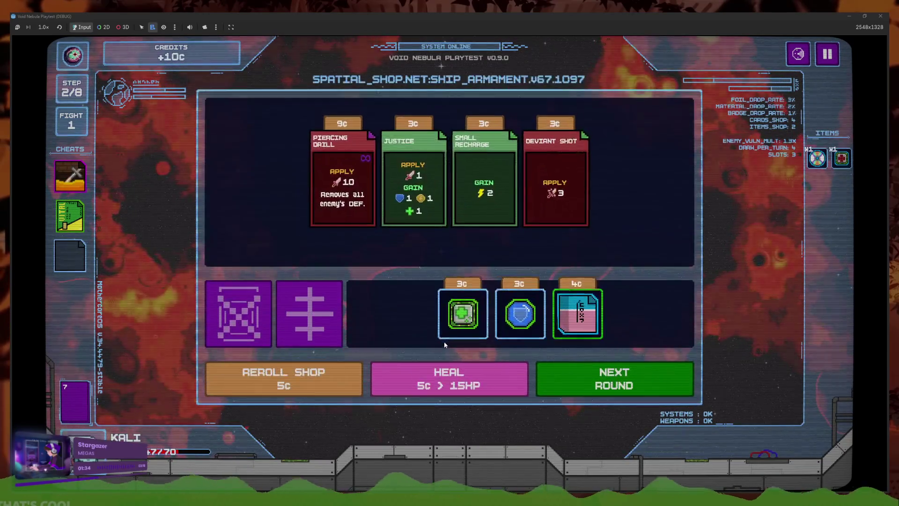
left_click(314, 316)
left_click(481, 320)
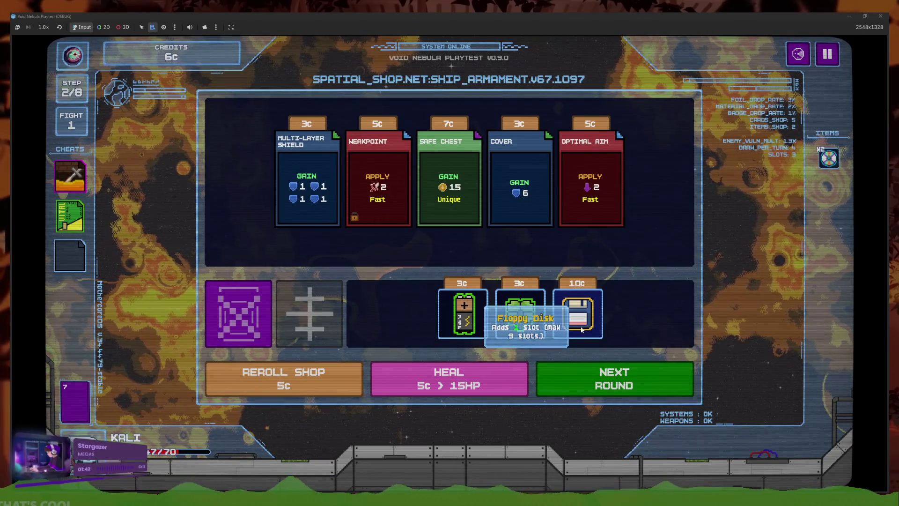
Sell both cheats for credits and buy the Floppy Disk for 10 credits
left_click(84, 188)
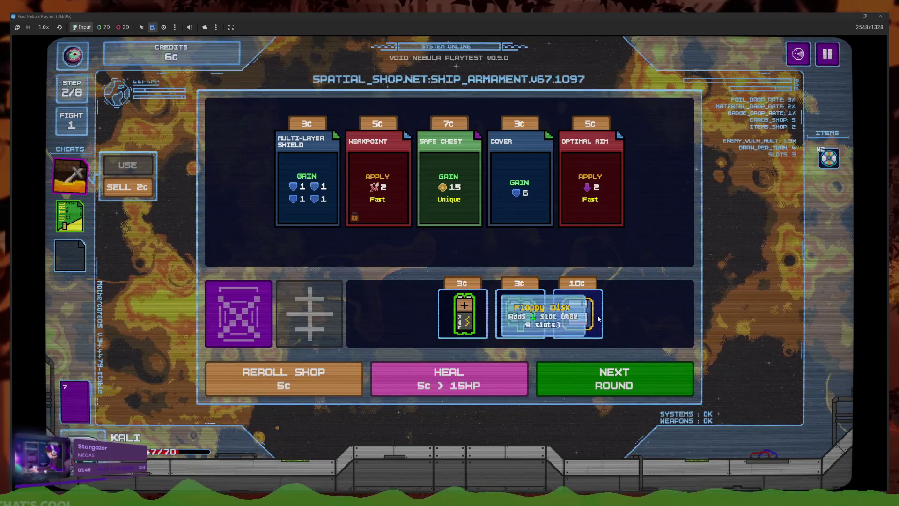
left_click(122, 193)
left_click(70, 216)
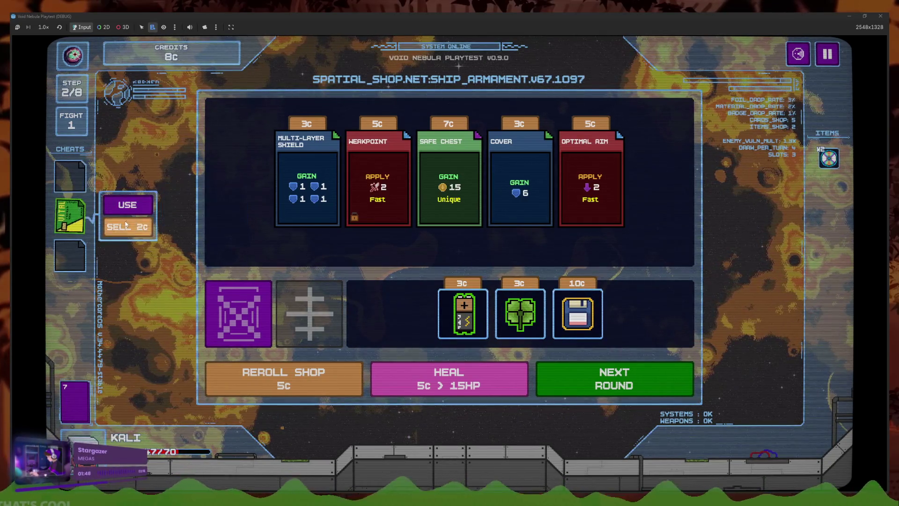
left_click(129, 228)
left_click(579, 312)
Leave the shop, skip the slot event, and slot Slash against Scythe
left_click(613, 378)
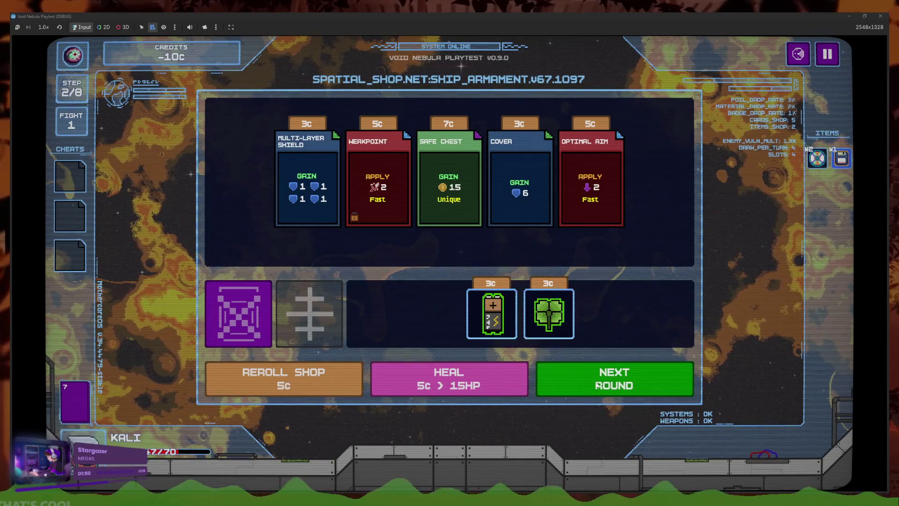
left_click(498, 211)
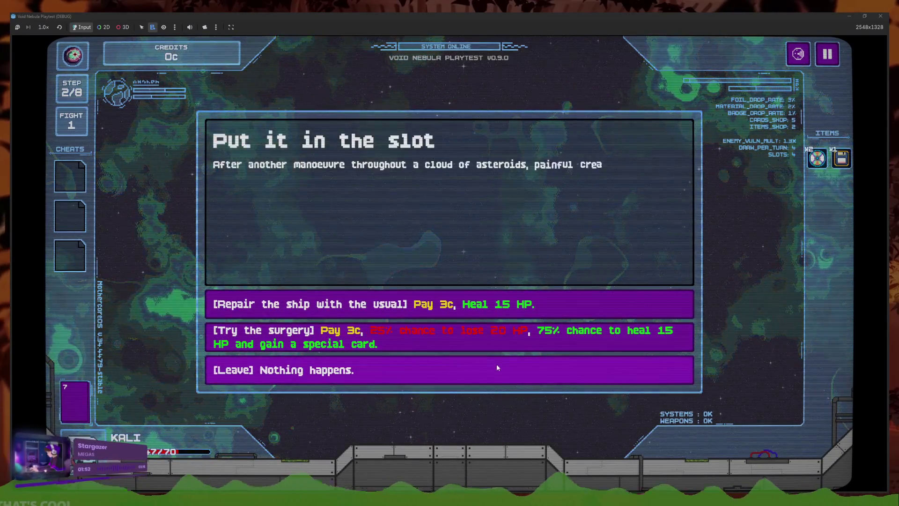
left_click(496, 363)
left_click(466, 435)
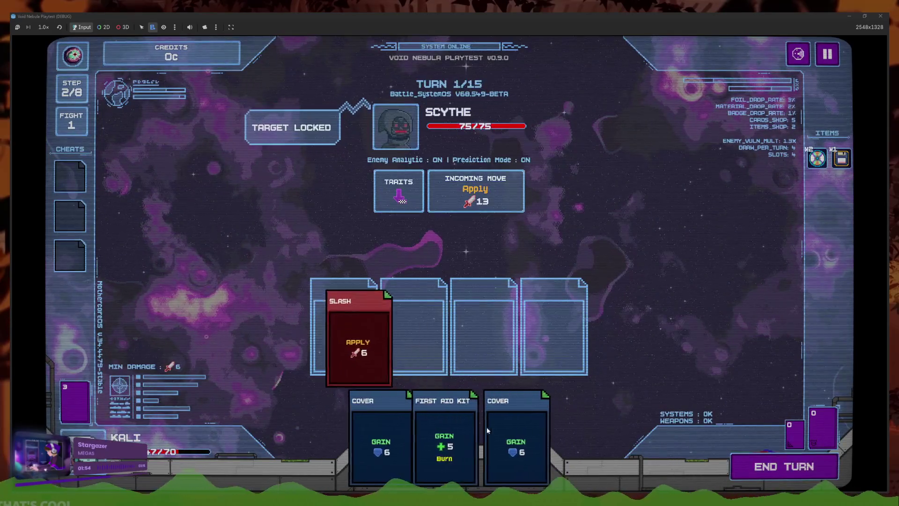
Slot two Covers and First Aid Kit to beat Scythe, cash out, and start the Cicada fight
left_click(501, 435)
left_click(493, 425)
left_click(730, 464)
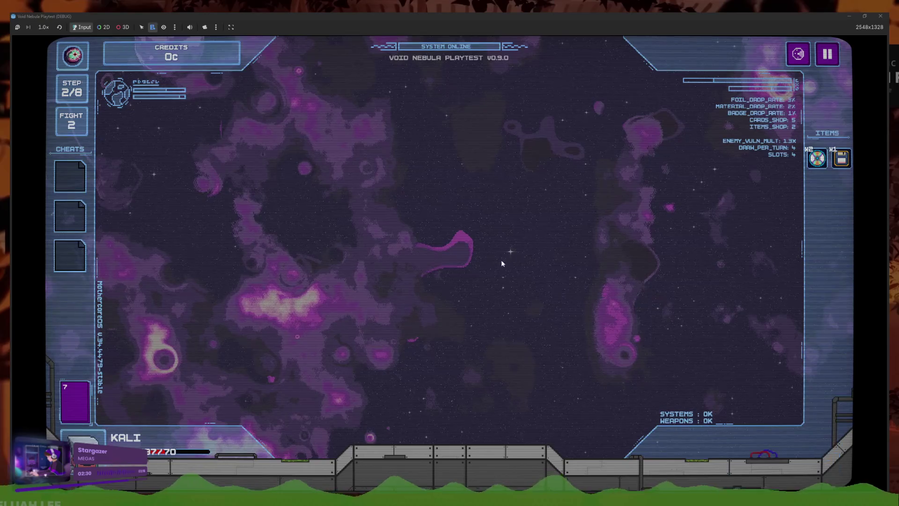
left_click(480, 335)
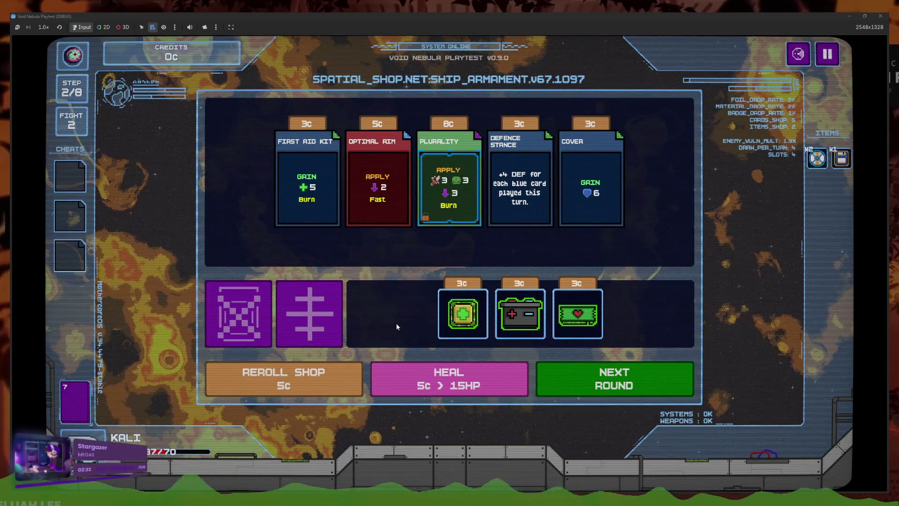
mouse_move(451, 224)
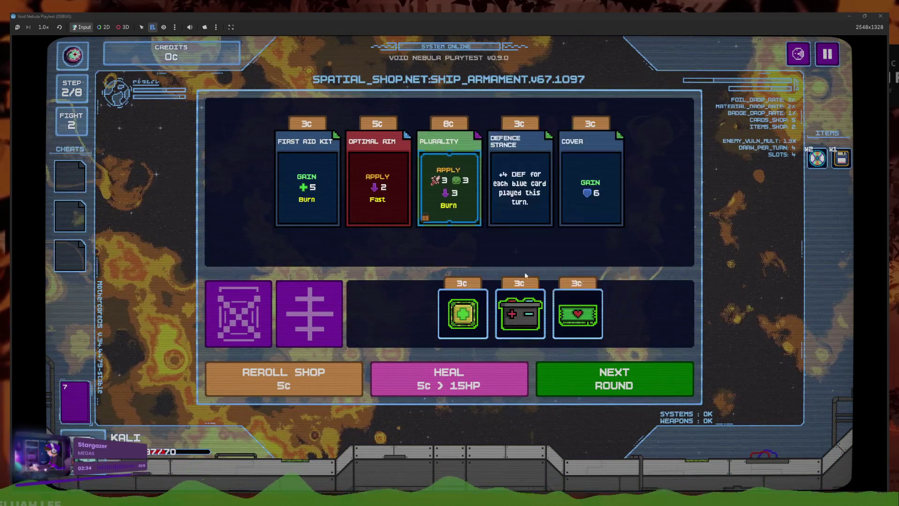
left_click(552, 372)
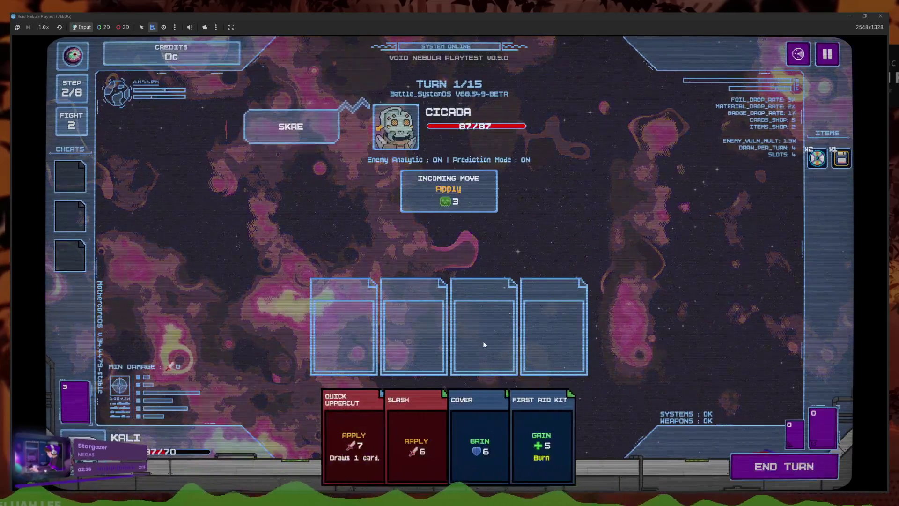
Play First Aid Kit, Cover and Quick Uppercut, then Quick Uppercut, two Slash and Cover against Cicada
left_click(555, 436)
left_click(489, 426)
left_click(414, 427)
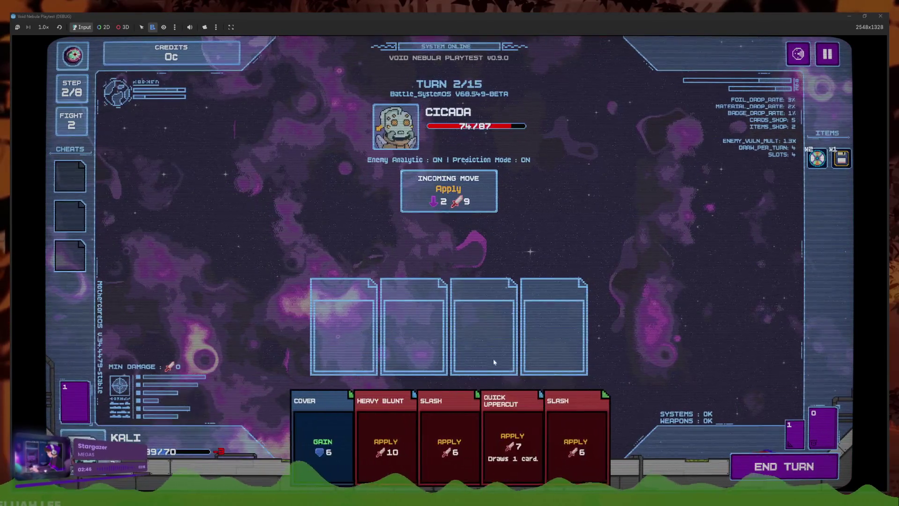
left_click(510, 429)
left_click(548, 431)
left_click(487, 430)
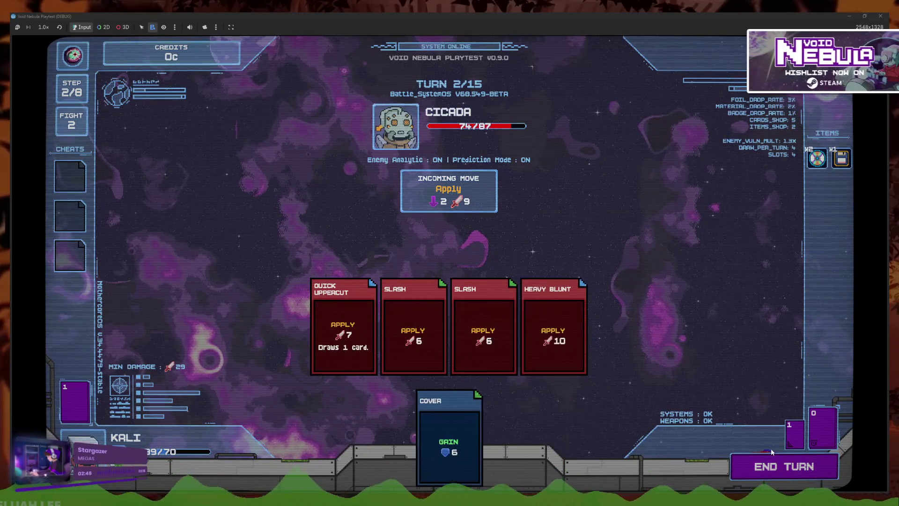
left_click(422, 421)
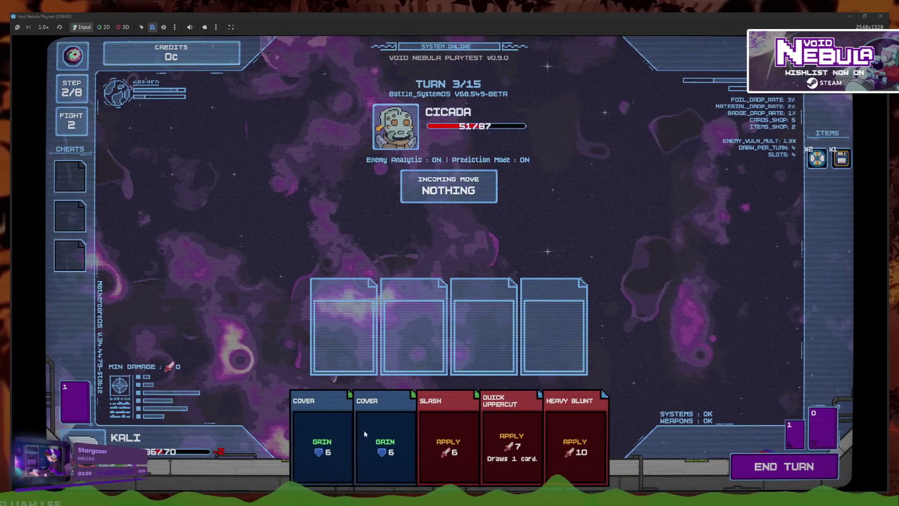
Slot two Covers, Quick Uppercut and Heavy Blunt for the next turn
left_click(364, 429)
left_click(341, 451)
left_click(447, 445)
left_click(511, 444)
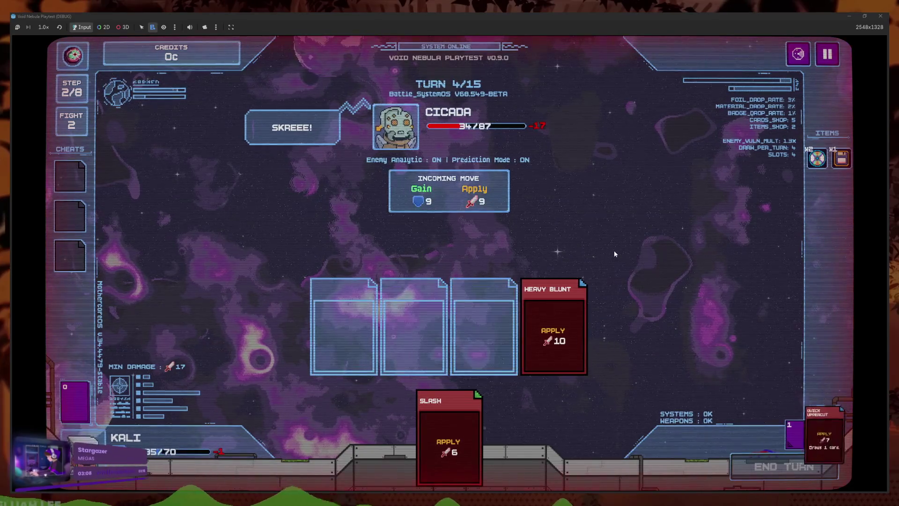
Play Quick Uppercut, Heavy Blunt and two Slash, then Slash and Heavy Blunt to finish Cicada
left_click(511, 436)
left_click(546, 425)
left_click(421, 422)
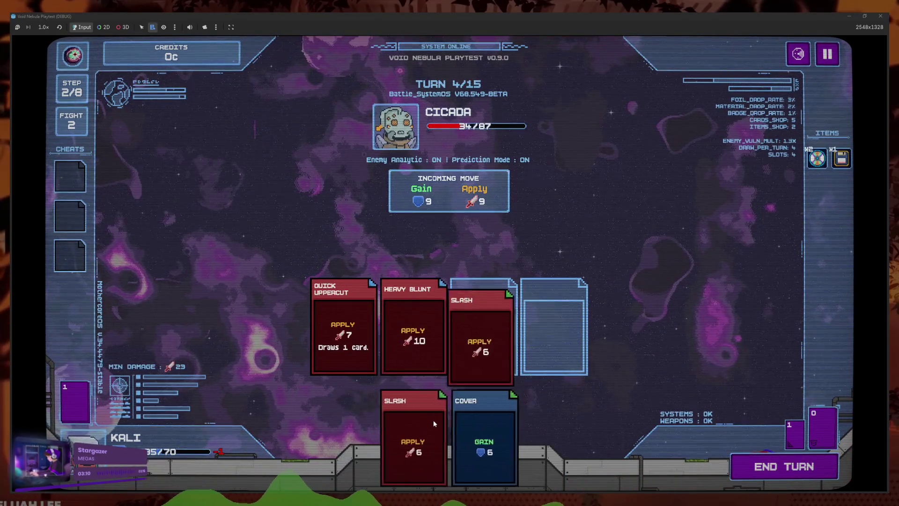
left_click(433, 419)
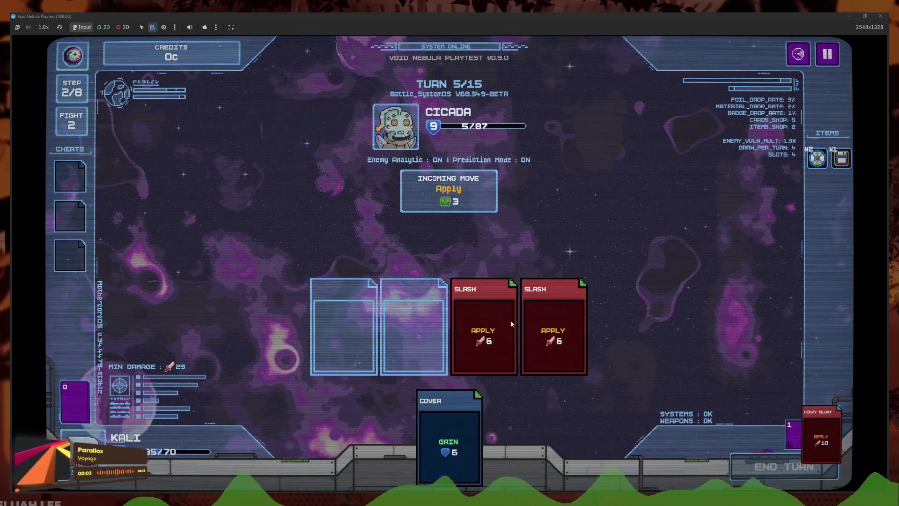
left_click(490, 399)
left_click(480, 434)
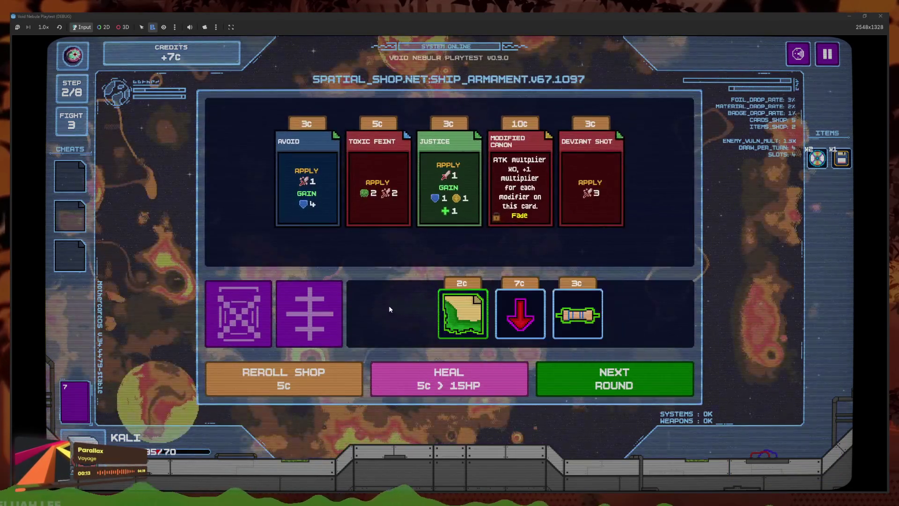
mouse_move(530, 214)
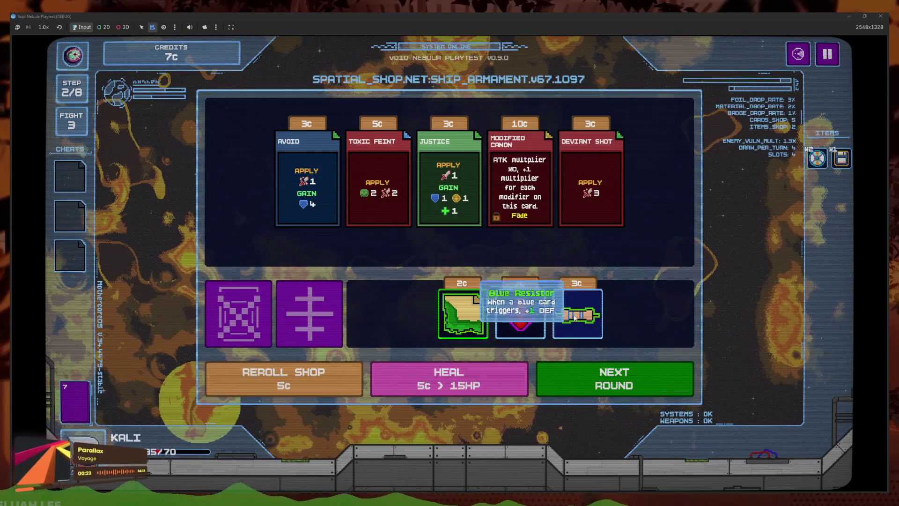
mouse_move(511, 310)
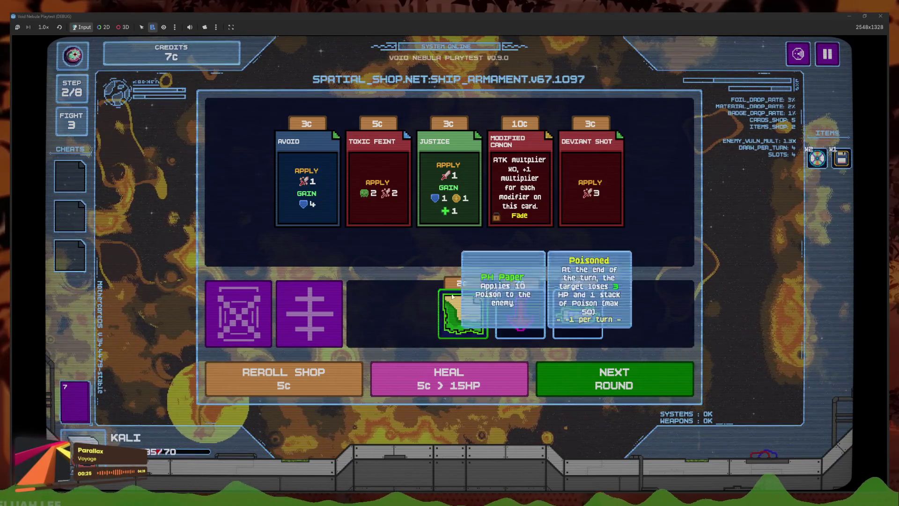
left_click(660, 373)
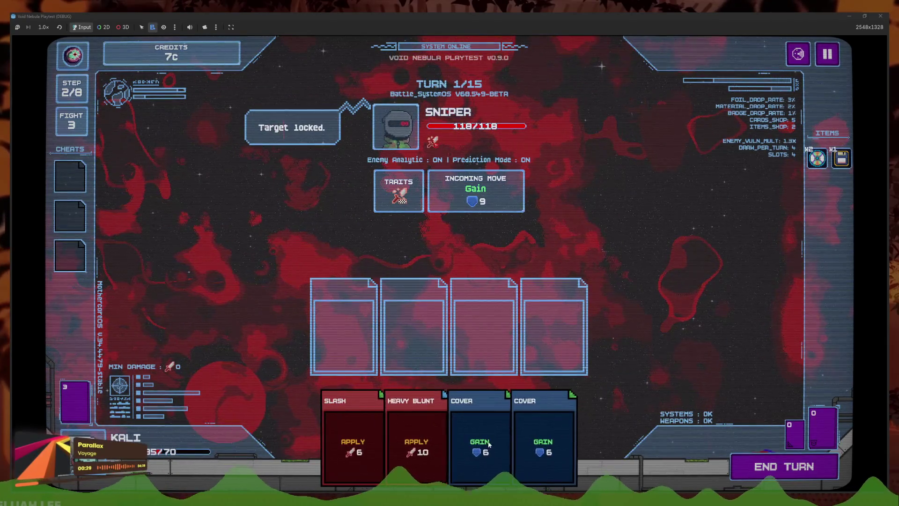
Play two Cover cards, Heavy Blunt and Slash, then Slash, Cover and First Aid Kit against the Sniper
left_click(488, 444)
left_click(488, 443)
left_click(477, 441)
left_click(465, 437)
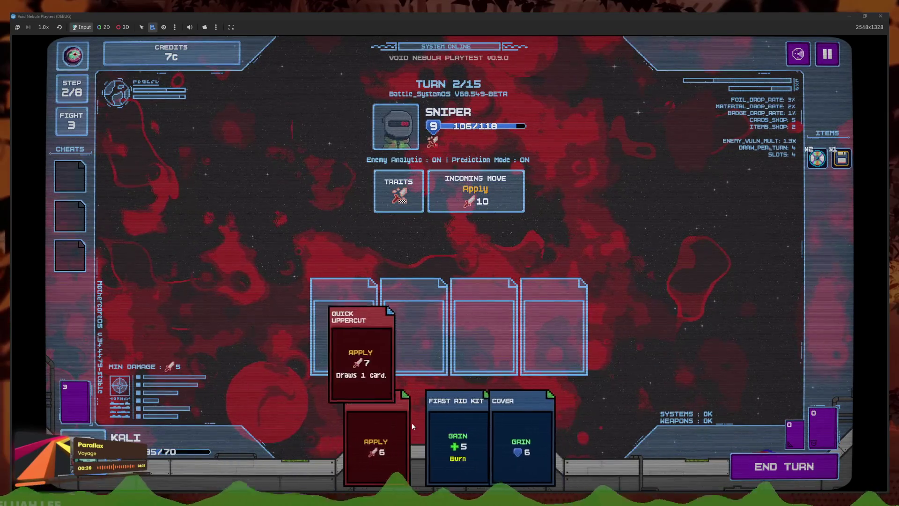
left_click(411, 423)
left_click(515, 442)
left_click(445, 443)
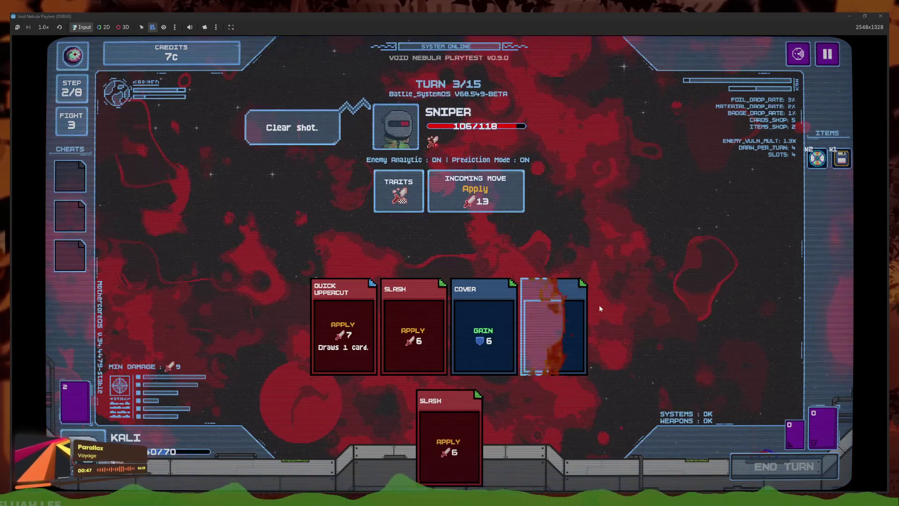
Play Quick Uppercut, Heavy Blunt and Cover cards, swapping the third-slot Slash for a Cover
left_click(497, 435)
left_click(430, 435)
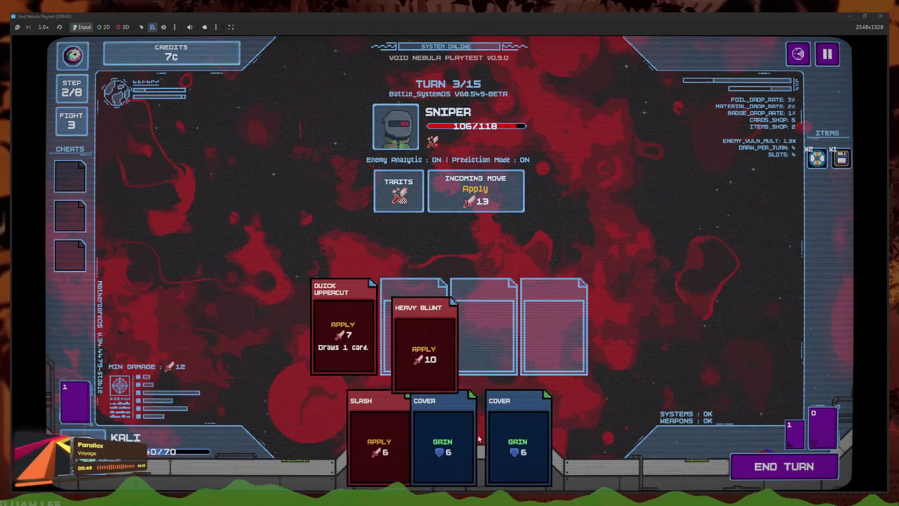
left_click(393, 435)
left_click(481, 435)
left_click(409, 425)
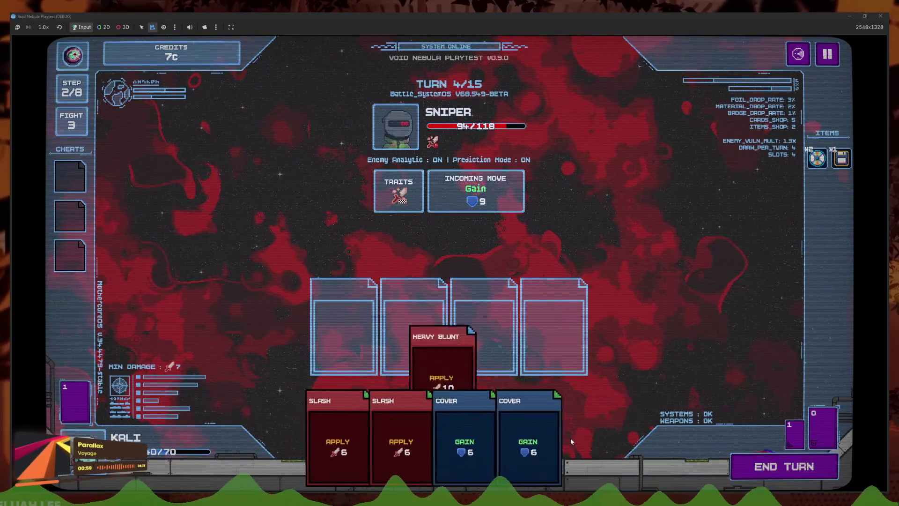
left_click_drag(498, 348, 496, 434)
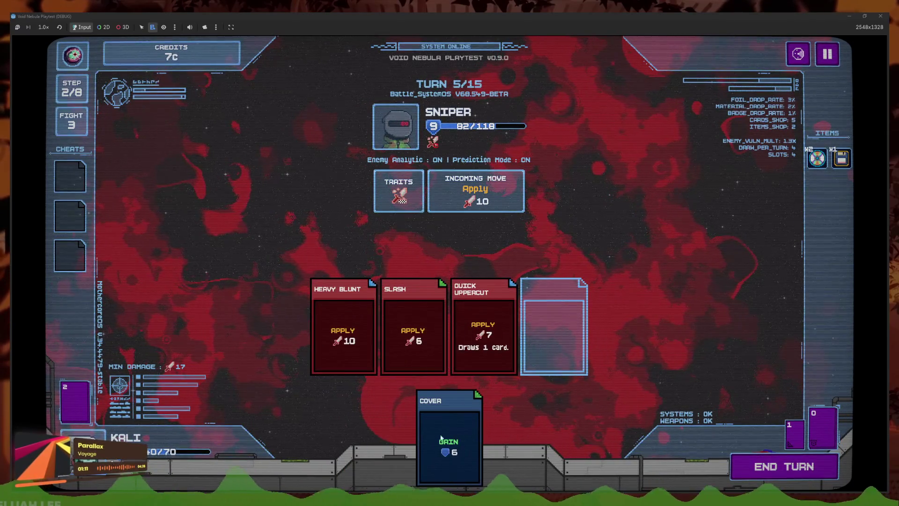
left_click(441, 438)
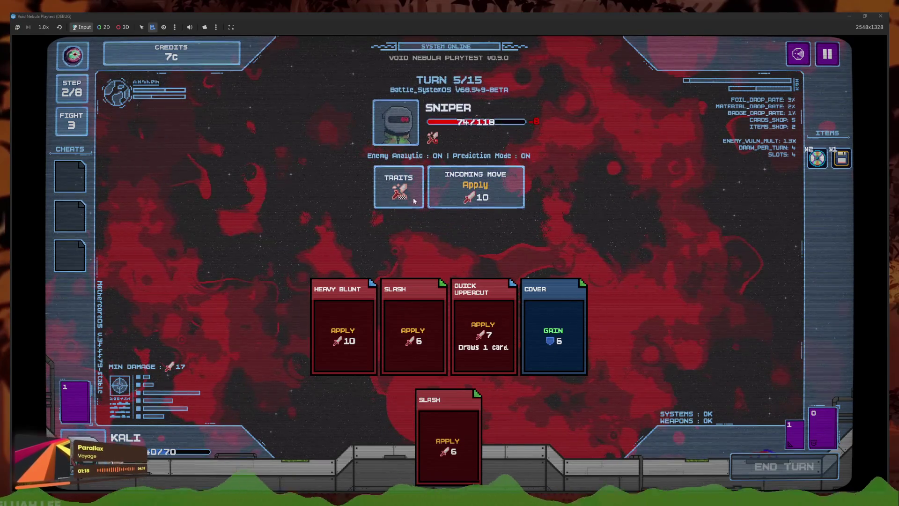
Attack the Sniper with Heavy Blunt, Slash, Quick Uppercut and a second Slash, then play Cover next turn
mouse_move(401, 199)
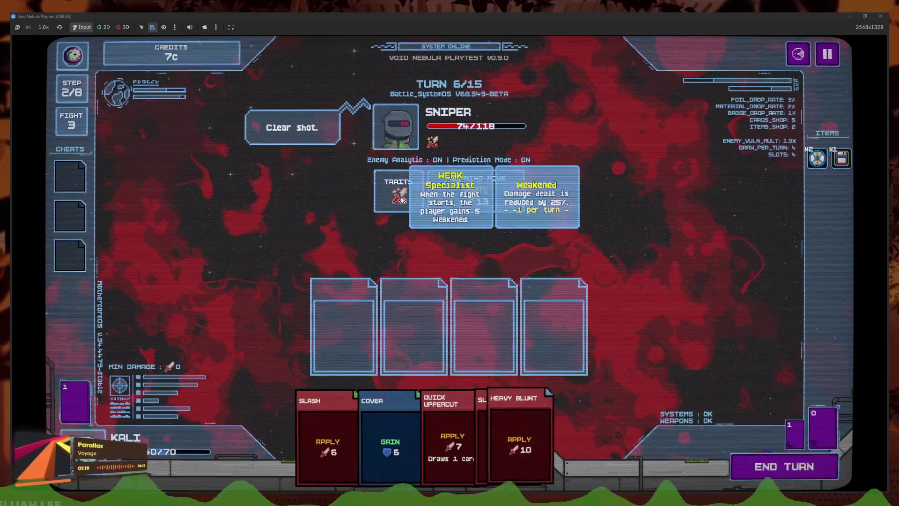
left_click(595, 440)
left_click(534, 440)
left_click(521, 439)
left_click(421, 437)
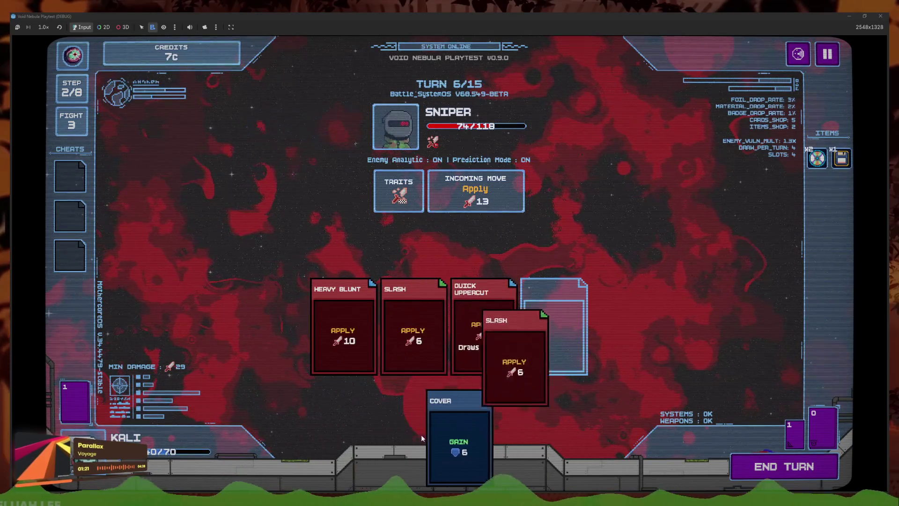
mouse_move(396, 201)
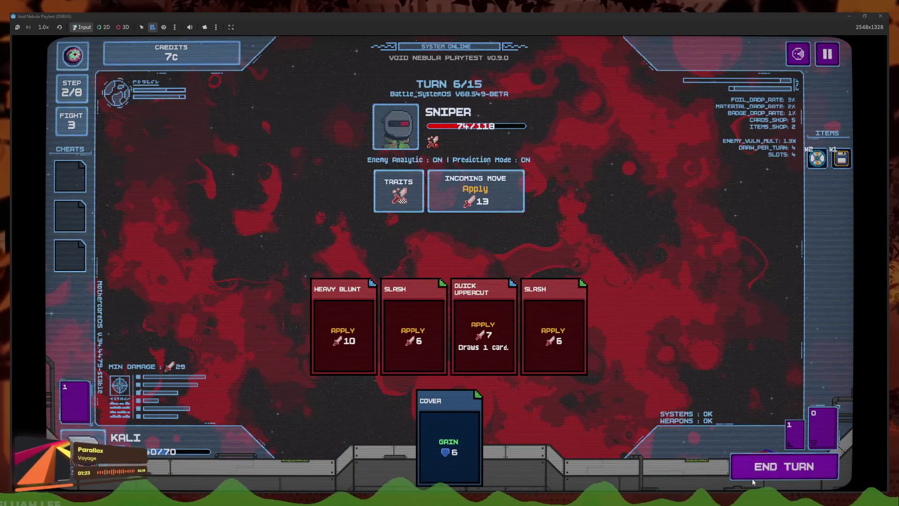
left_click(752, 476)
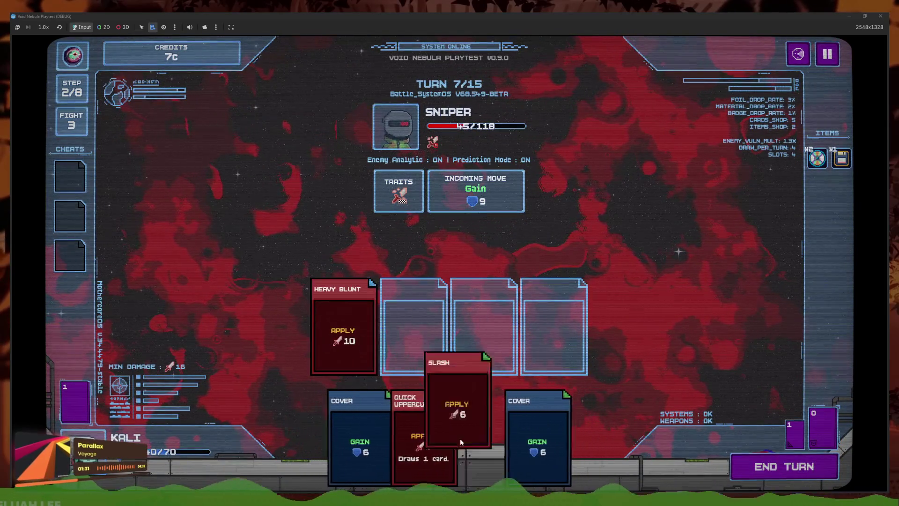
left_click(448, 432)
left_click(817, 464)
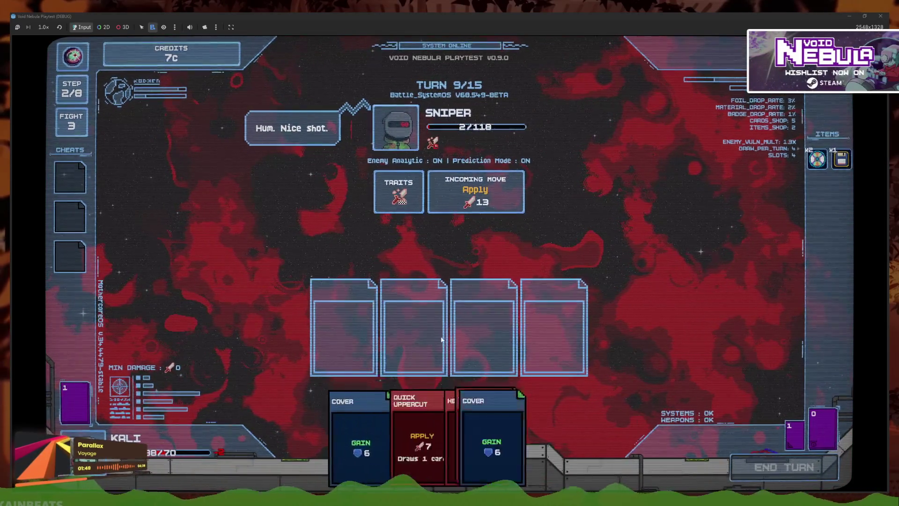
Finish the Sniper with Heavy Blunt, Quick Uppercut, Slash and Cover, then take the Teleportation Chip reward
left_click(374, 421)
left_click(412, 422)
left_click(446, 419)
left_click(519, 426)
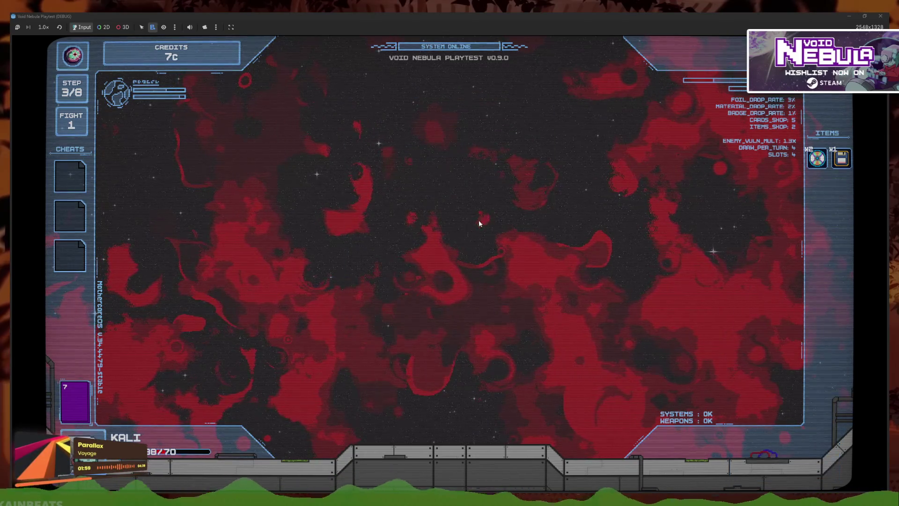
left_click(469, 204)
Take the Shop Extension and Greed pact rewards, sell Greed pact, and buy the 3c Power Chip
left_click(467, 174)
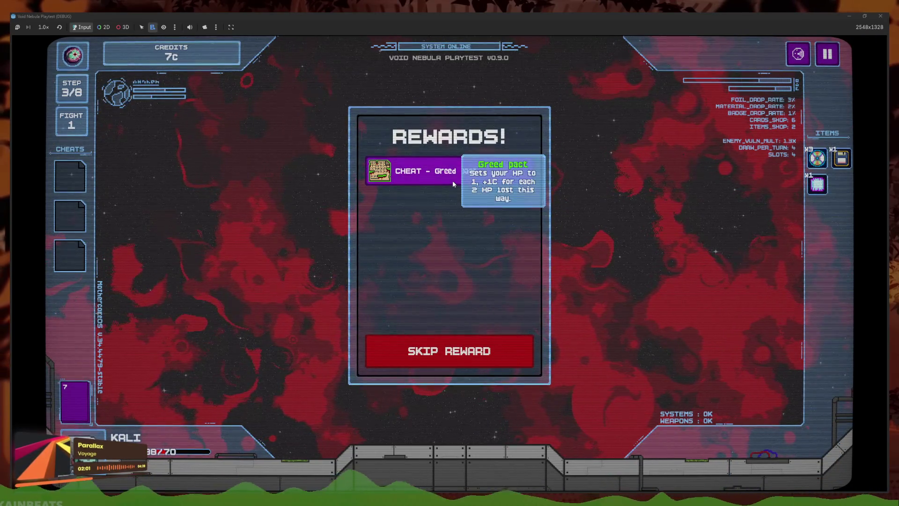
left_click(452, 182)
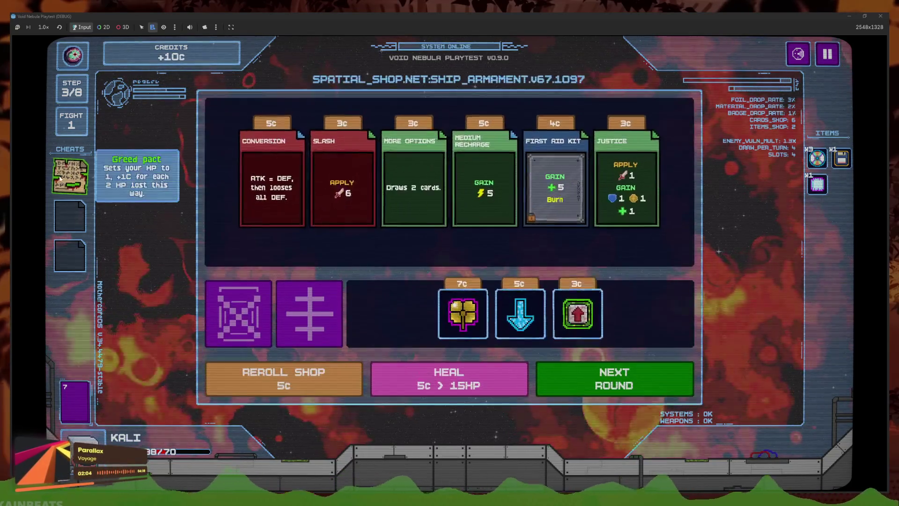
left_click(59, 178)
left_click(126, 192)
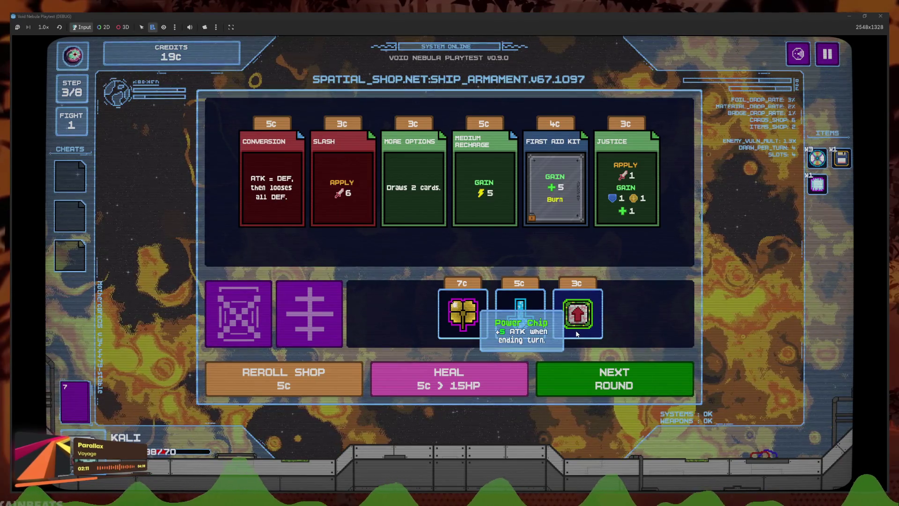
left_click(583, 348)
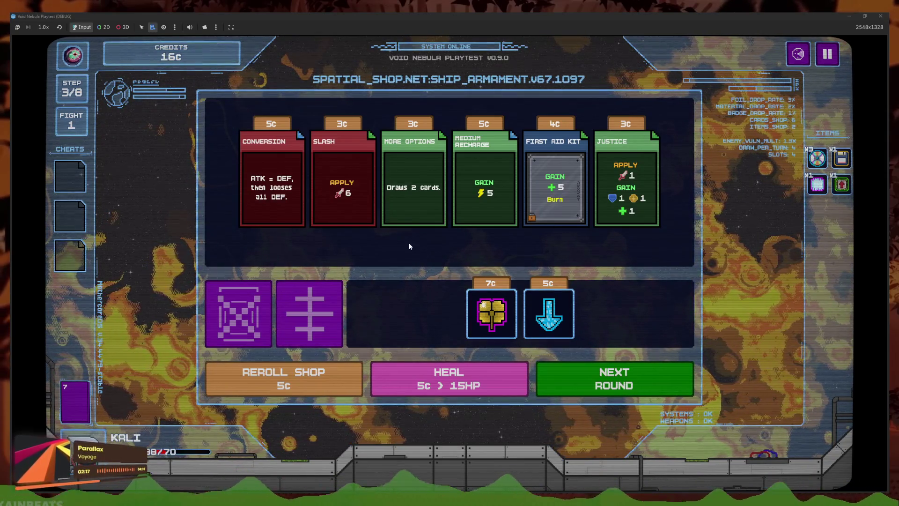
Check the card removal shop and enemy roster, reroll the shop, and buy Plurality for 7c
key("Return")
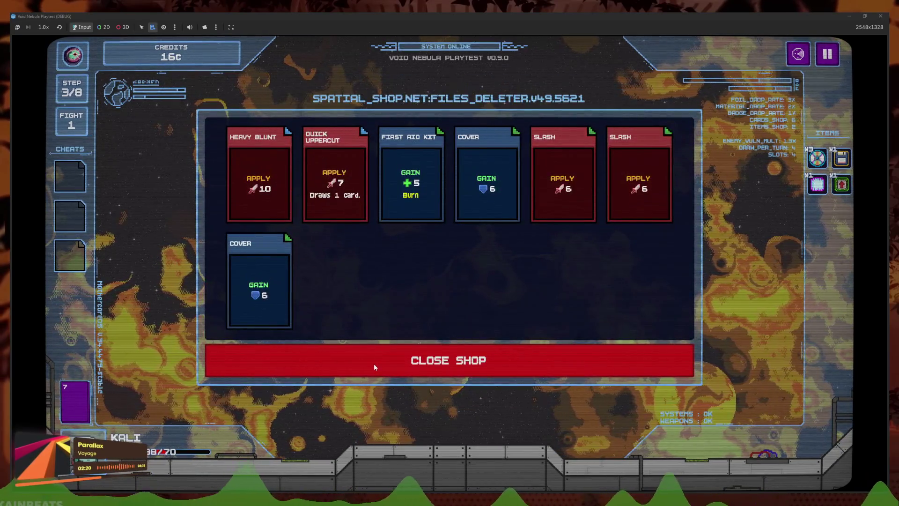
left_click(374, 366)
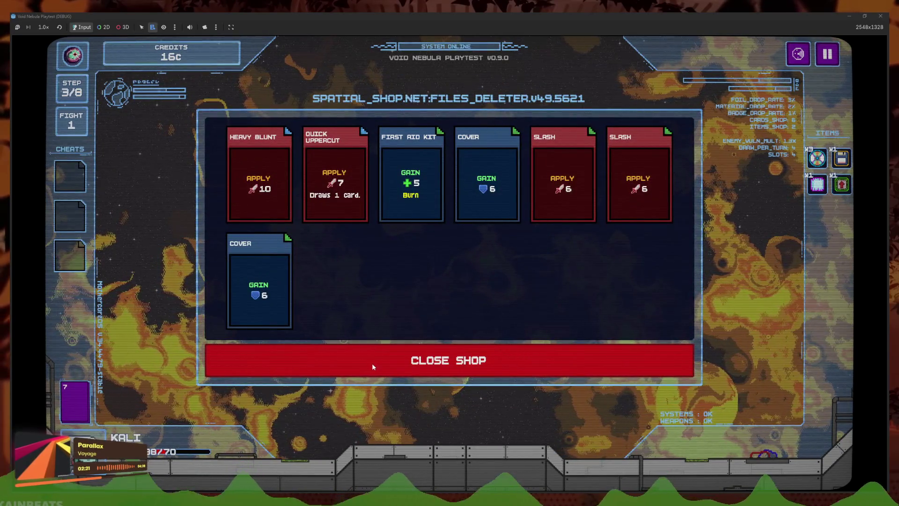
left_click(797, 54)
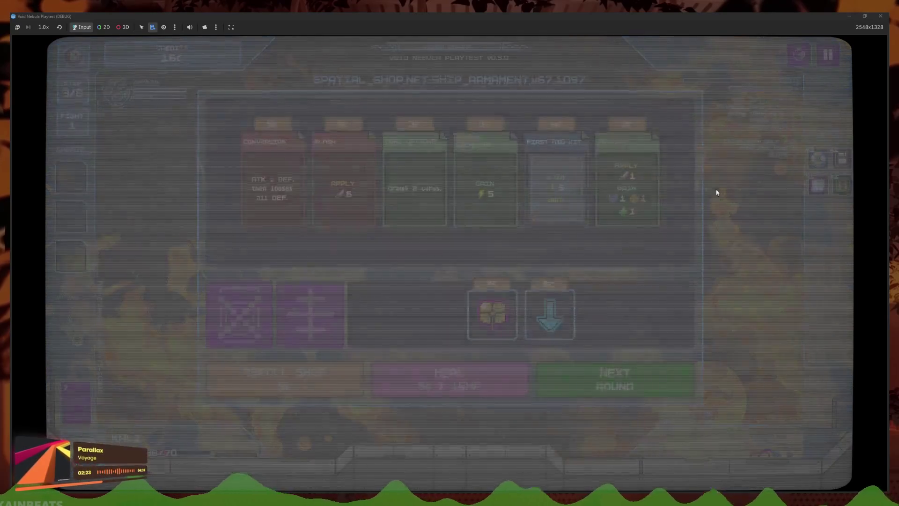
left_click(487, 374)
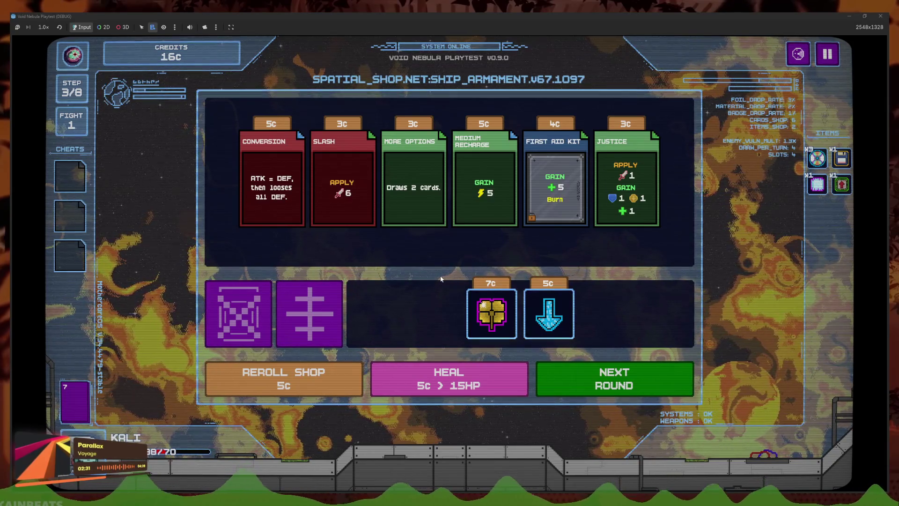
left_click(283, 378)
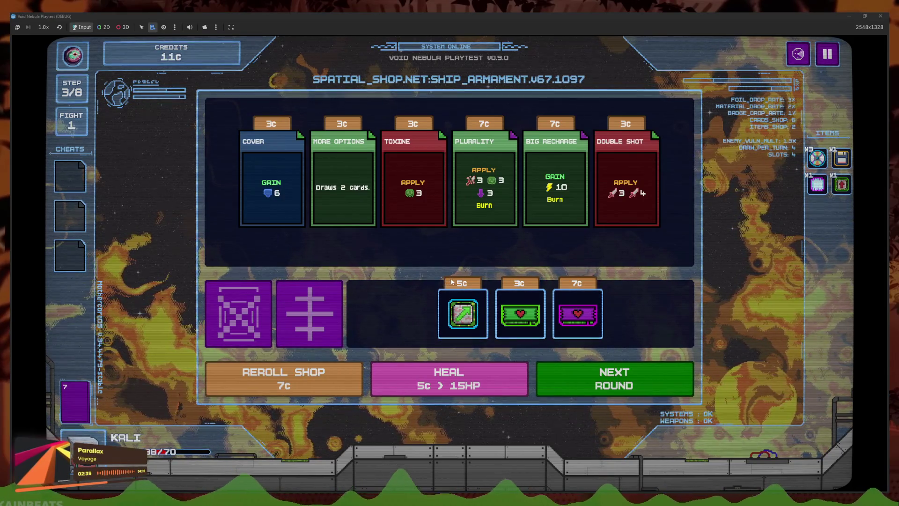
left_click(492, 215)
left_click(486, 238)
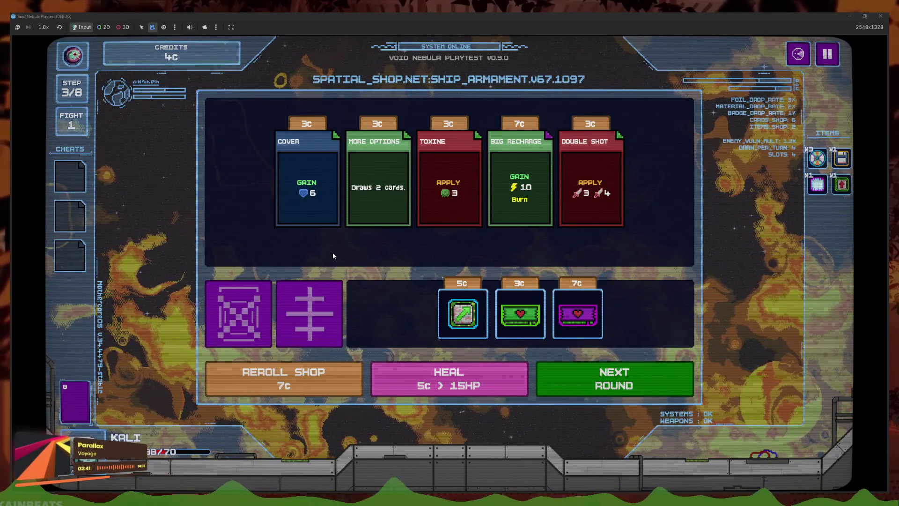
Advance to the next round, take the ??? radar event's first option, and enter the Prelate battle
left_click(637, 378)
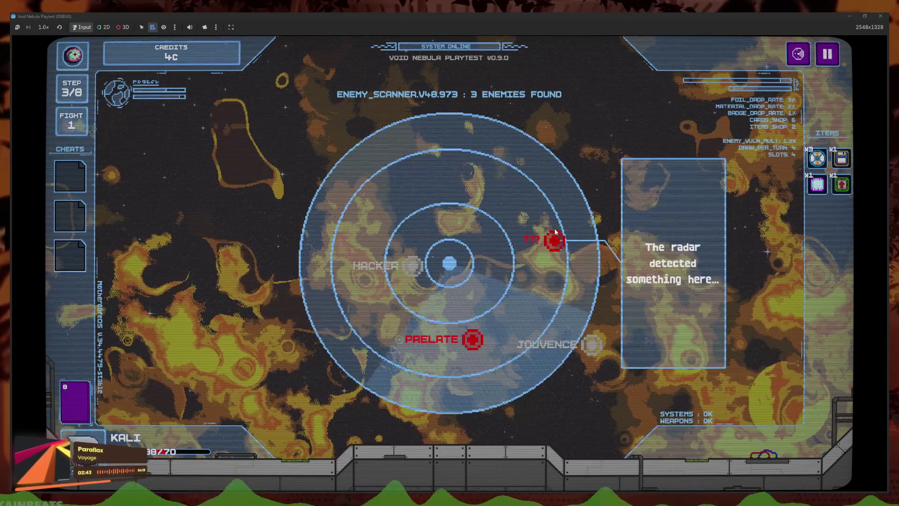
left_click(555, 240)
left_click(492, 338)
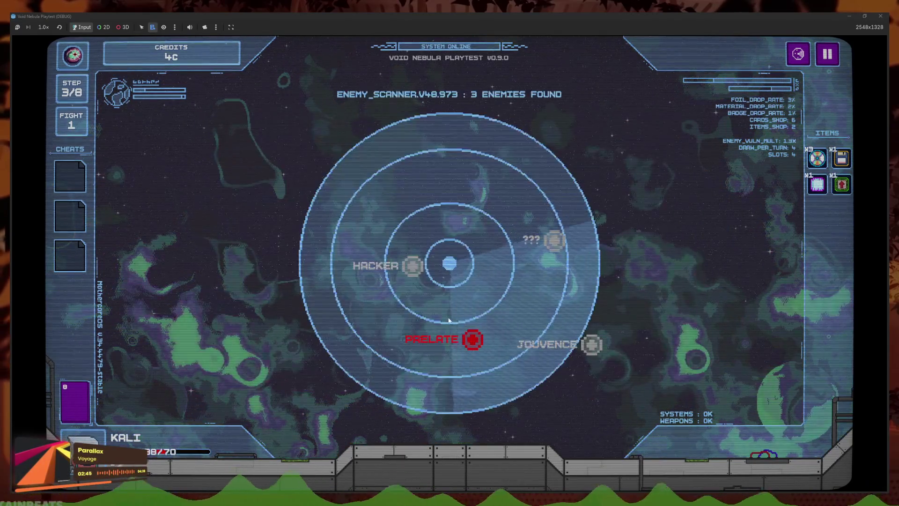
left_click(473, 337)
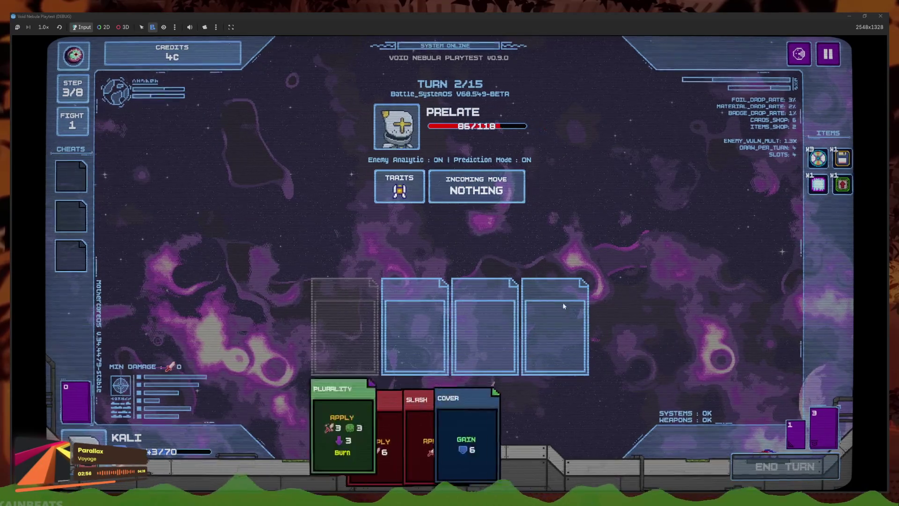
Play Plurality and two Cover cards against the Prelate, returning Slash to the hand, and end the turn
left_click(511, 440)
left_click(414, 429)
left_click(483, 327)
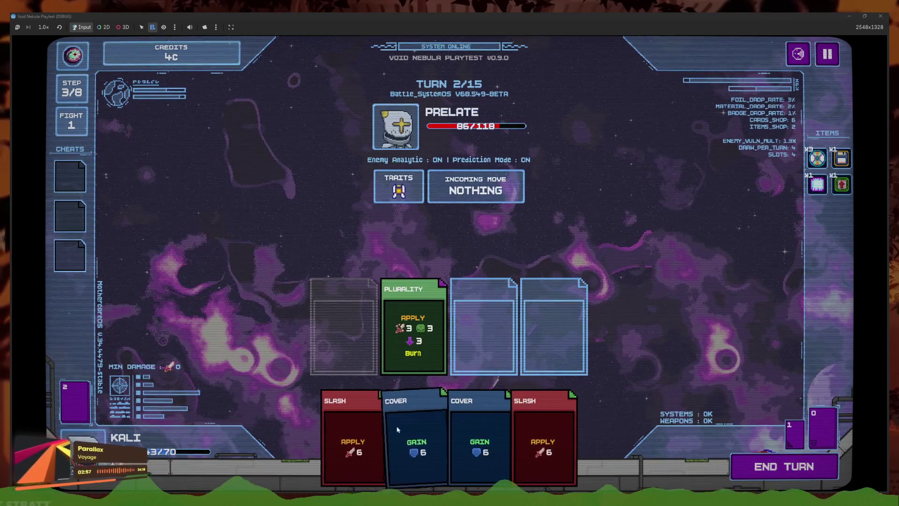
left_click(370, 445)
left_click(367, 445)
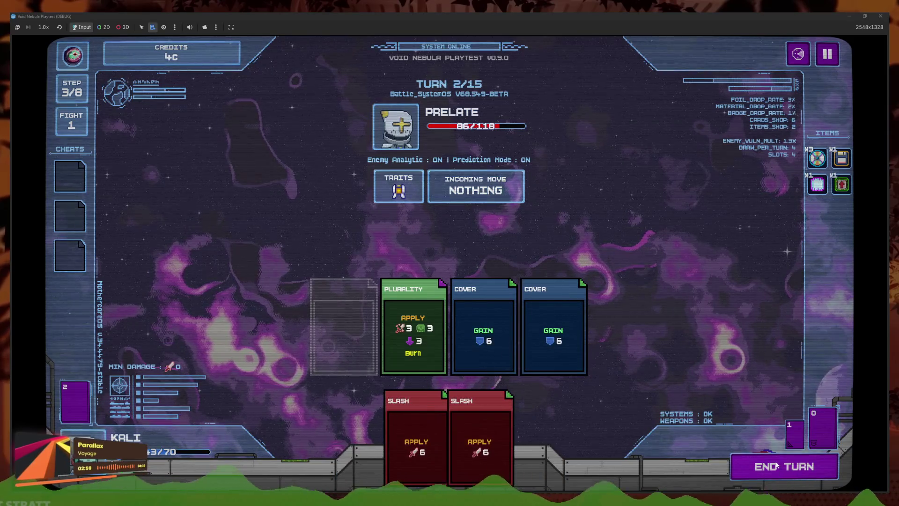
left_click(723, 459)
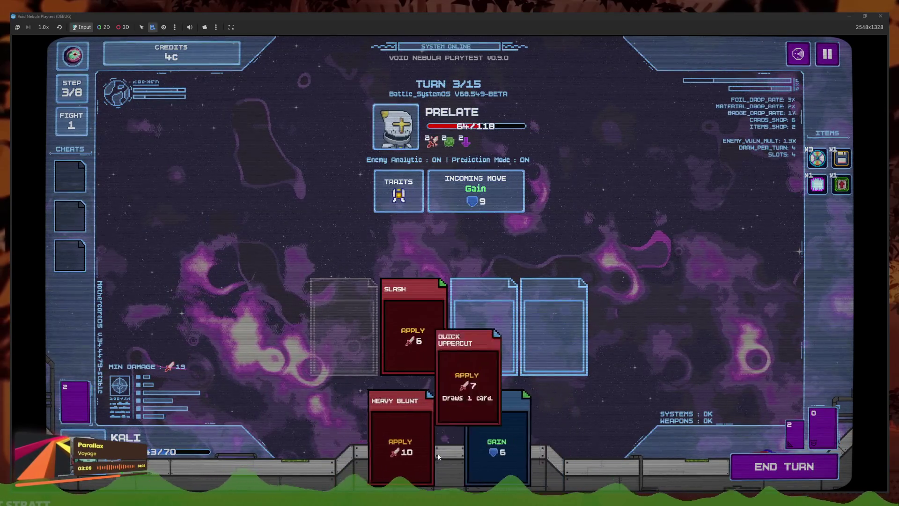
Finish the Prelate with two Slashes and Quick Uppercut, then cash out the win
mouse_move(476, 205)
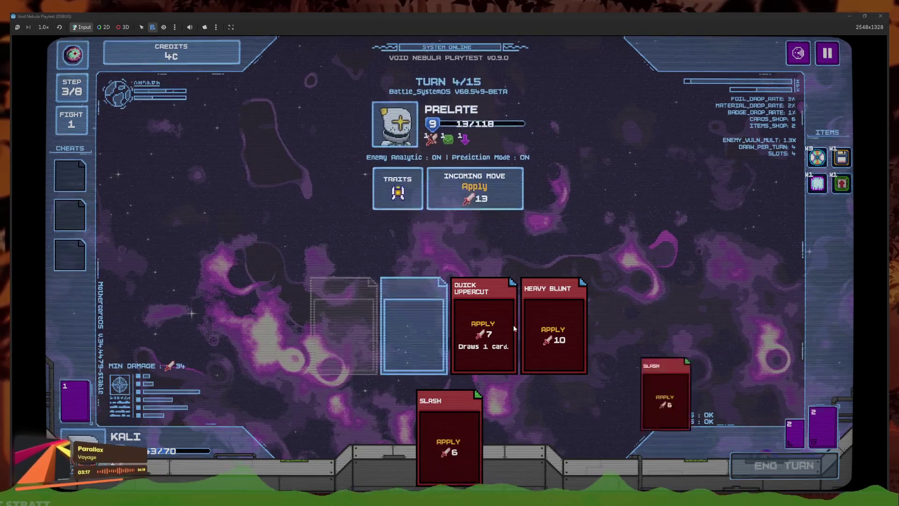
left_click(468, 436)
left_click(558, 443)
left_click(403, 440)
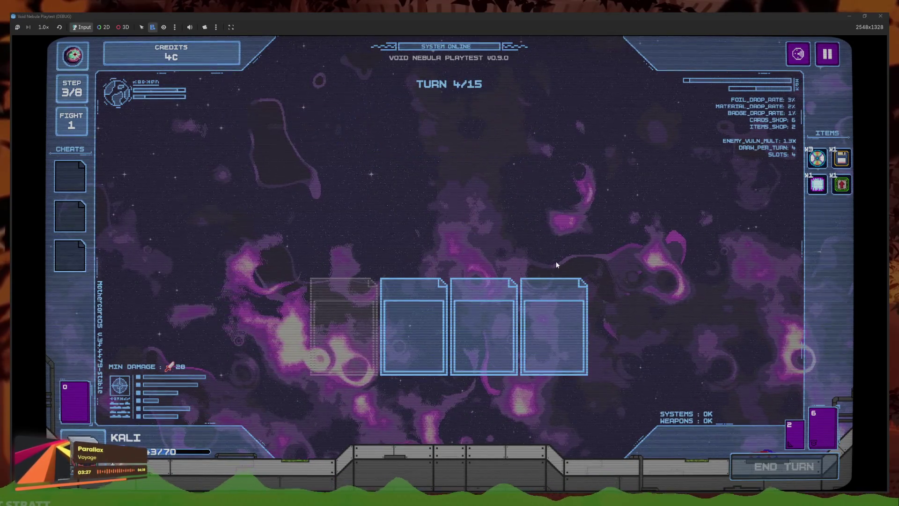
left_click(414, 358)
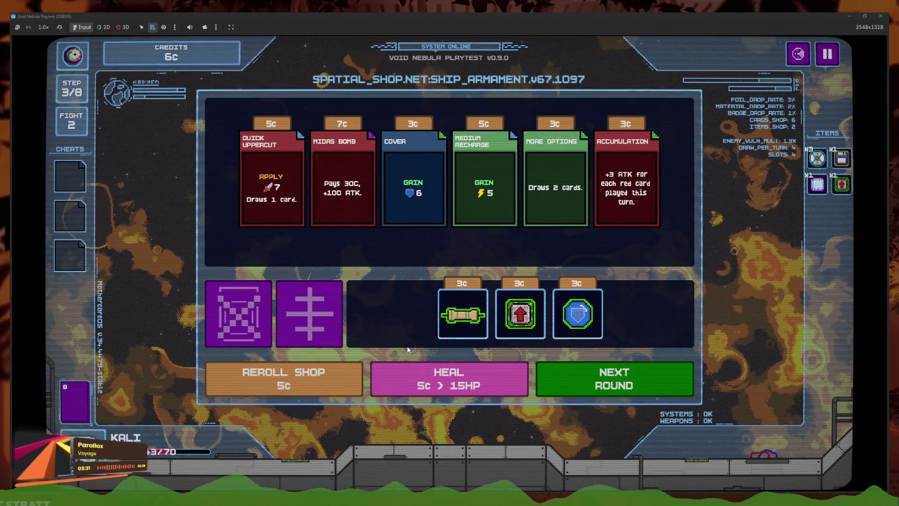
Buy the 3c Power Chip in the shop and choose Hacker as the next fight
left_click(273, 224)
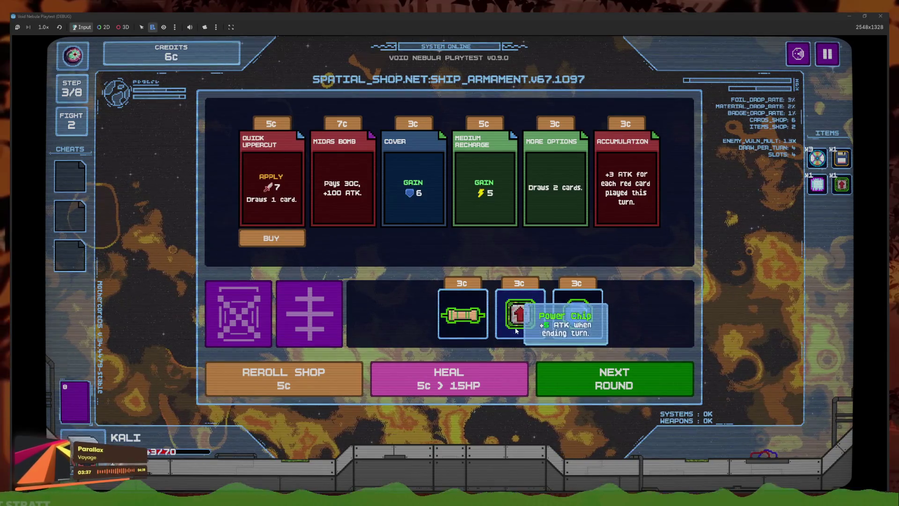
left_click(520, 314)
left_click(519, 350)
left_click(614, 378)
left_click(394, 268)
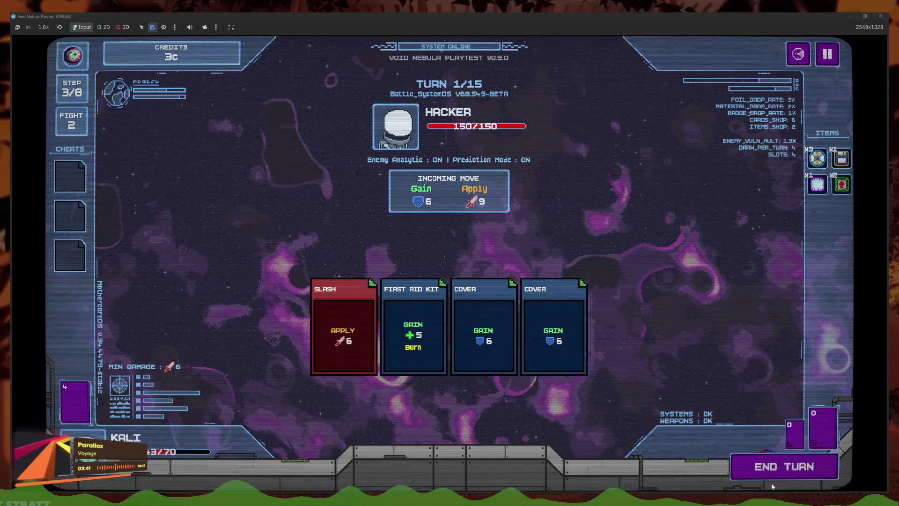
End turn 1, then play Plurality, Slash, Quick Uppercut and Heavy Blunt against Hacker
left_click(785, 476)
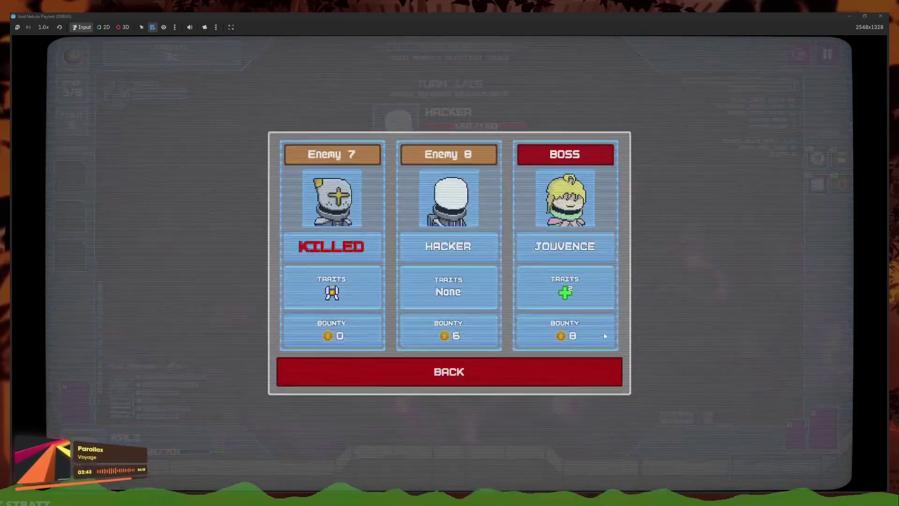
left_click(502, 375)
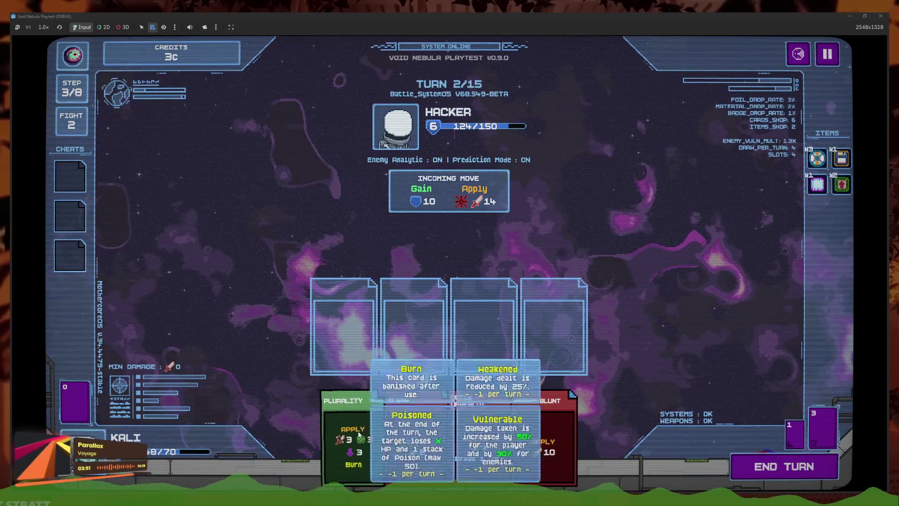
left_click(359, 434)
left_click(412, 435)
left_click(418, 421)
left_click(482, 413)
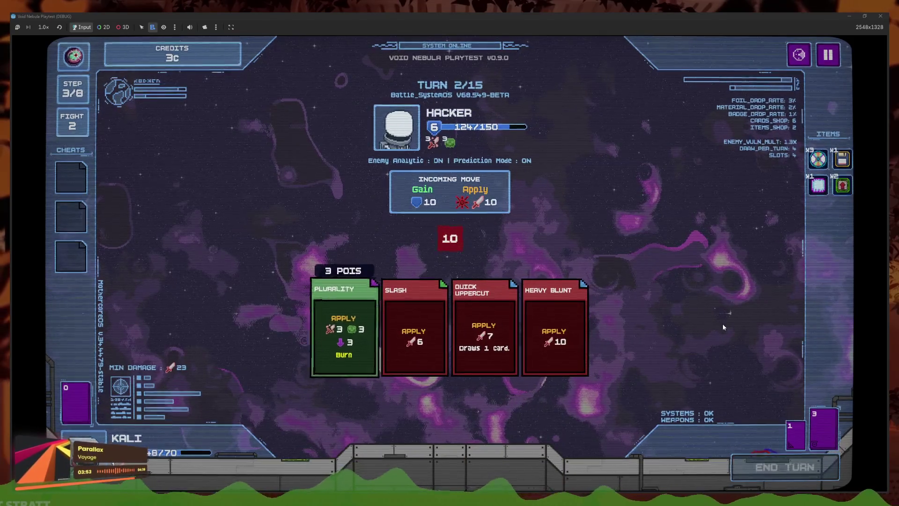
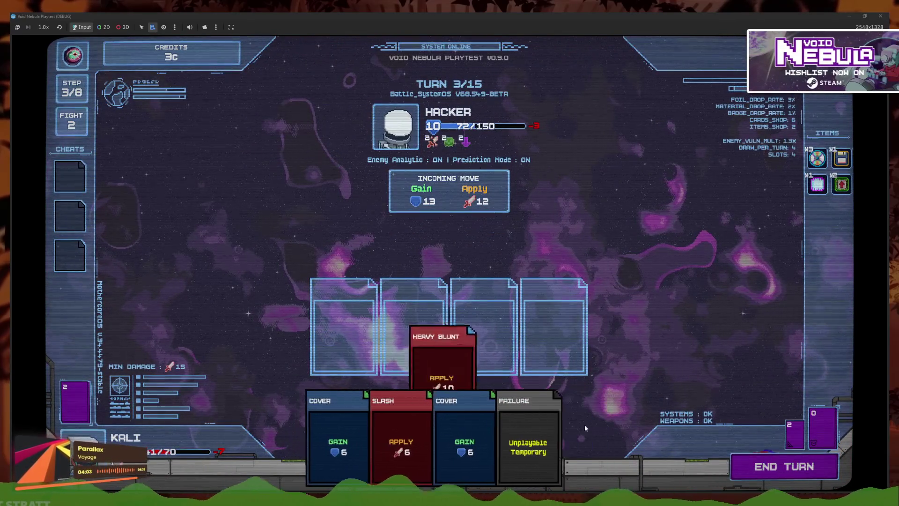
End the turn, then play Heavy Blunt, Quick Uppercut, Slash and Cover to finish the Hacker for 6c
left_click(760, 473)
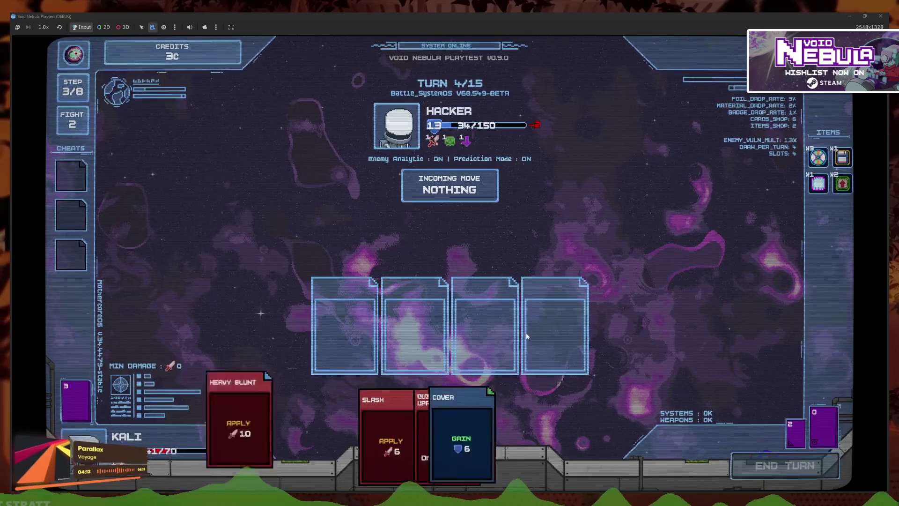
left_click(529, 425)
left_click(421, 435)
left_click(423, 446)
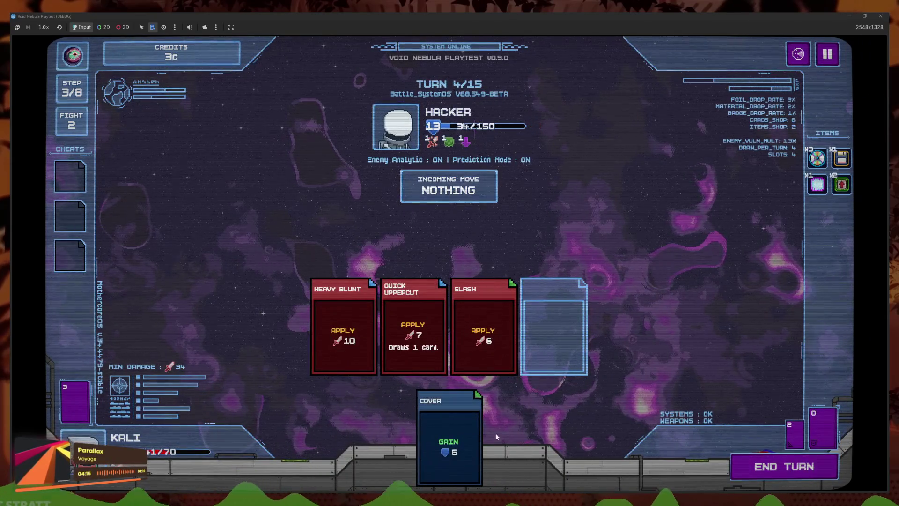
left_click(463, 438)
mouse_move(454, 146)
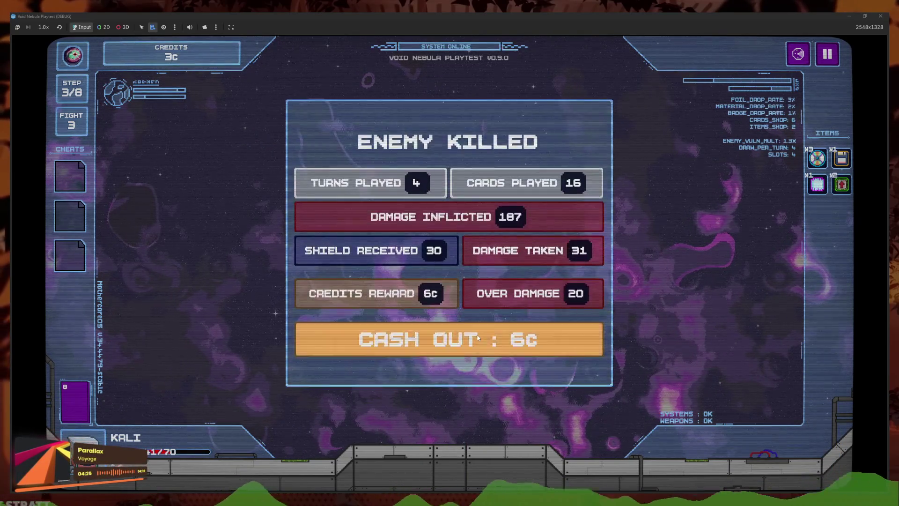
Cash out, buy Money Dupe, then start the Jouvence fight and end turn 1 for 39 damage
left_click(412, 346)
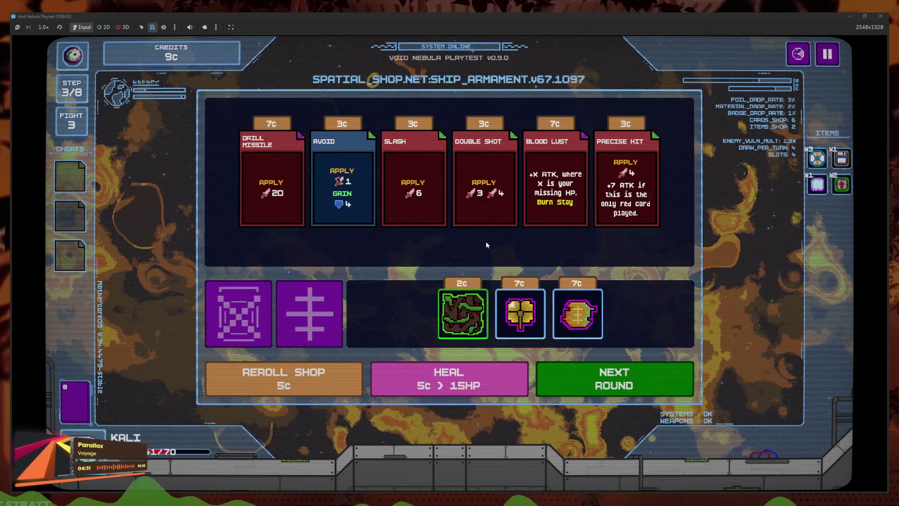
mouse_move(597, 329)
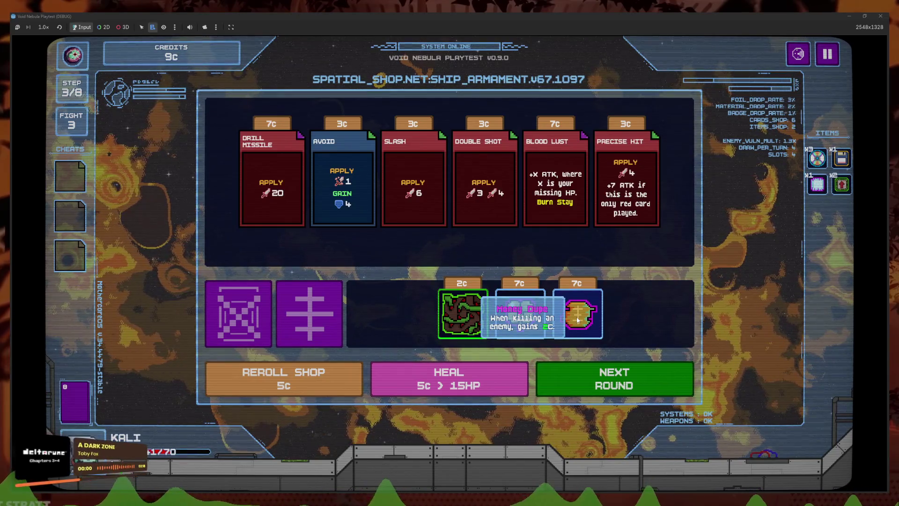
left_click(578, 320)
left_click(579, 363)
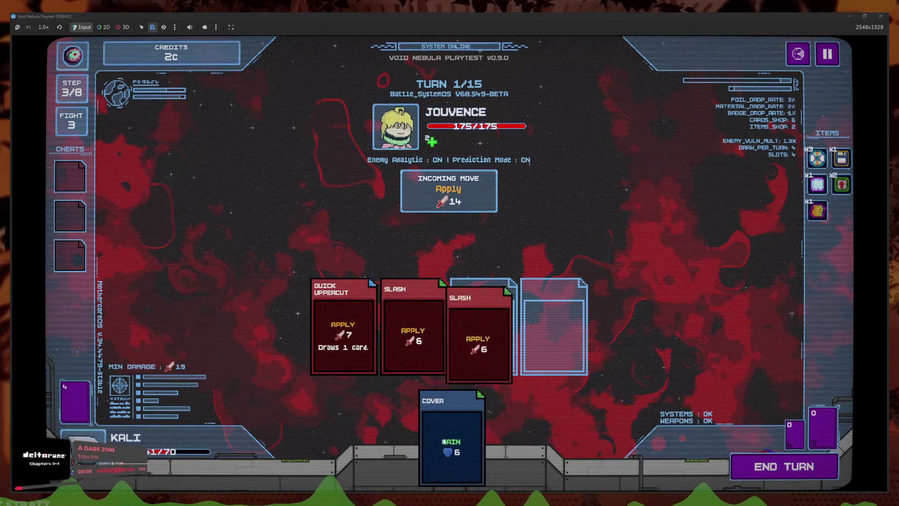
left_click(768, 470)
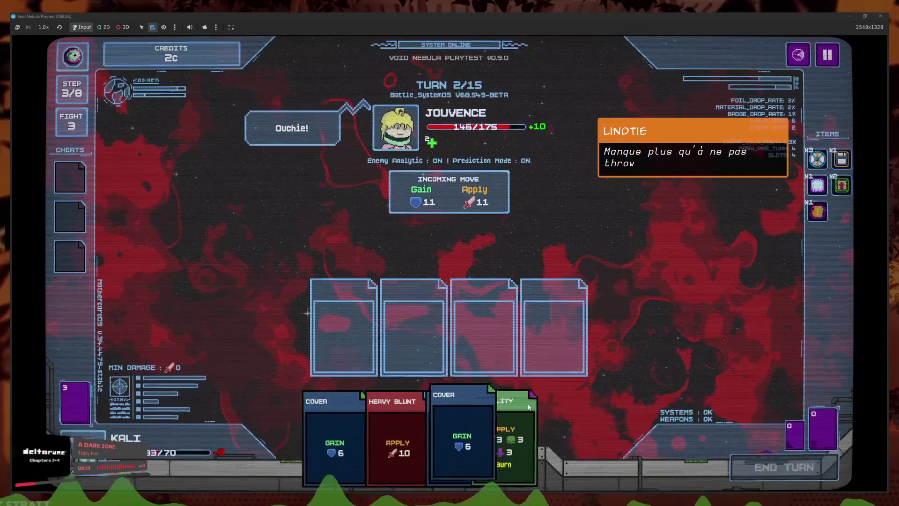
Play First Aid Kit, Cover, Plurality and Heavy Blunt, then end the turn
left_click(450, 426)
left_click(347, 424)
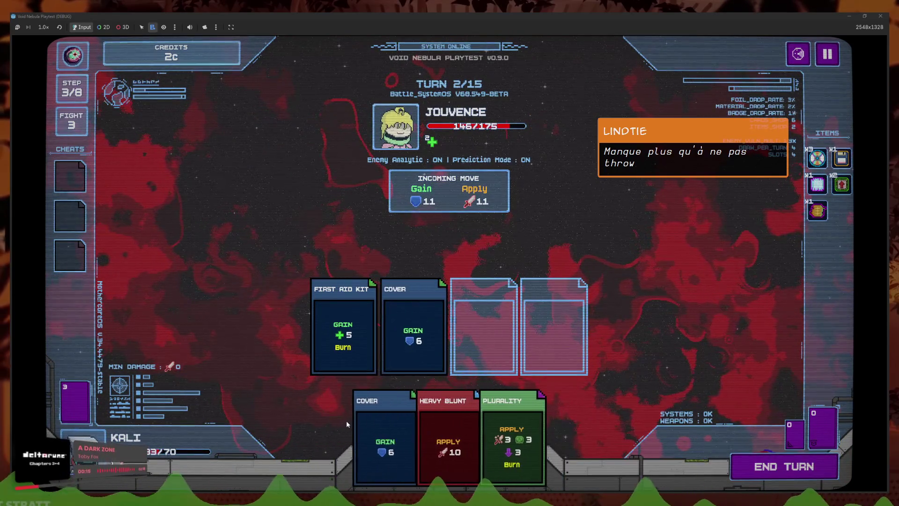
left_click(511, 441)
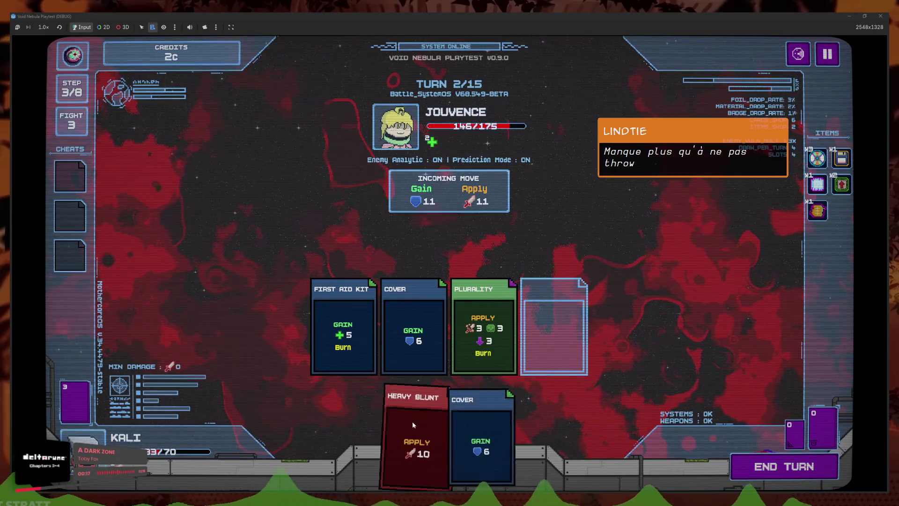
left_click(414, 425)
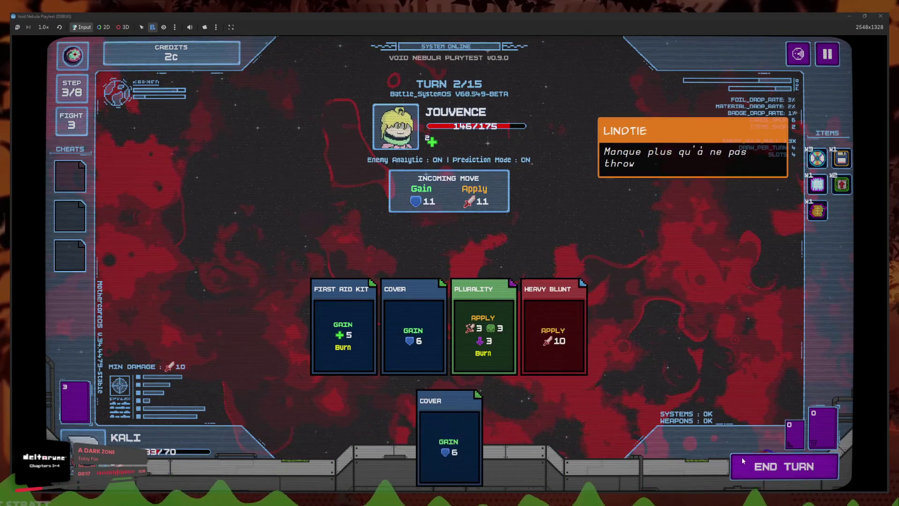
left_click(784, 476)
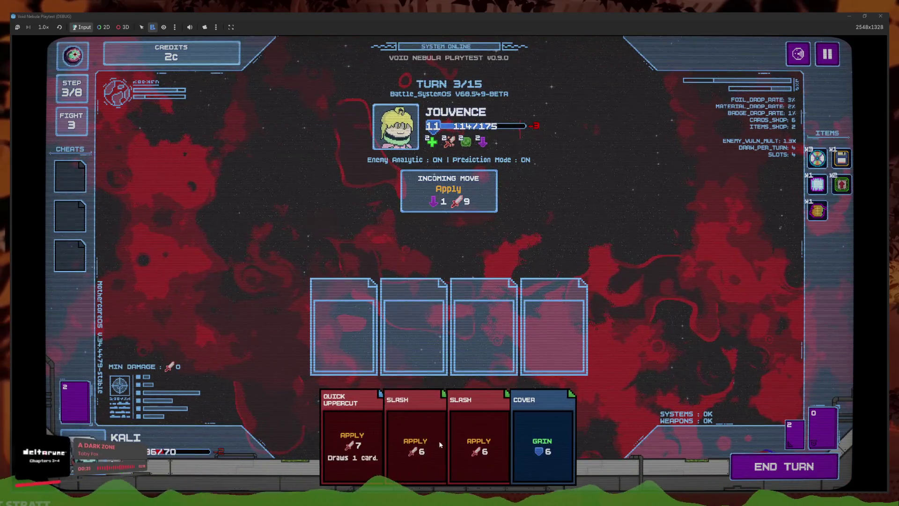
Play Quick Uppercut, Slash, Heavy Blunt and Cover, then end the turn
left_click(439, 440)
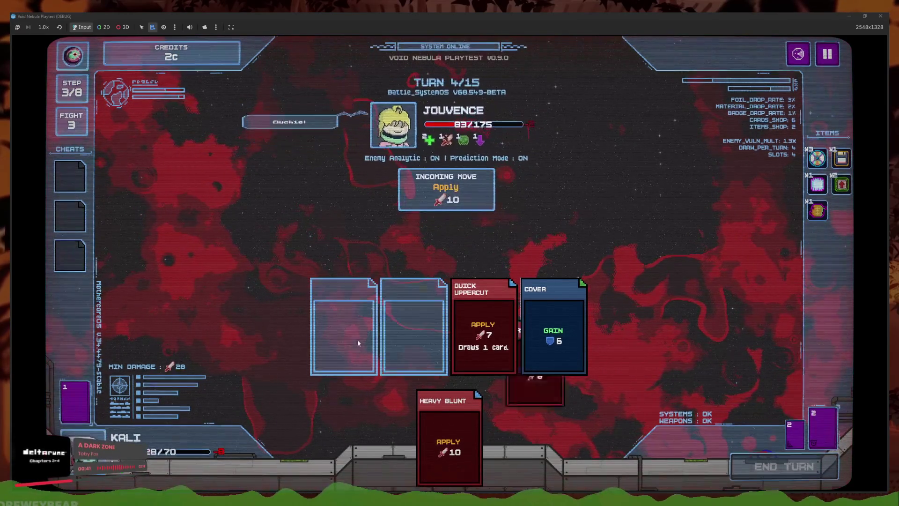
left_click(556, 440)
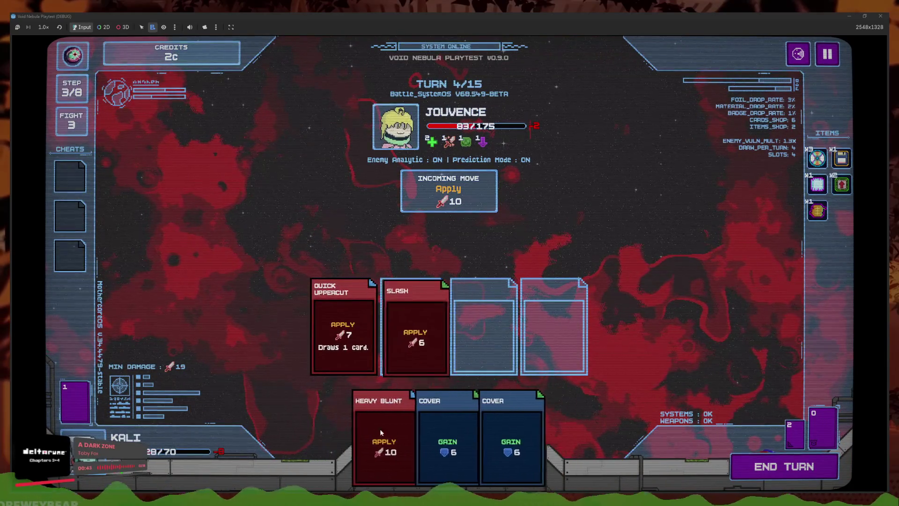
left_click(380, 428)
left_click(421, 437)
left_click(775, 468)
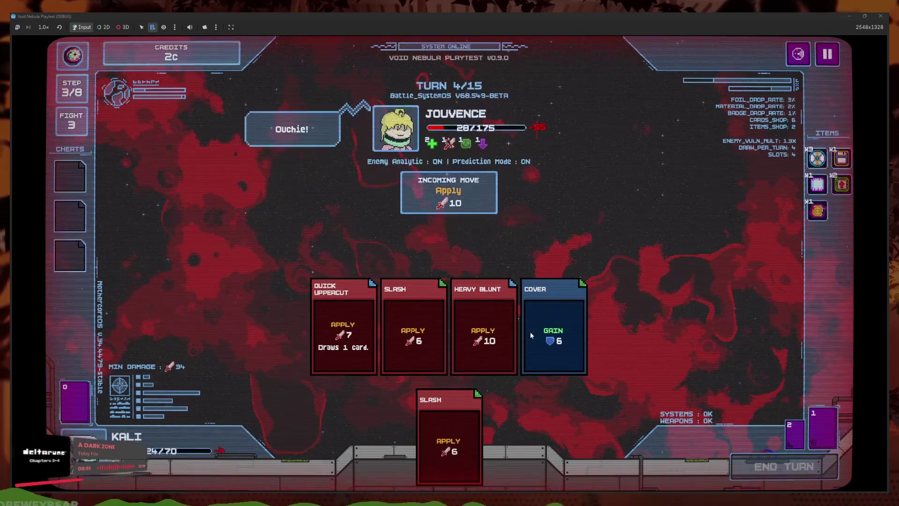
Play two Slash cards and Heavy Blunt to kill Jouvence, then take the Gaz Mask cheat
left_click(539, 434)
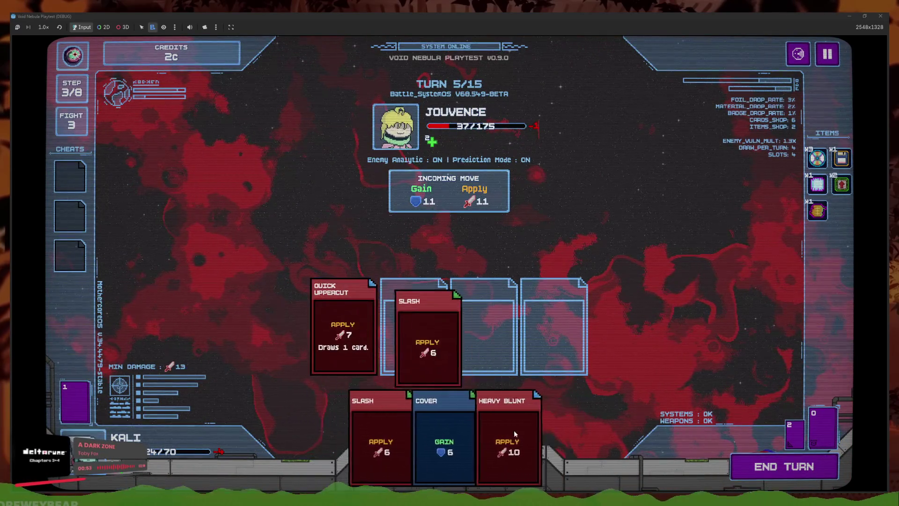
left_click(514, 430)
left_click(383, 436)
left_click(739, 473)
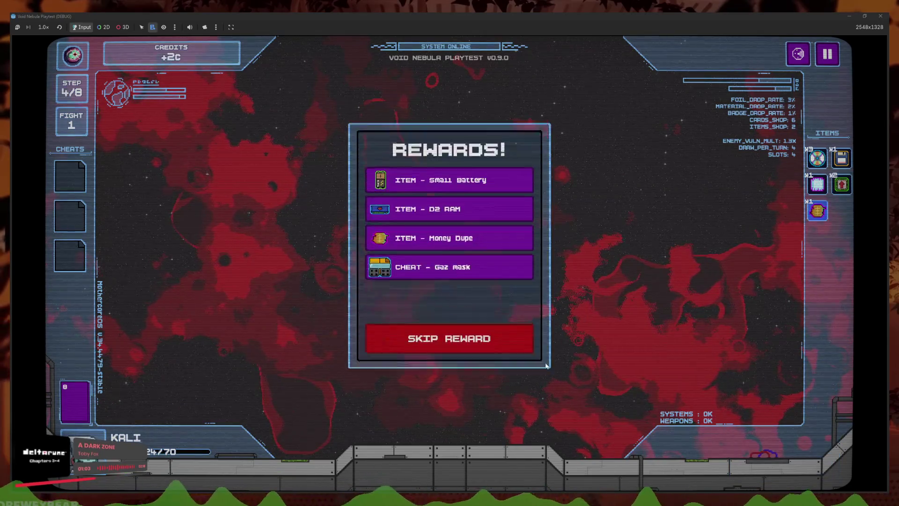
left_click(466, 271)
Claim the Small Battery and other rewards, cash out, then buy and use the money-doubling cheat
left_click(479, 234)
left_click(452, 174)
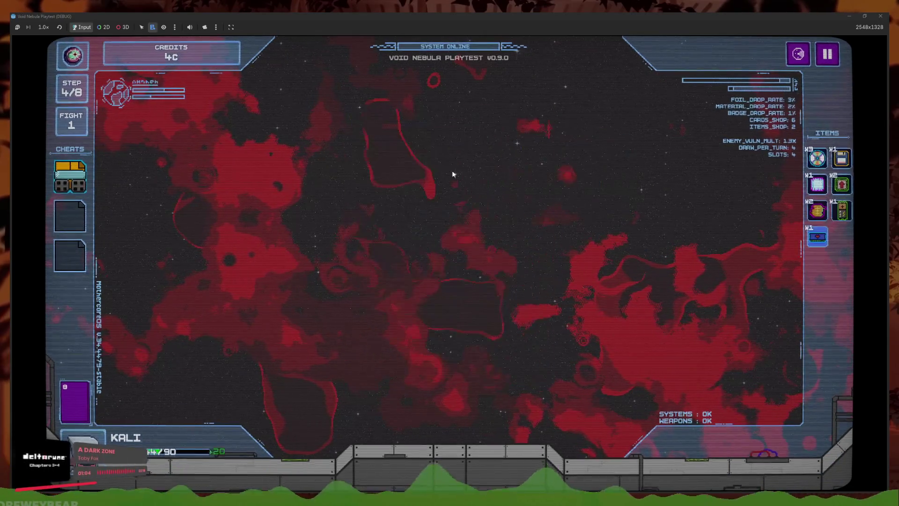
left_click(500, 344)
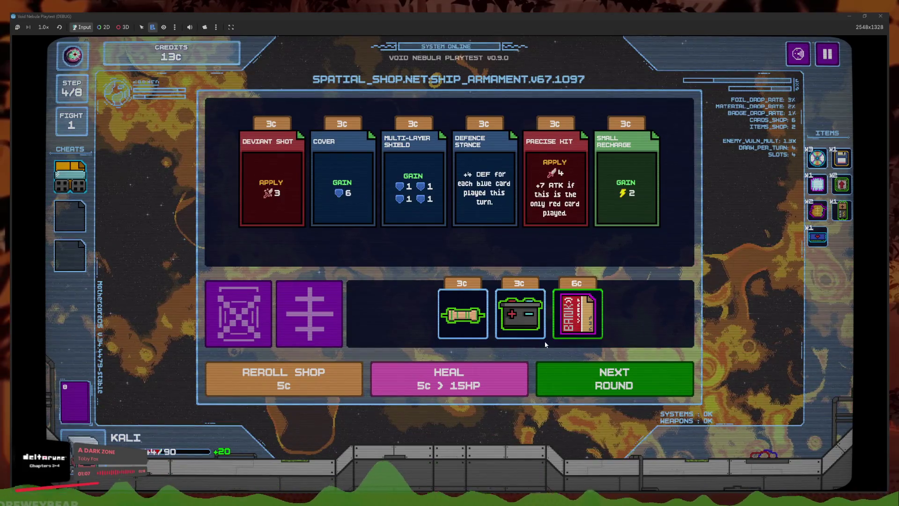
left_click(577, 351)
mouse_move(89, 224)
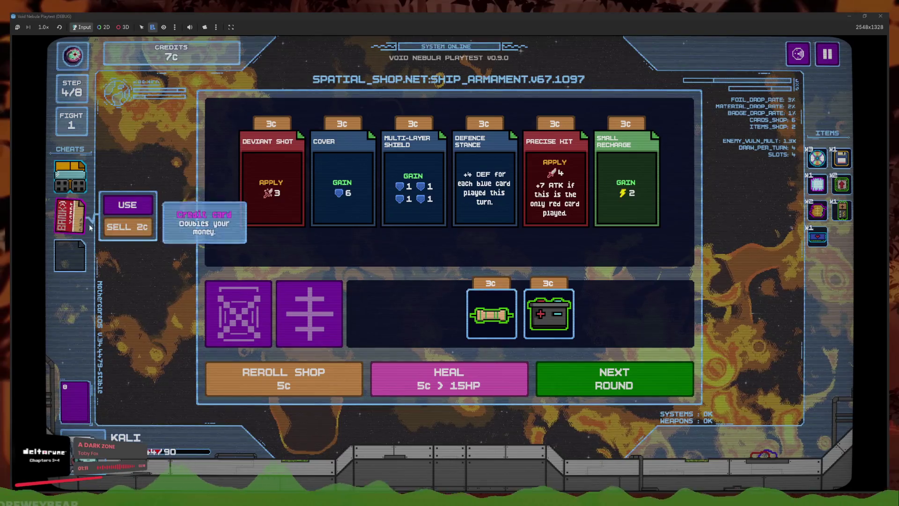
left_click(124, 202)
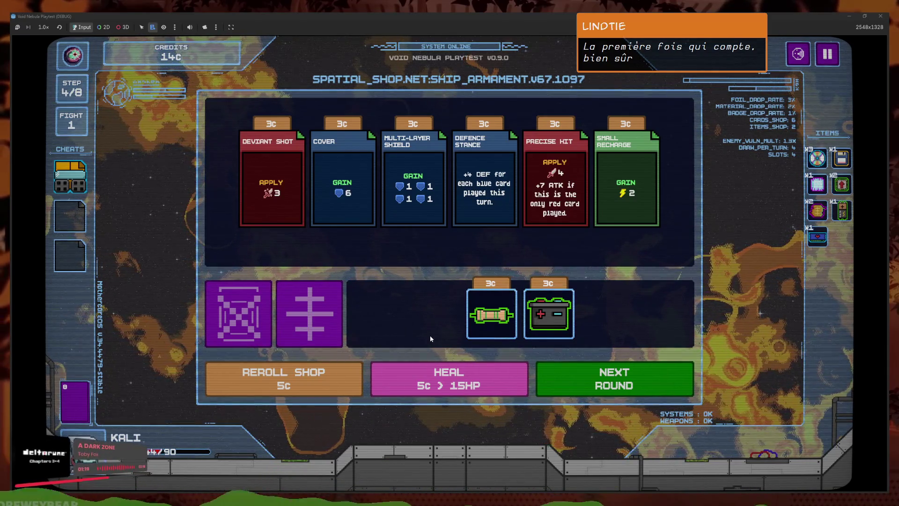
Recycle the red-arrow item for 3c, check the deck, and pause the game at 11c
key("Return")
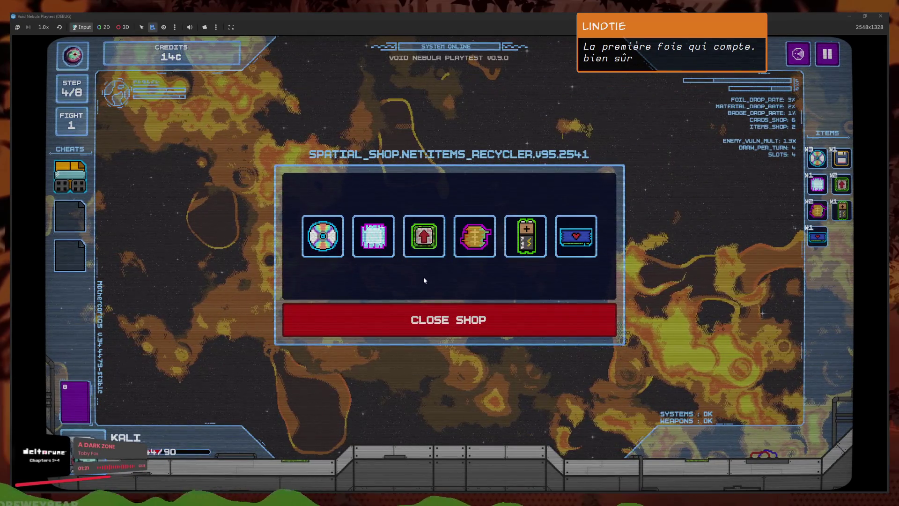
left_click(424, 236)
key("Return")
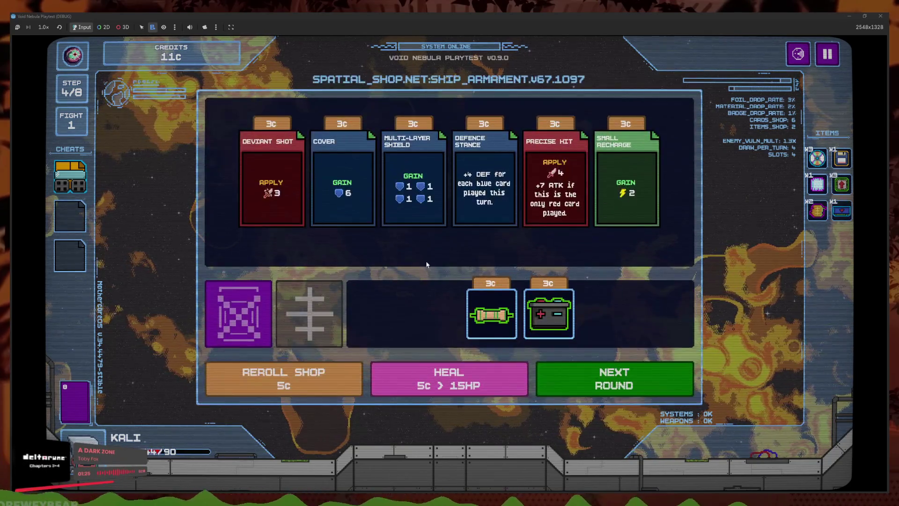
left_click(74, 398)
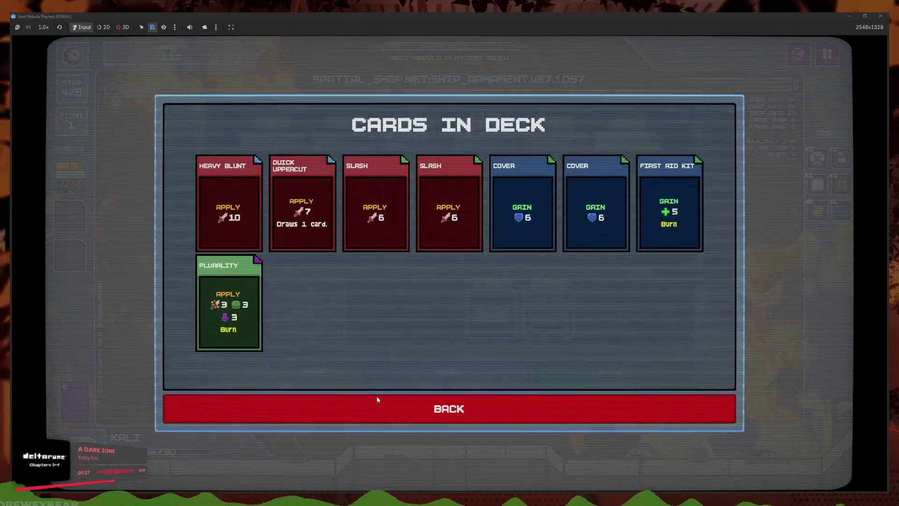
left_click(377, 396)
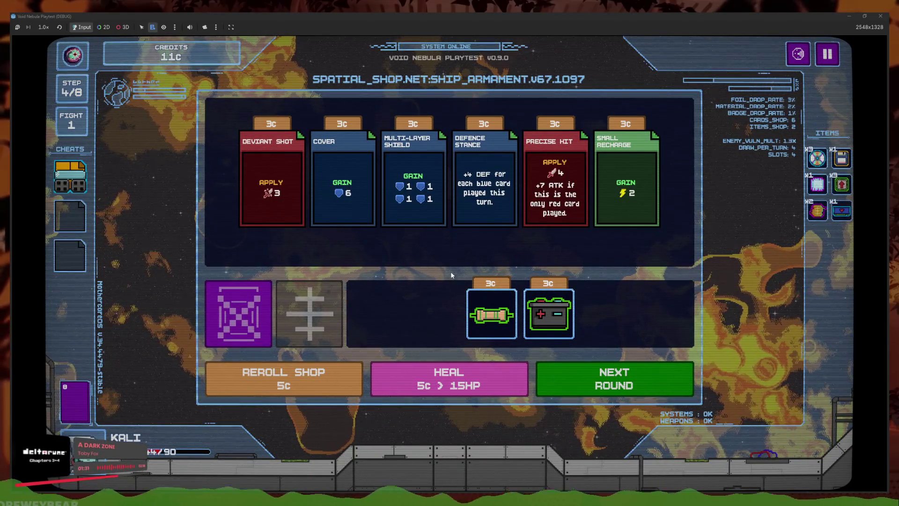
left_click(834, 63)
left_click(479, 234)
left_click(473, 360)
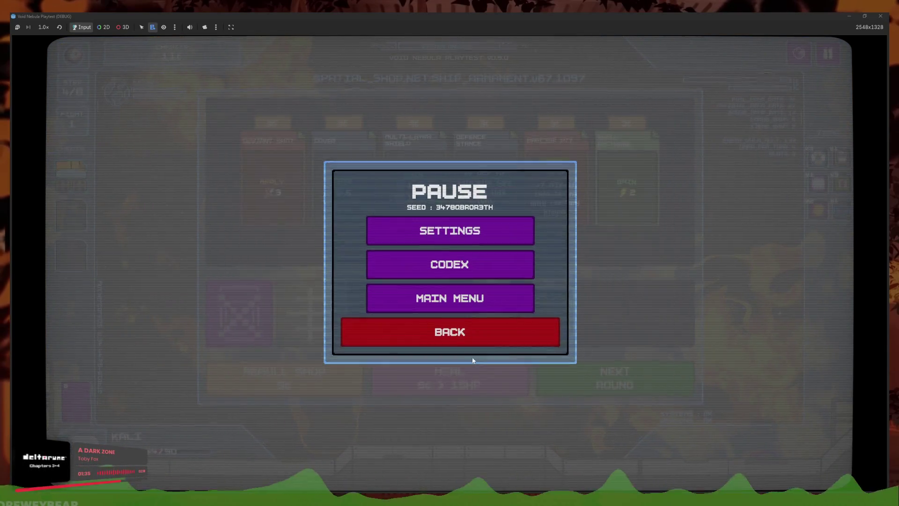
left_click(449, 264)
left_click(459, 154)
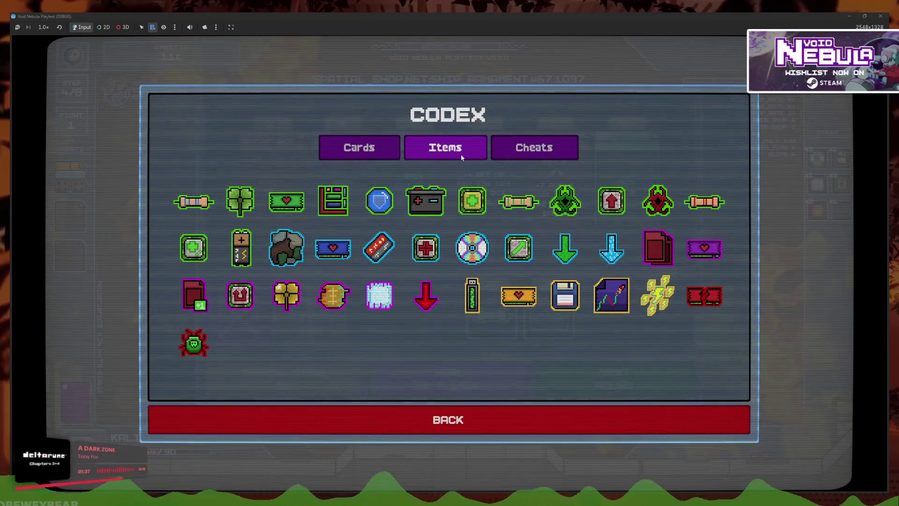
mouse_move(554, 211)
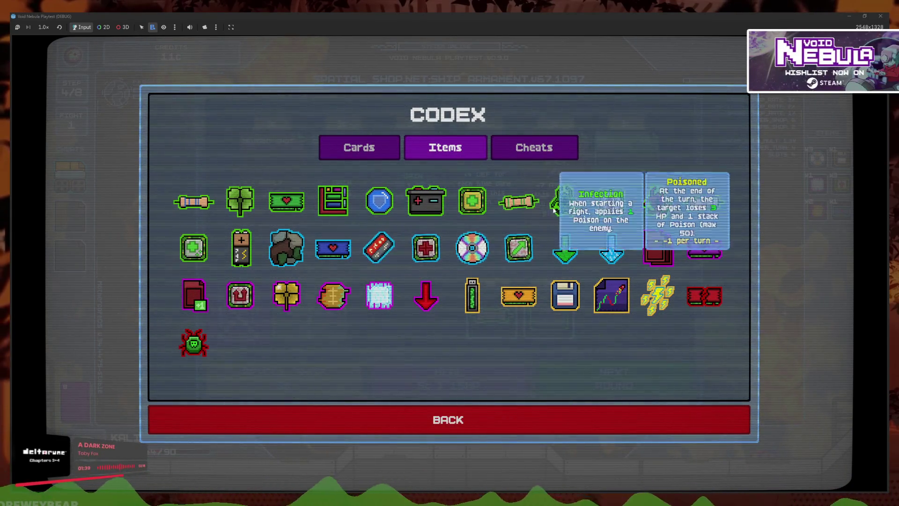
mouse_move(373, 213)
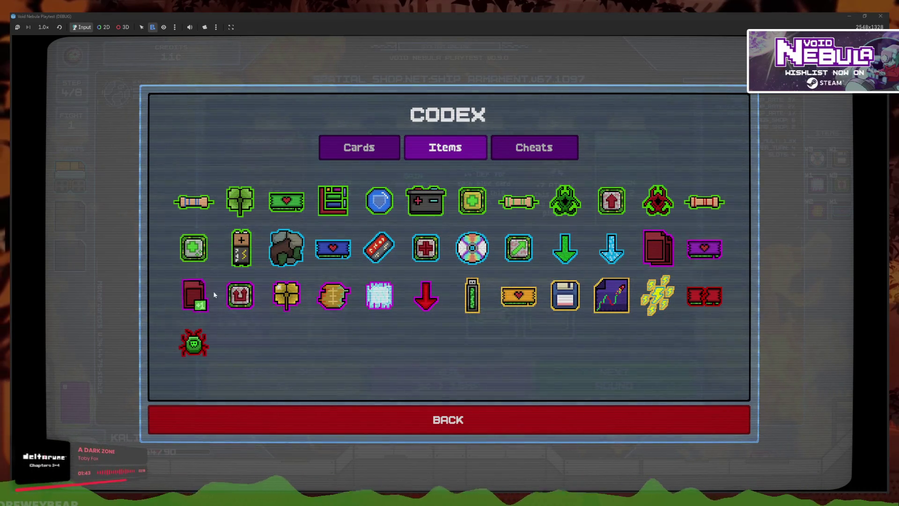
mouse_move(206, 218)
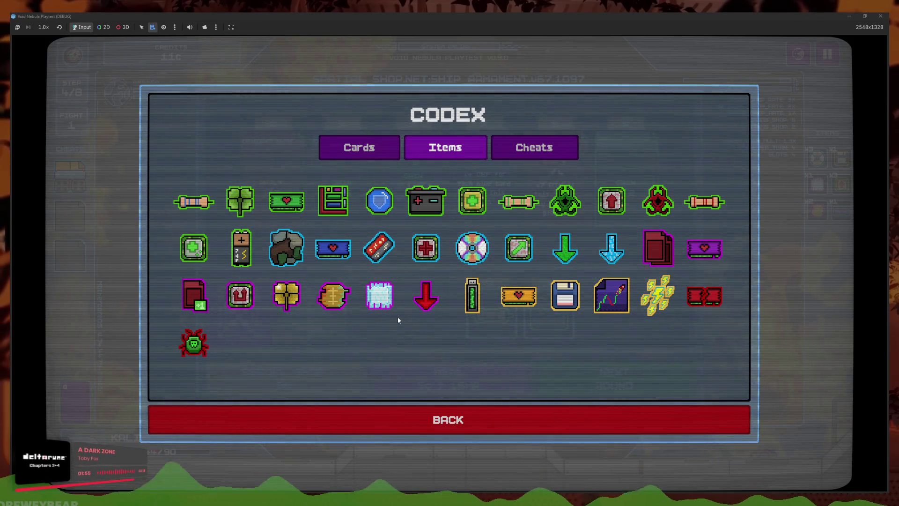
left_click(614, 412)
left_click(495, 341)
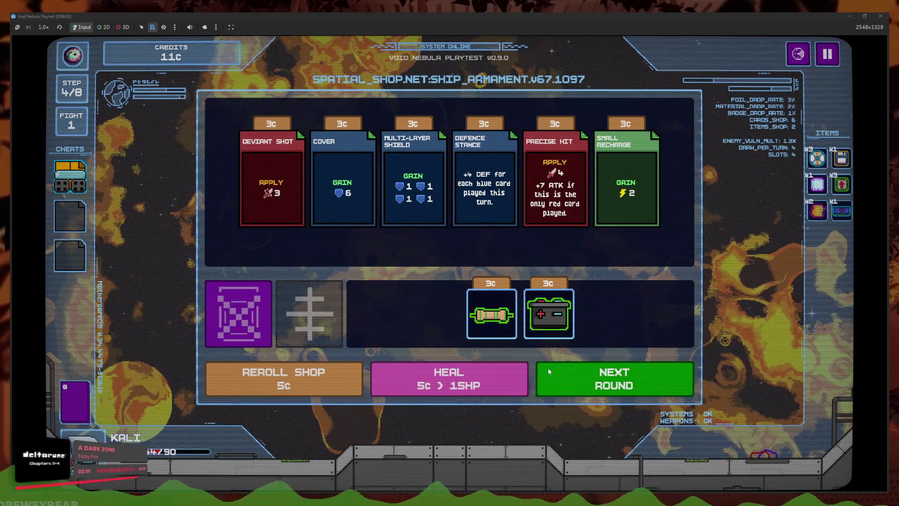
Preview the upcoming enemies, buy the resistor item, and sell a cheat for credits
left_click(570, 372)
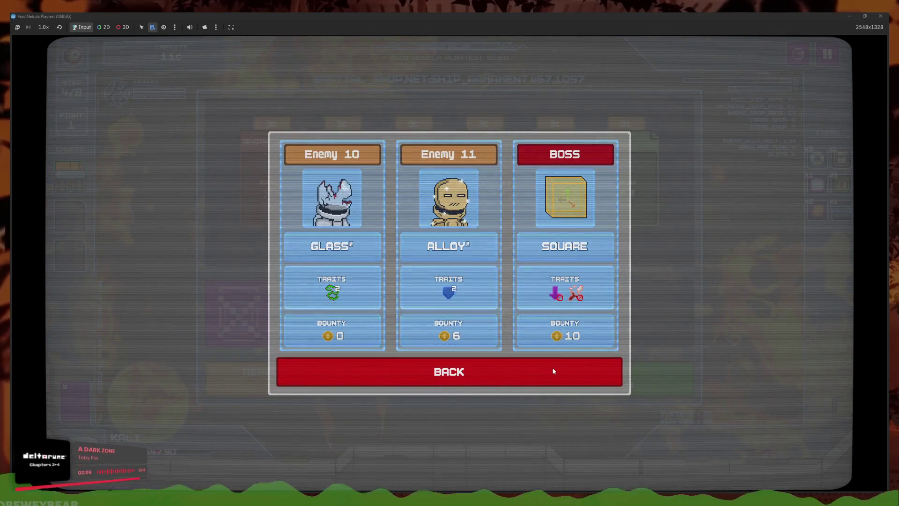
left_click(552, 370)
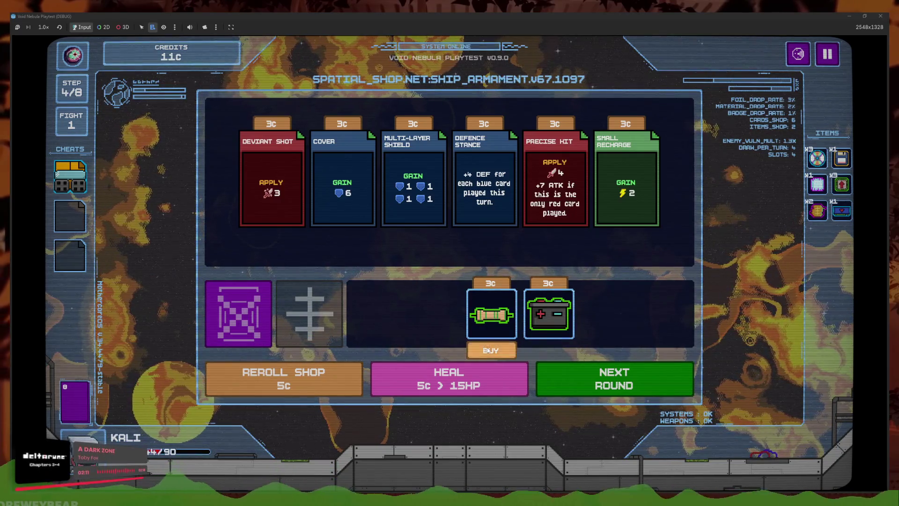
left_click(488, 350)
mouse_move(93, 189)
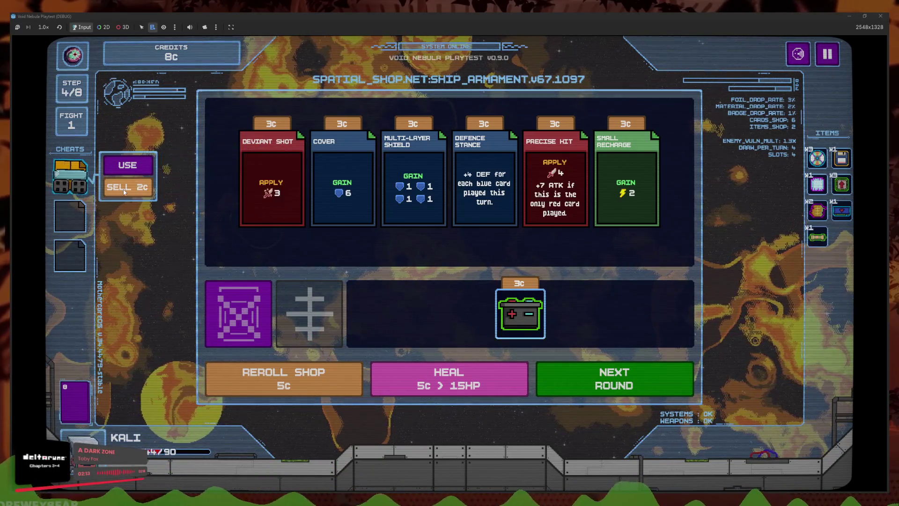
left_click(123, 189)
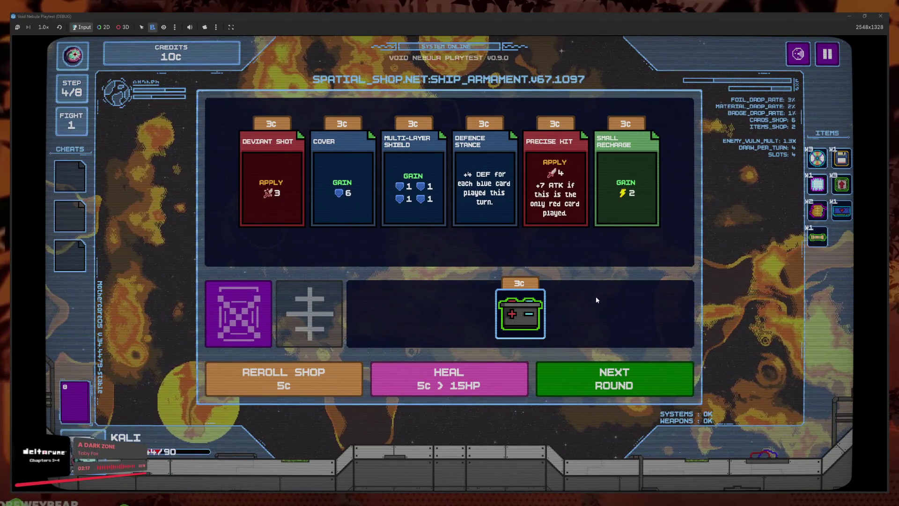
Buy the Defence Stance card, leave the shop, and enter the unknown radar node
mouse_move(492, 211)
left_click(484, 237)
left_click(585, 373)
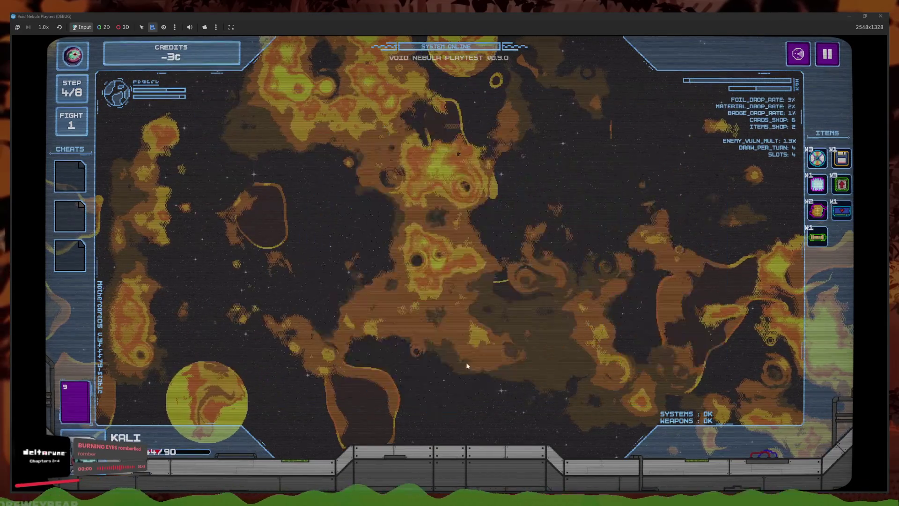
left_click(464, 188)
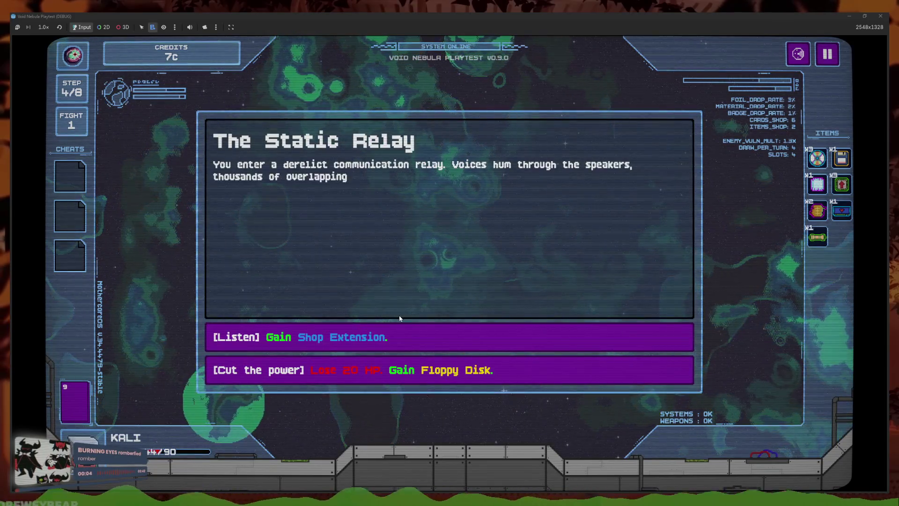
Look over The Static Relay event, then switch back to the Godot editor
mouse_move(446, 330)
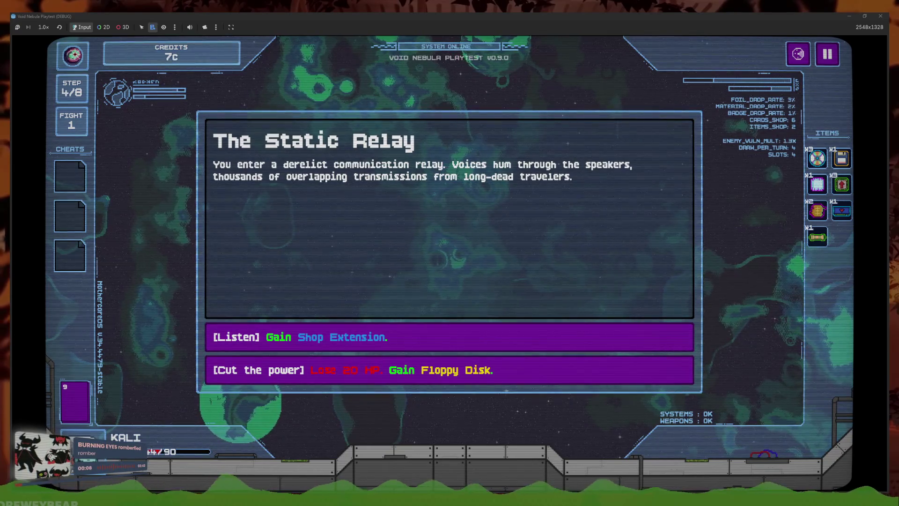
key("alt+Tab")
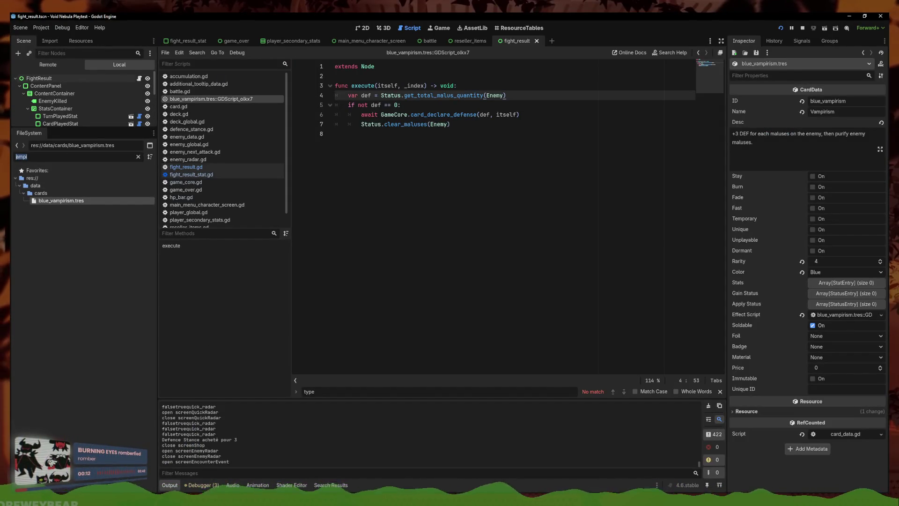
Filter FileSystem for 'encounter', open event_random_encounter.gd, and compare it with the running playtest
type("encounter")
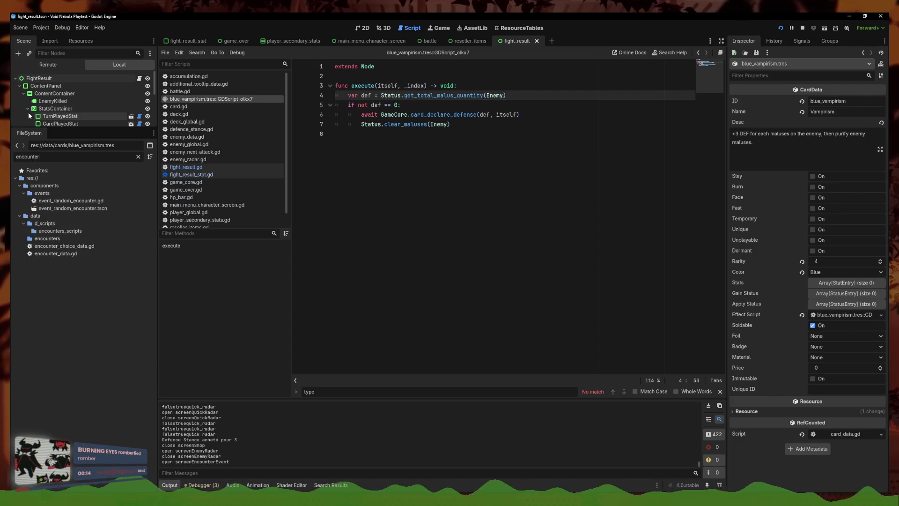
double_click(64, 211)
key("F6")
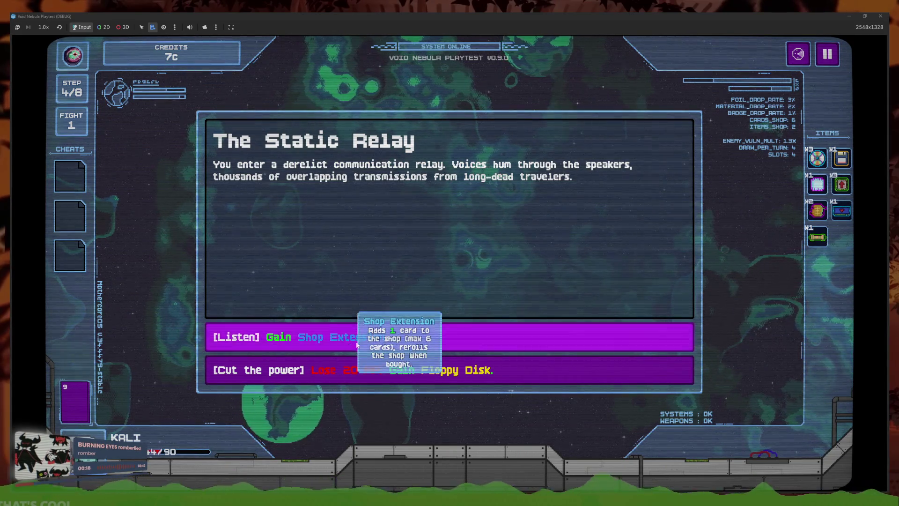
mouse_move(816, 162)
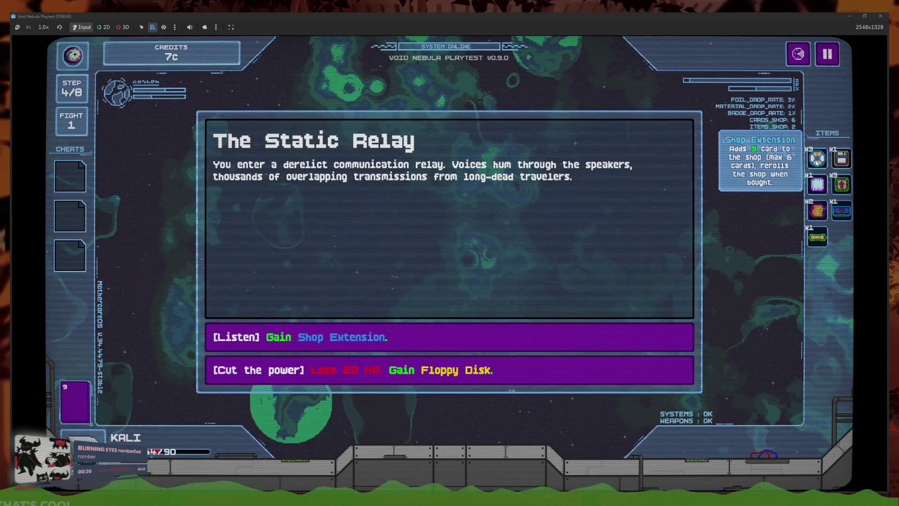
mouse_move(461, 374)
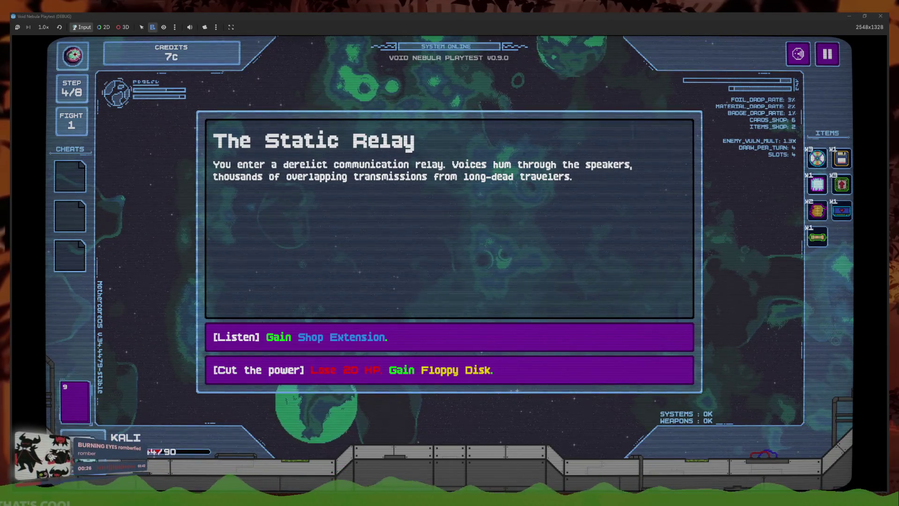
key("F8")
Inspect the execute_choice call around line 47, checking against the playtest, then clear the file filter
scroll(385, 315, "down", 5)
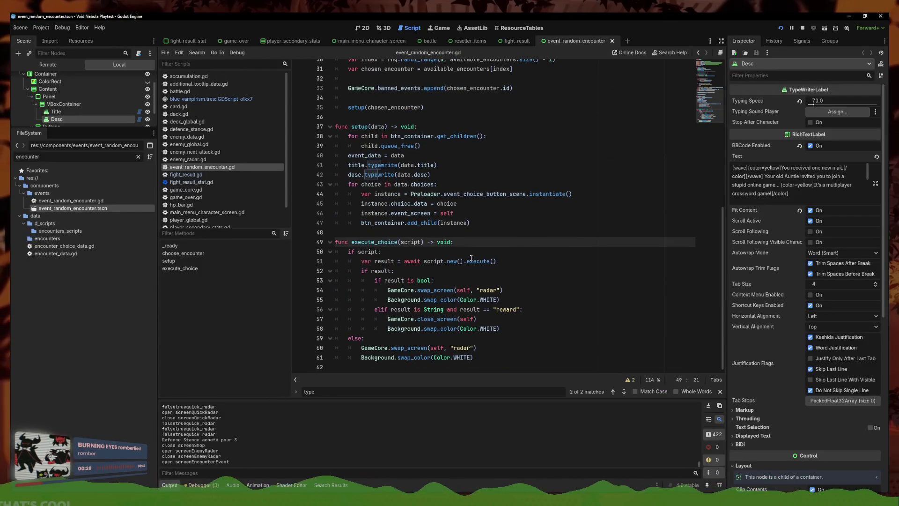
left_click(522, 328)
scroll(534, 321, "up", 3)
left_click(545, 313)
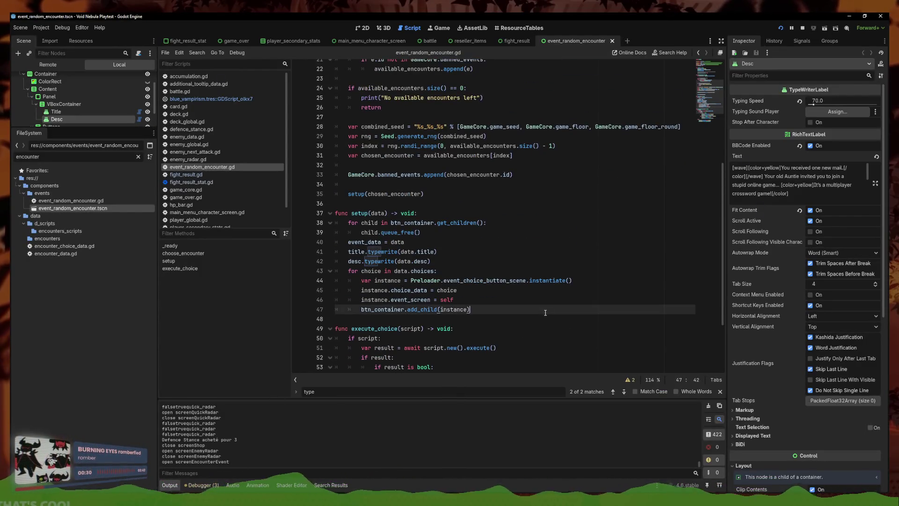
scroll(549, 307, "down", 3)
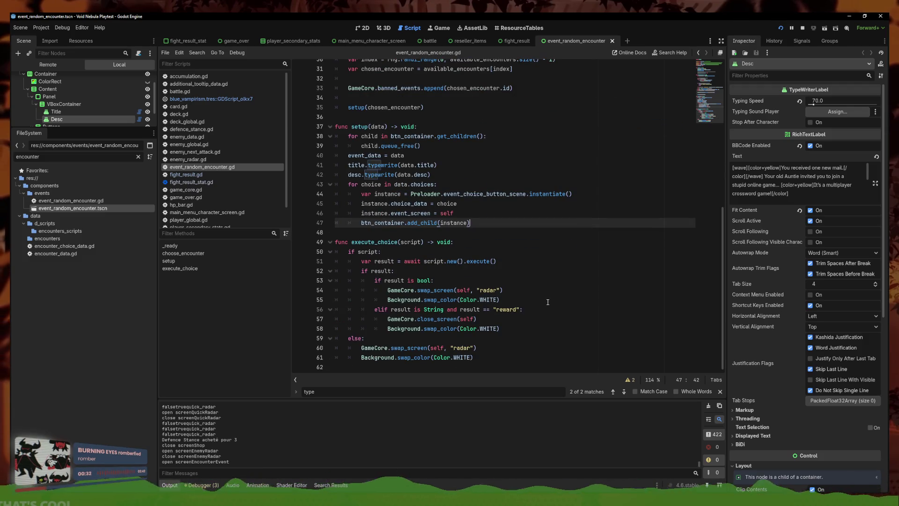
left_click(547, 302)
left_click(509, 259)
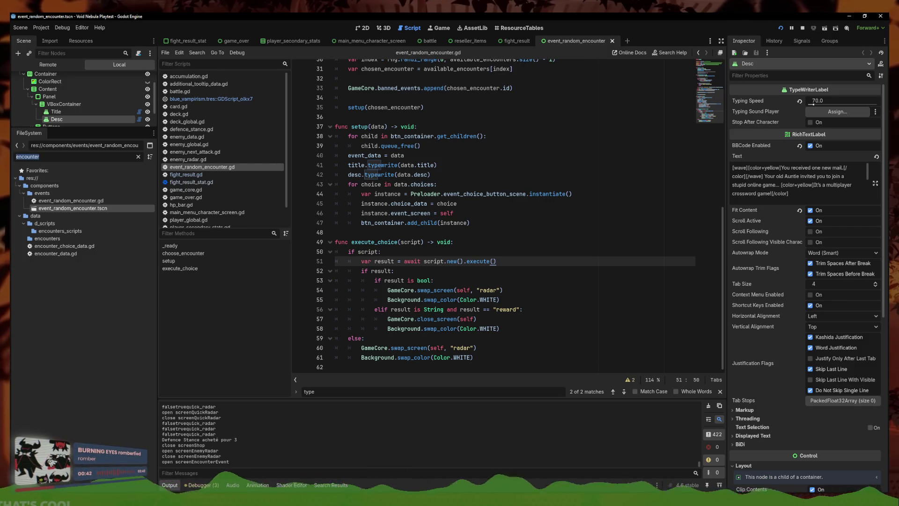
left_click(240, 468)
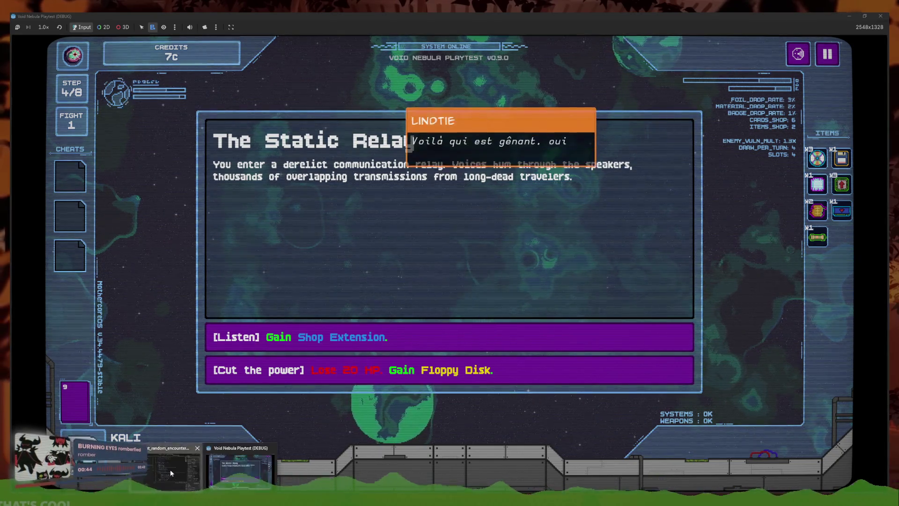
left_click(170, 469)
key("ctrl+a")
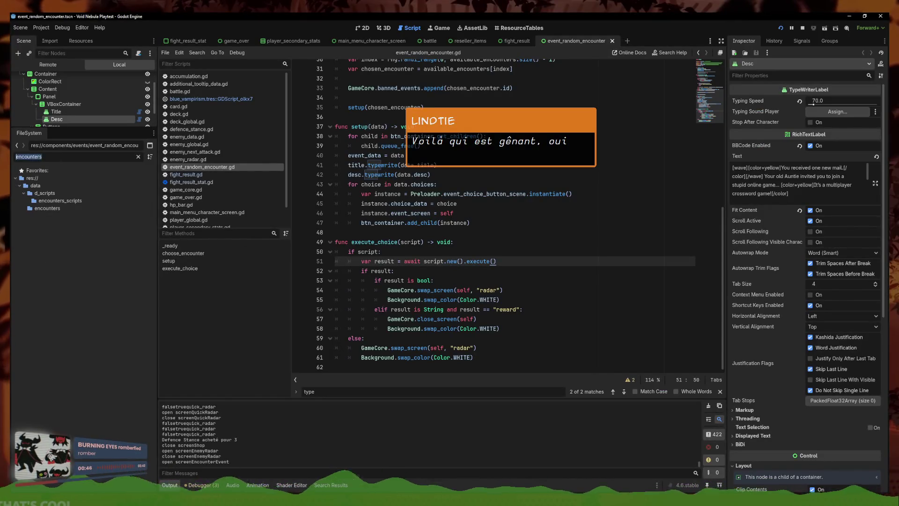
Open enc_static_relay.tres's second choice script and look up the can_have_more_items check on lines 11–12
type("stat")
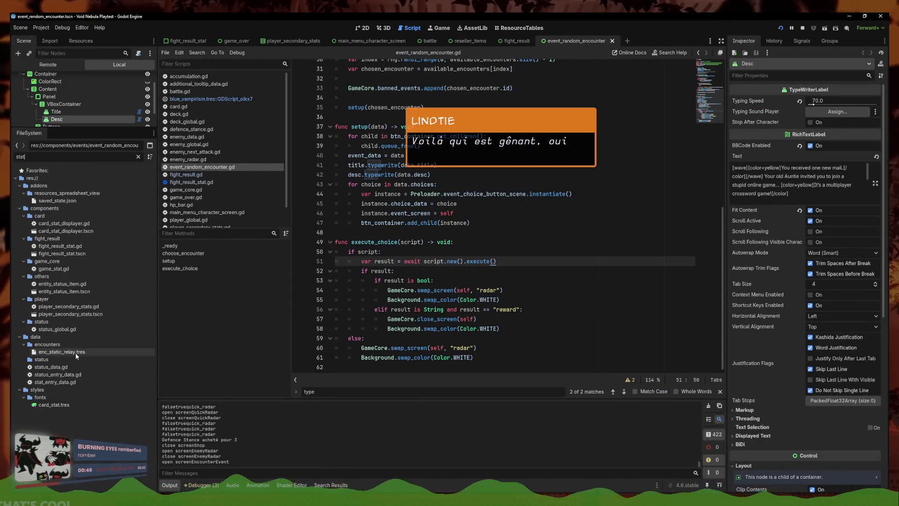
left_click(78, 355)
double_click(78, 353)
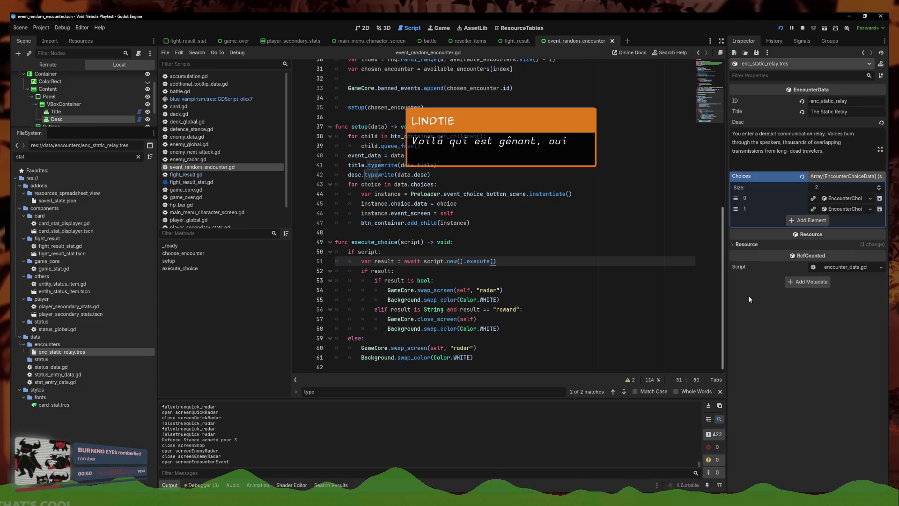
left_click(845, 209)
left_click(844, 285)
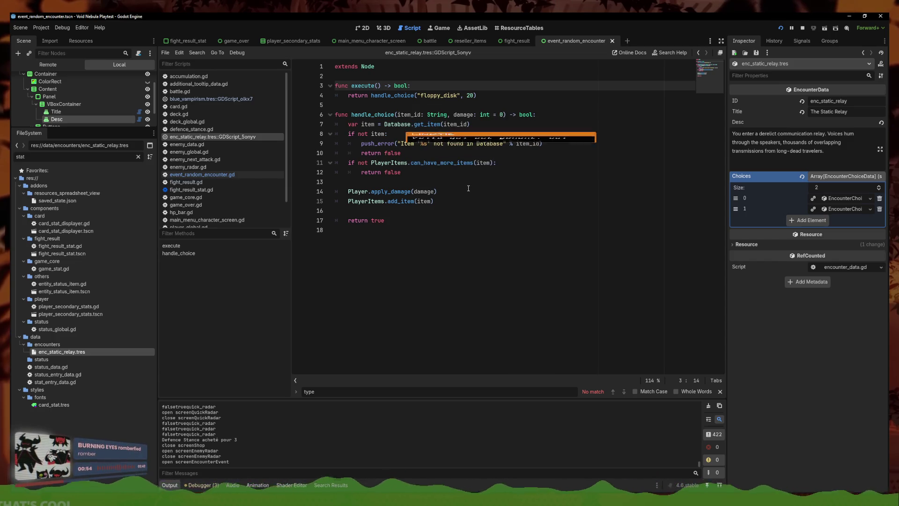
left_click_drag(402, 172, 287, 160)
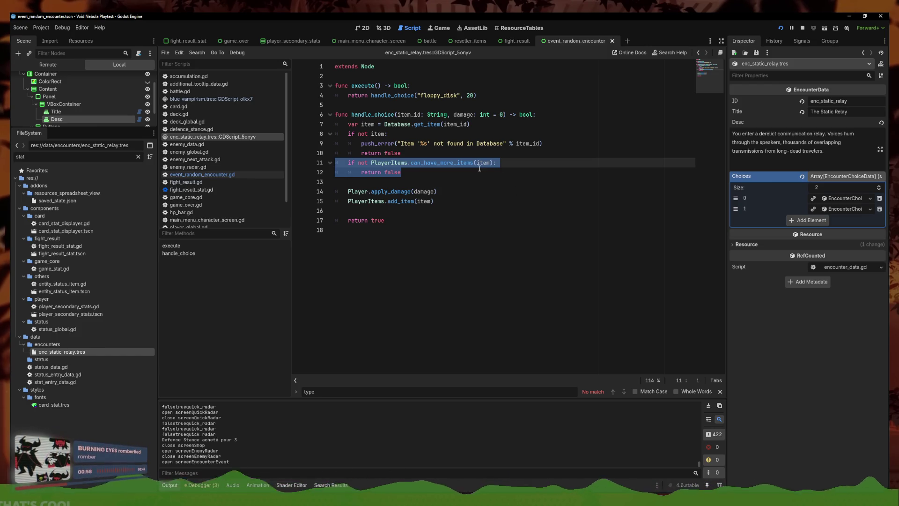
left_click(464, 173)
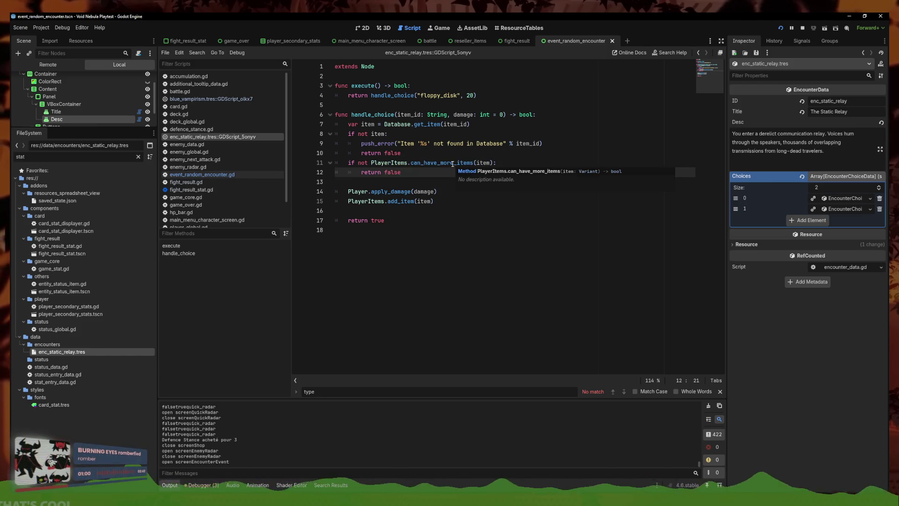
left_click(452, 164, "ctrl")
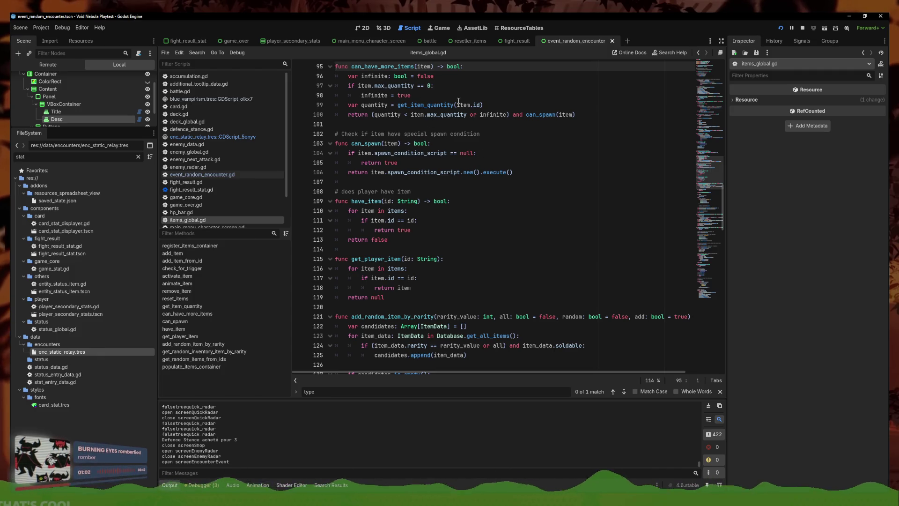
Delete the can_have_more_items check from the floppy_disk choice script and save it
left_click(368, 30)
left_click(416, 31)
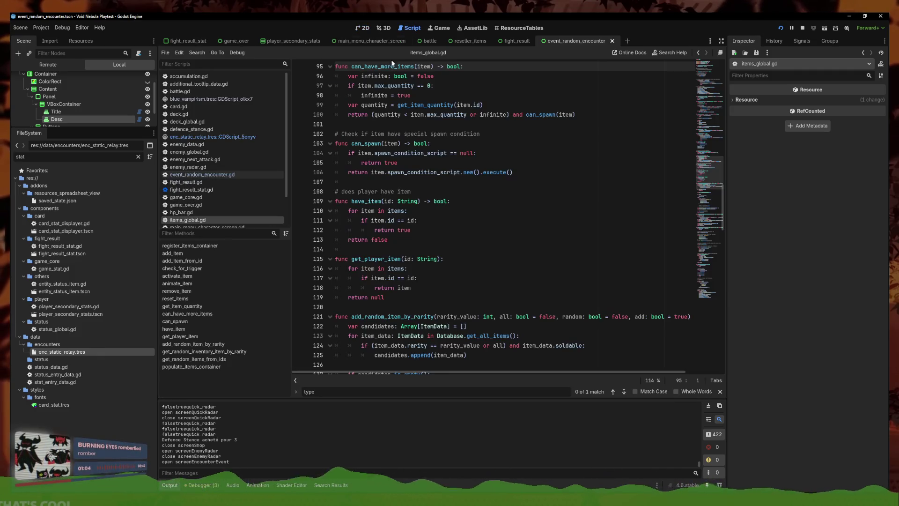
left_click(201, 136)
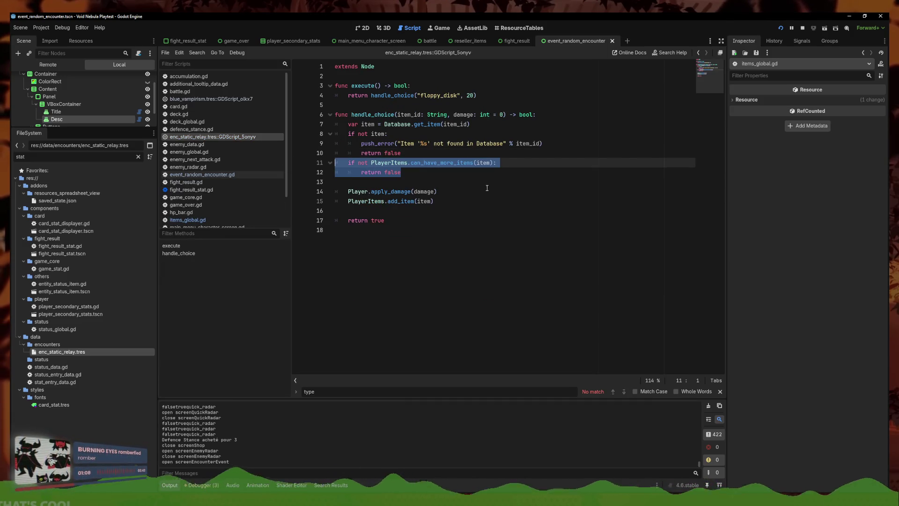
key("BackSpace")
key("ctrl+s")
left_click(76, 352)
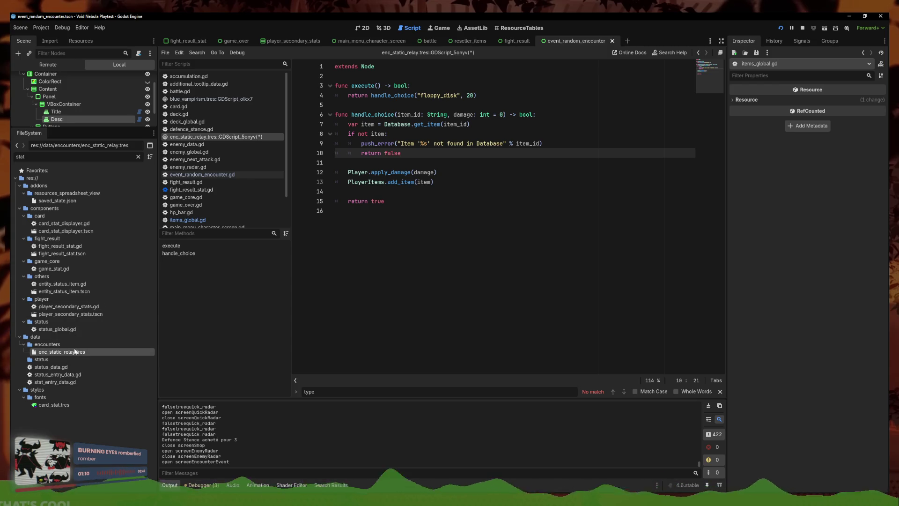
Delete the can_have_more_items check from the first choice's effect script and save
left_click(849, 199)
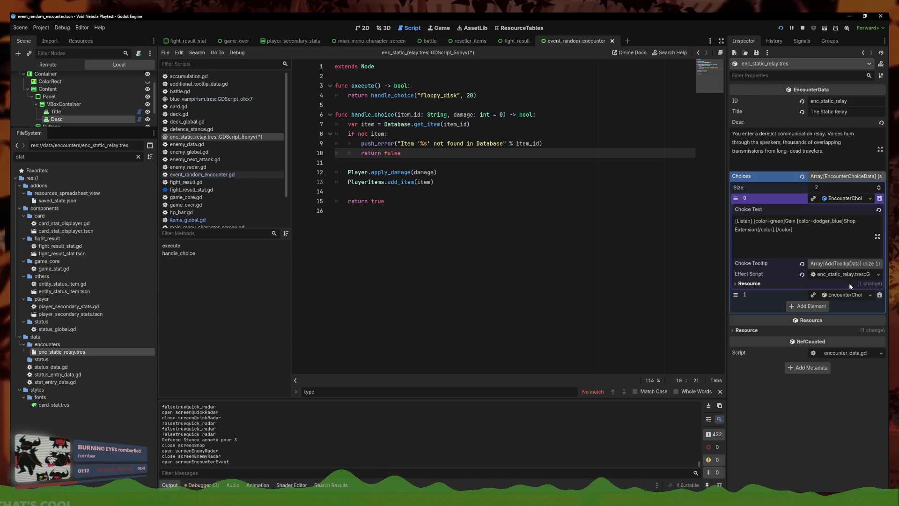
left_click(842, 274)
left_click_drag(403, 182, 335, 172)
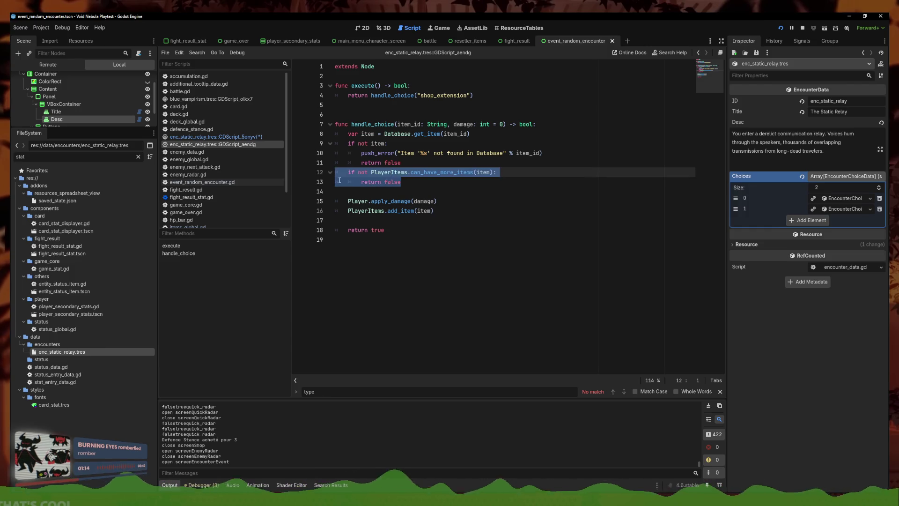
key("BackSpace")
key("BackSpace")
key("ctrl+s")
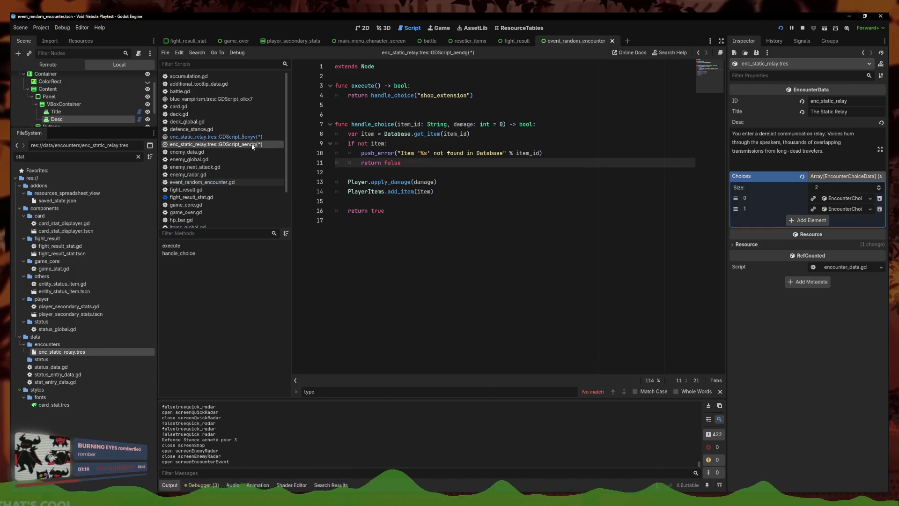
Restore the can_have_more_items check in the shop_extension choice script with undo and save
right_click(255, 144)
right_click(263, 138)
left_click(244, 144)
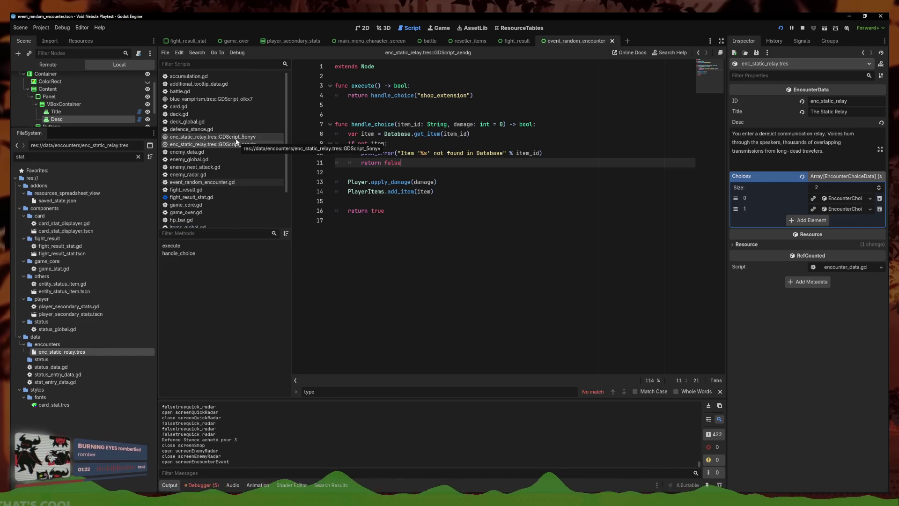
left_click(421, 181)
left_click(431, 162)
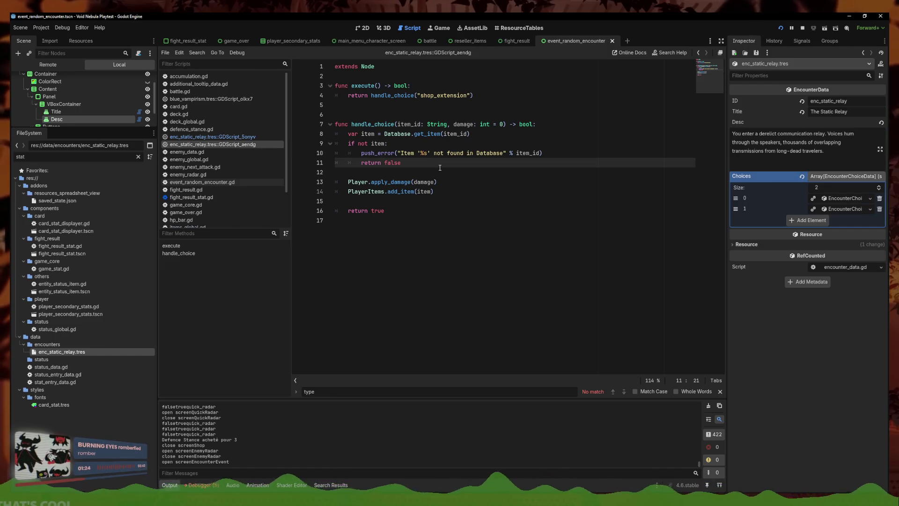
key("ctrl+z")
key("ctrl+s")
Save the floppy_disk script, then save the shop_extension choice script from its context menu
left_click(261, 137)
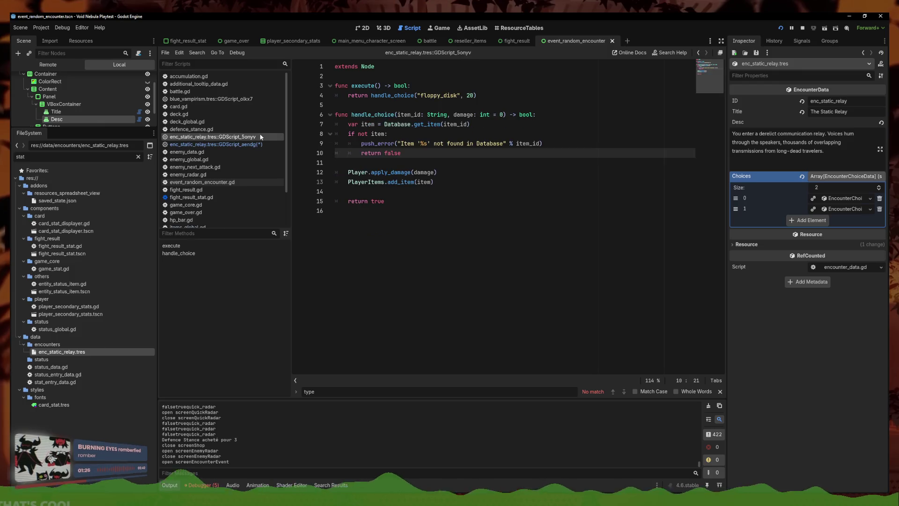
key("ctrl+s")
right_click(266, 142)
left_click(280, 146)
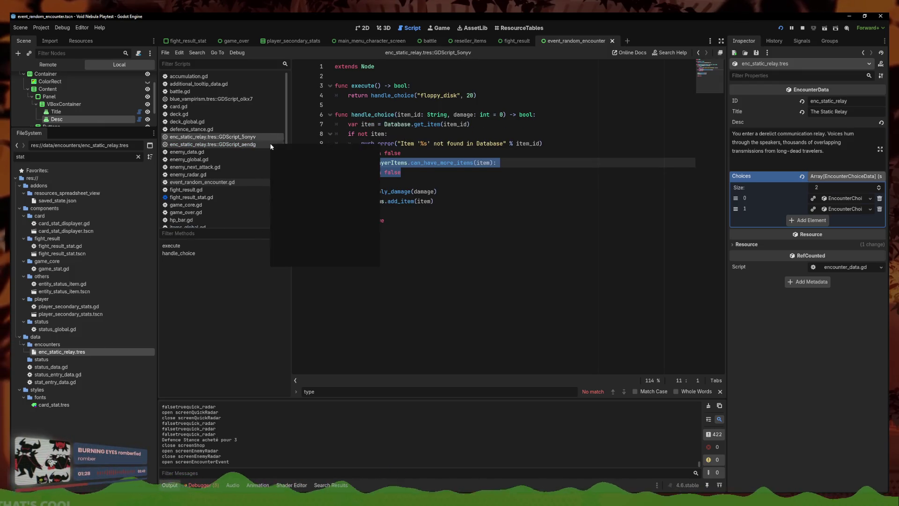
right_click(279, 147)
left_click(319, 151)
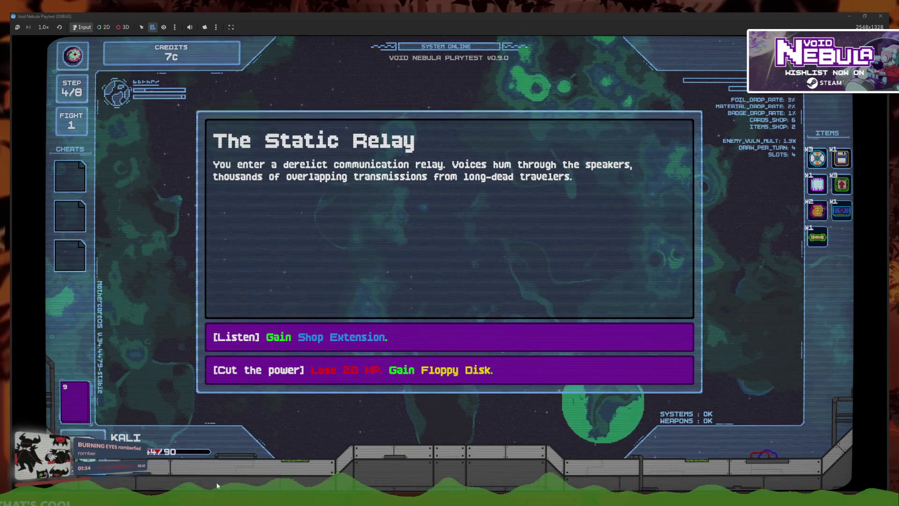
Review the Listen and Cut the power choices, close the stray InDesign splash, and return to Godot
mouse_move(370, 327)
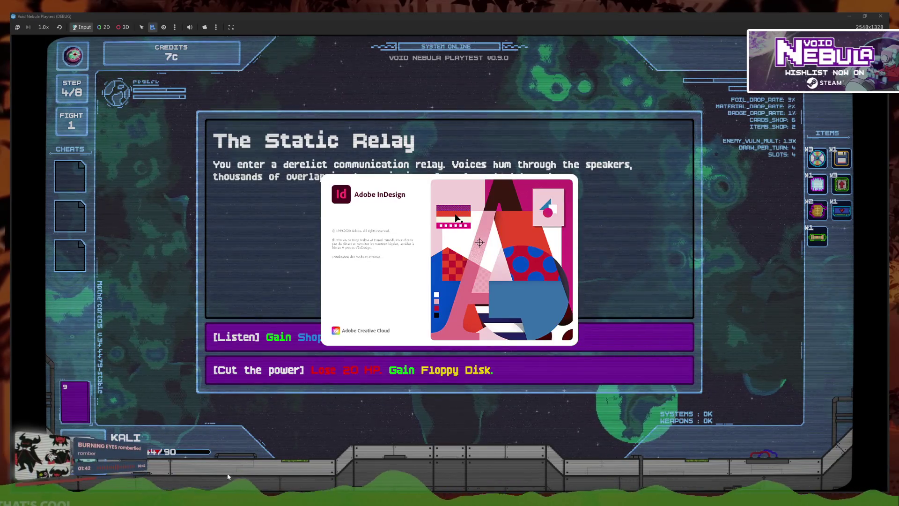
right_click(92, 491)
left_click(70, 485)
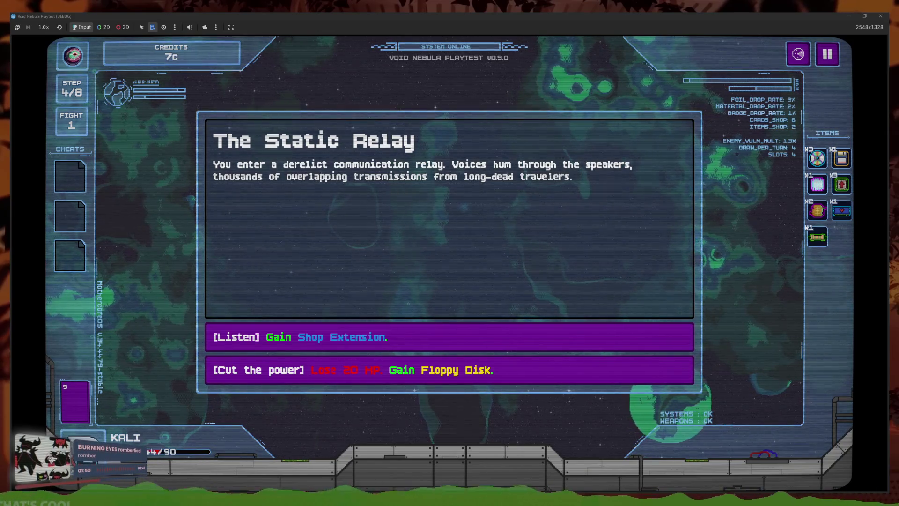
left_click(196, 470)
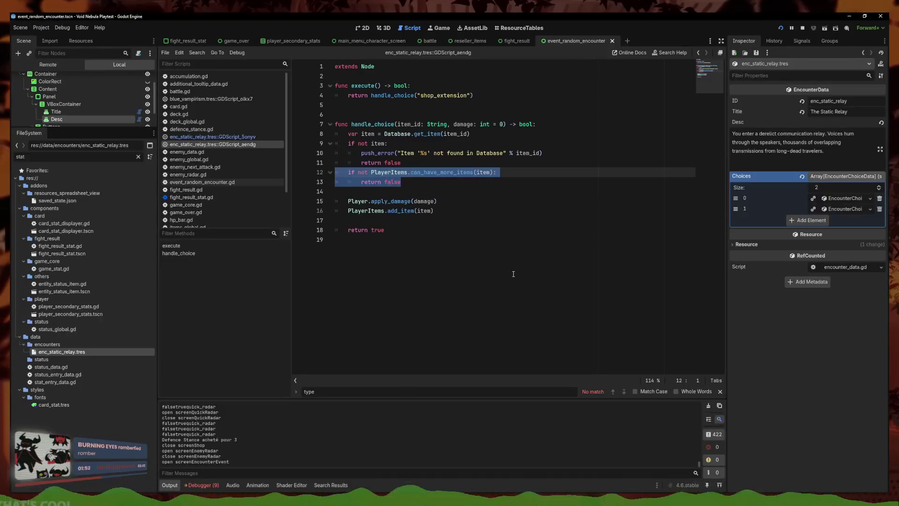
Filter the files for 'shop' and open shop_extension.tres's spawn-condition and effect scripts
double_click(43, 155)
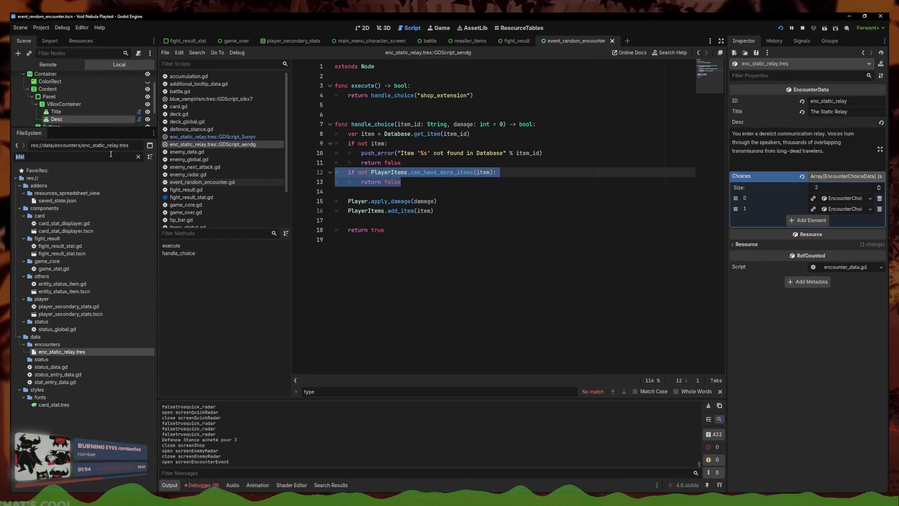
type("shopshop")
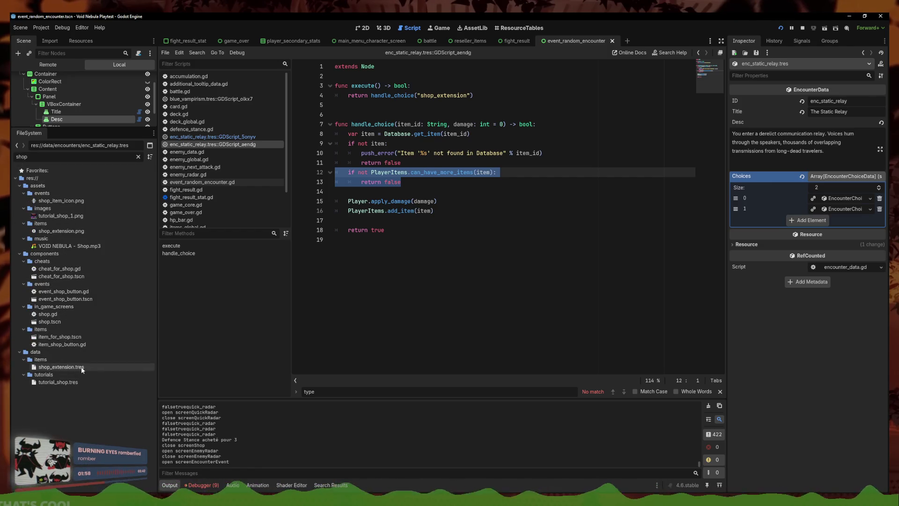
left_click(72, 368)
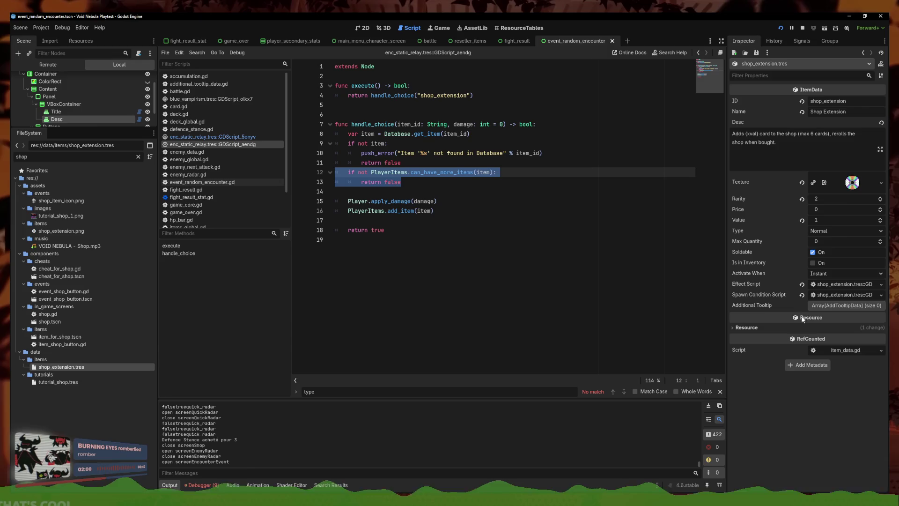
left_click(853, 295)
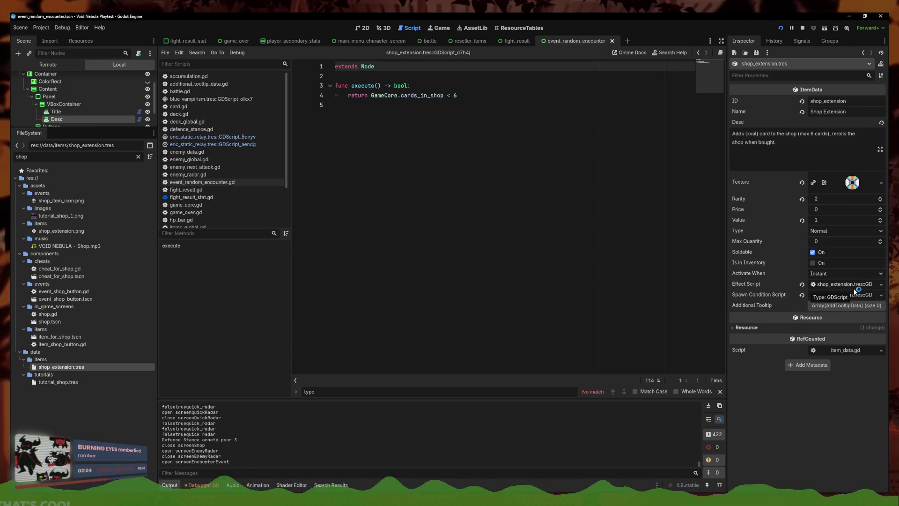
left_click(857, 283)
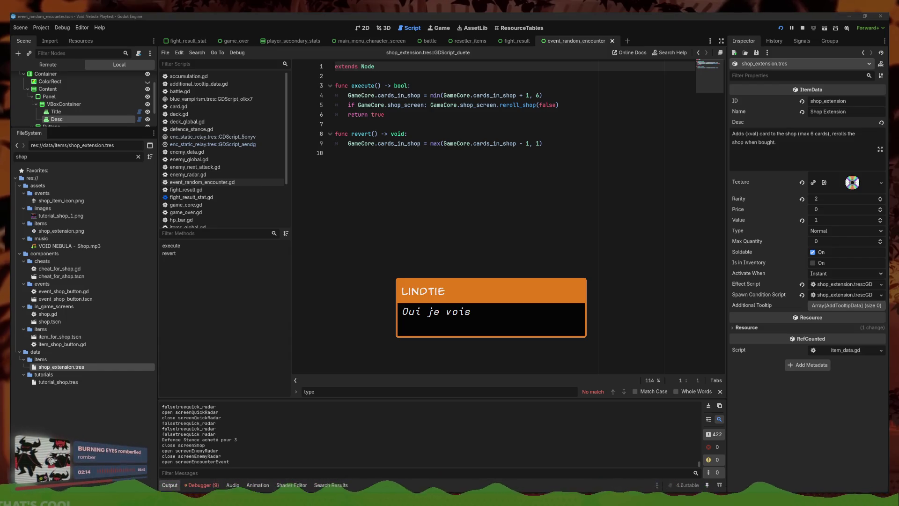
Close InDesign through the Task Manager
key("alt+Tab")
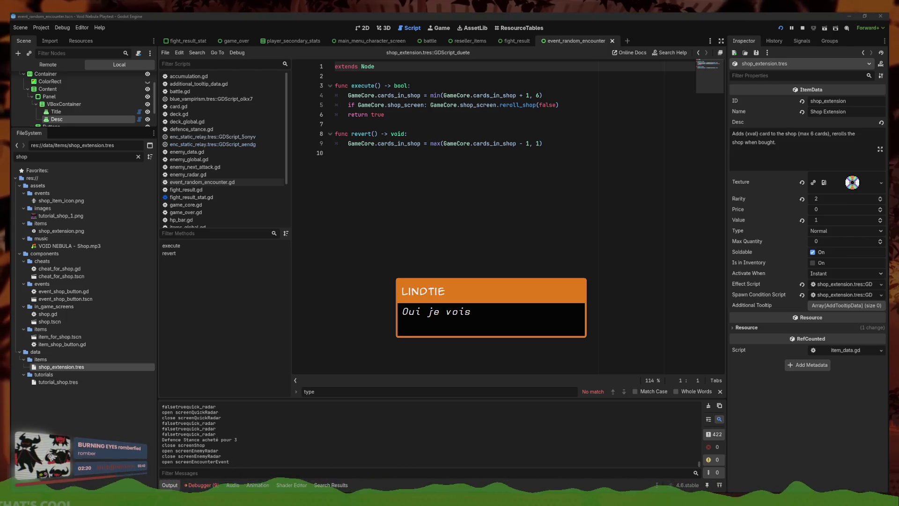
right_click(86, 498)
left_click(94, 488)
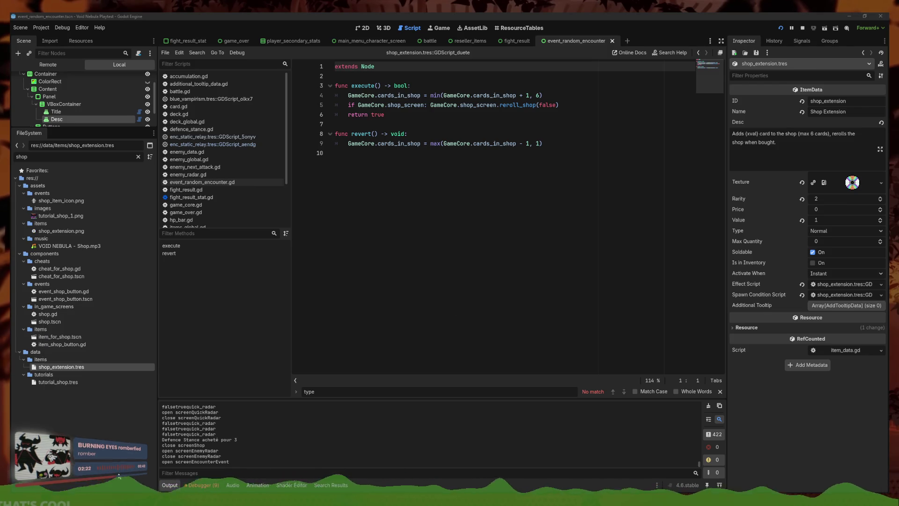
right_click(417, 498)
left_click(445, 464)
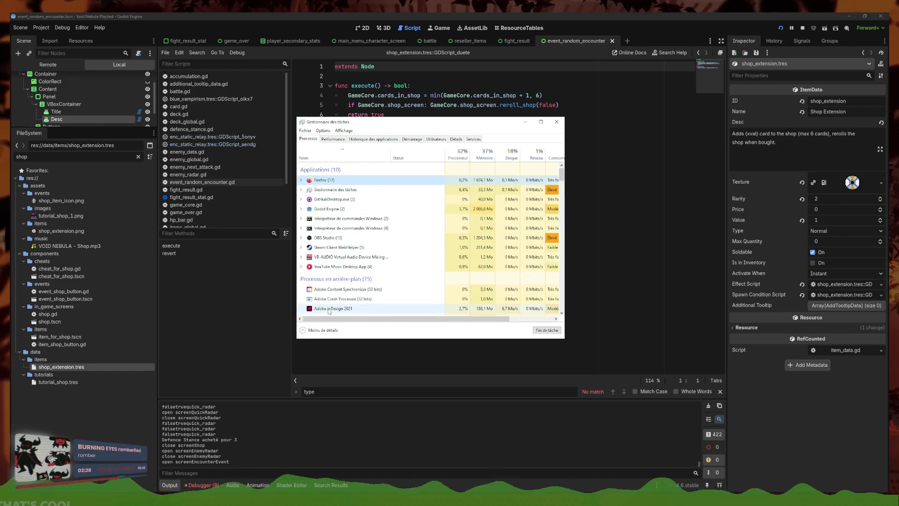
left_click(556, 122)
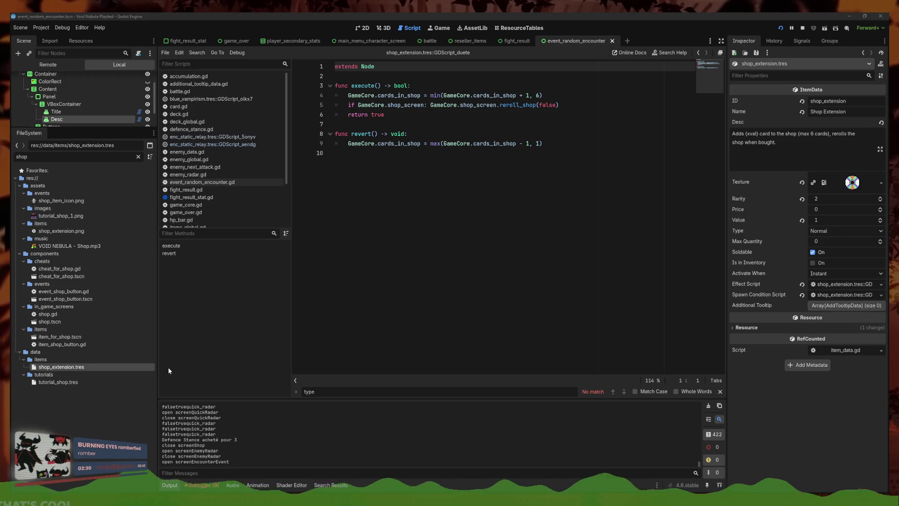
Delete the can_have_more_items check lines 12–13 from the shop_extension choice script
left_click(468, 114)
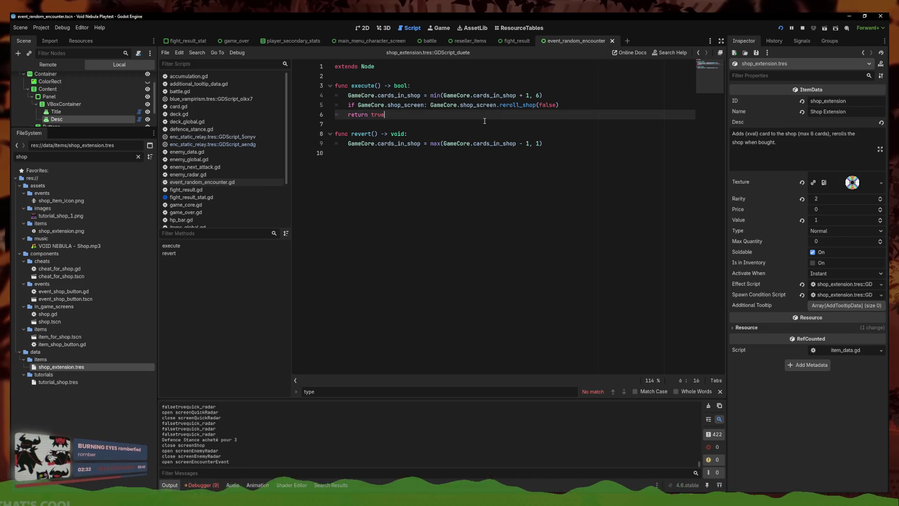
left_click(482, 104)
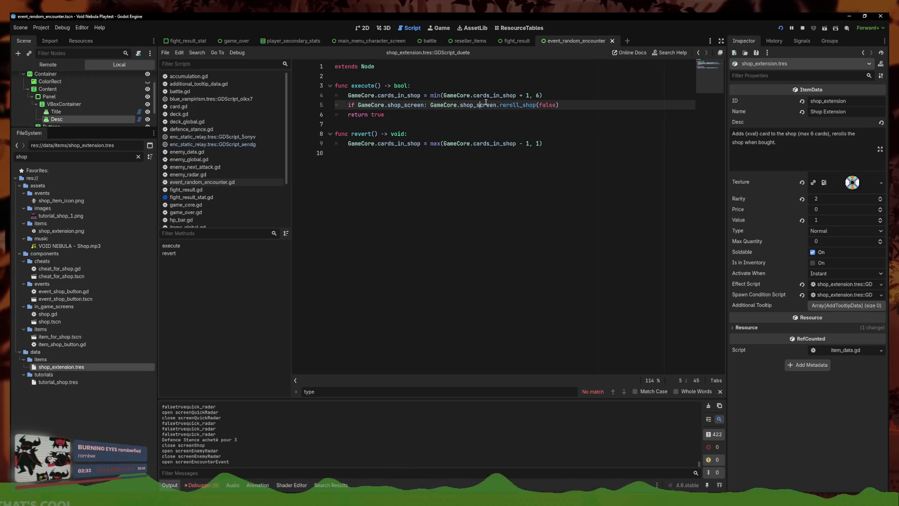
left_click(247, 144)
key("shift+Up")
key("shift+Up")
key("BackSpace")
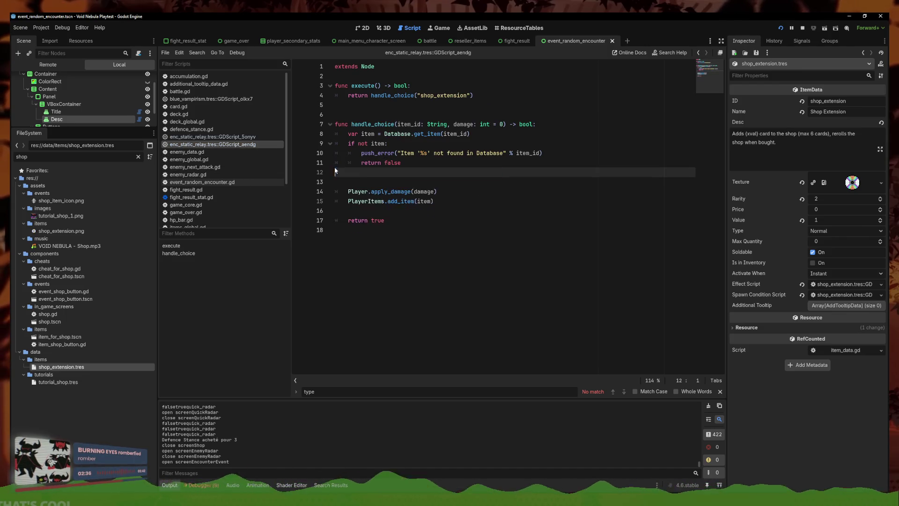
Save the shop_extension choice script and delete the item-capacity check in the floppy_disk choice script
right_click(200, 137)
right_click(178, 142)
left_click(197, 148)
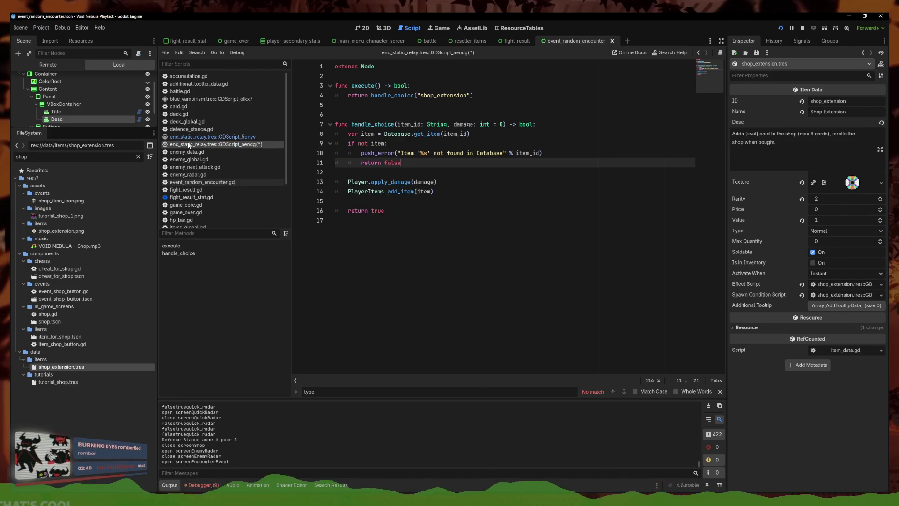
left_click(200, 136)
key("BackSpace")
key("BackSpace")
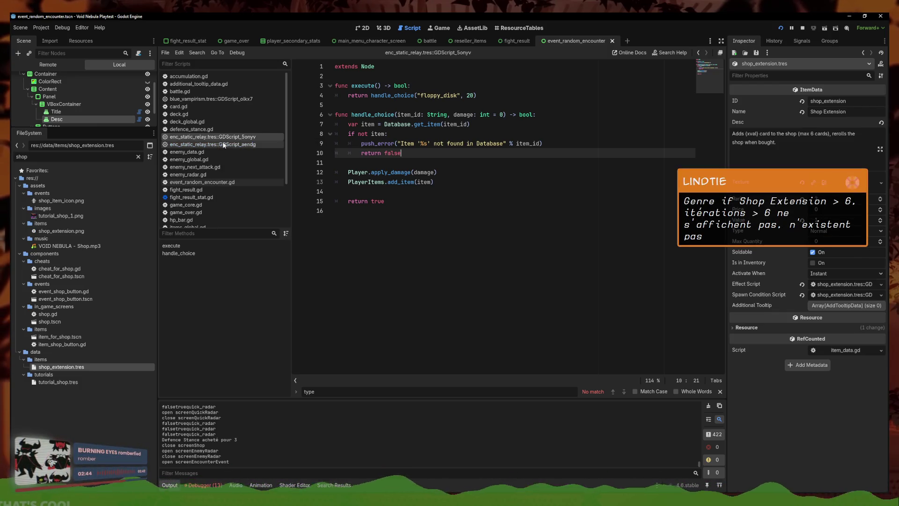
Go back through the open scripts and reopen the Shop Extension effect script
left_click(223, 145)
left_click(202, 197)
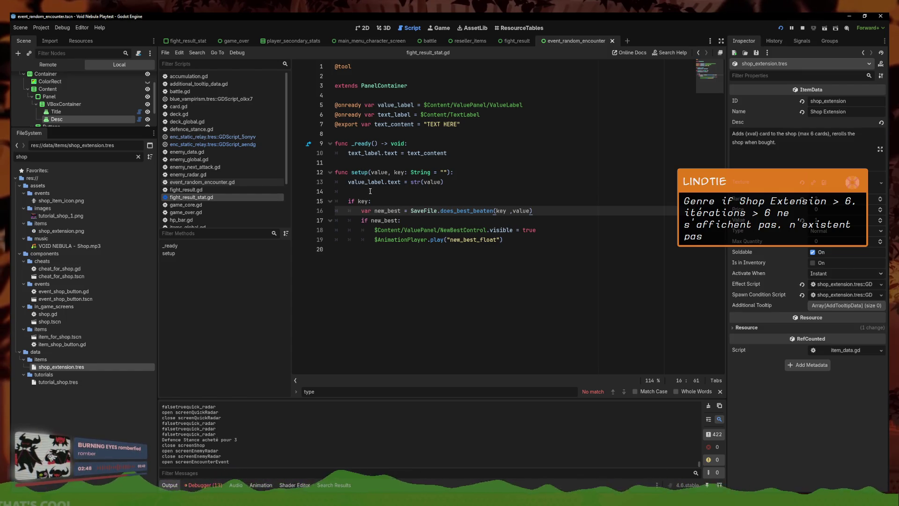
left_click(449, 172)
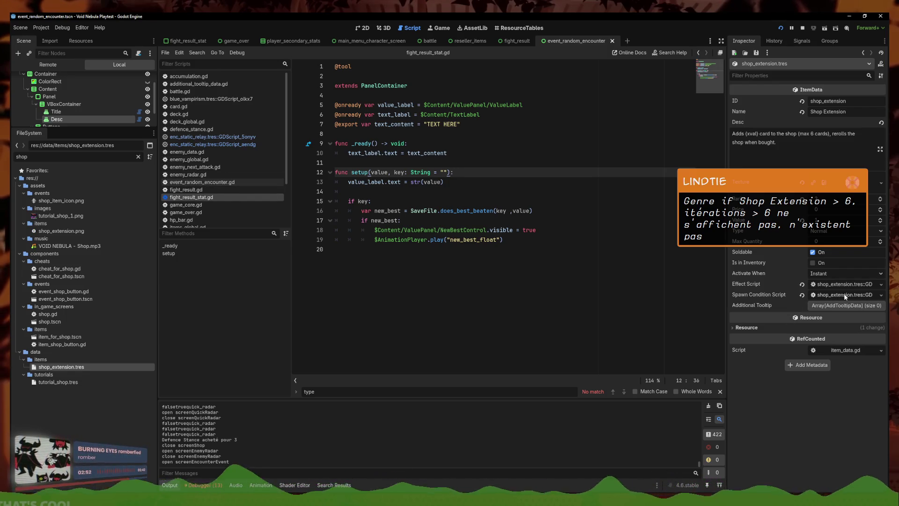
left_click(824, 284)
left_click(391, 96)
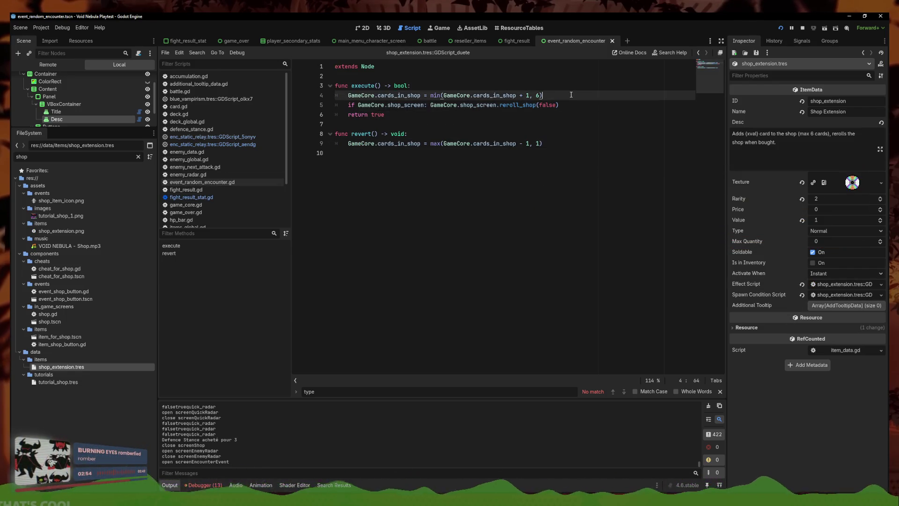
Filter for 'red_res', open the red_resistor item, and examine its execute 'quantity' parameter
left_click(501, 153)
left_click(428, 124)
left_click(428, 116)
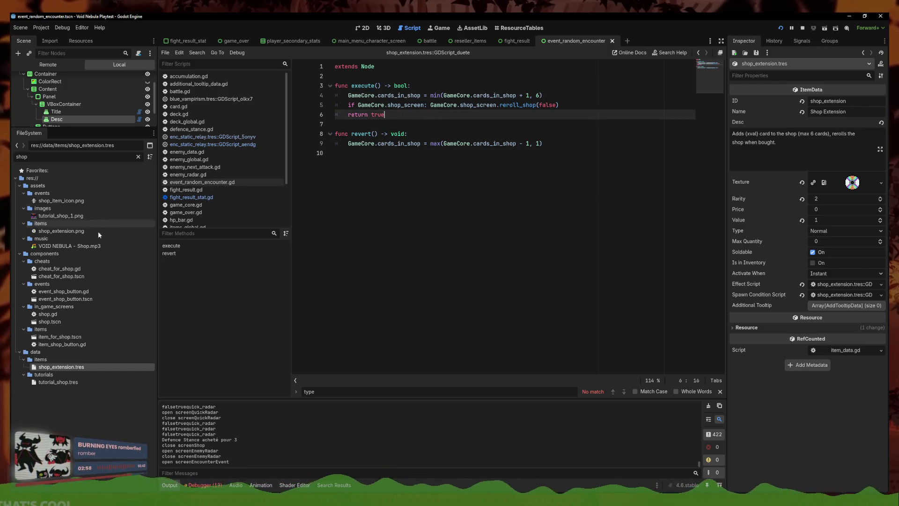
double_click(41, 160)
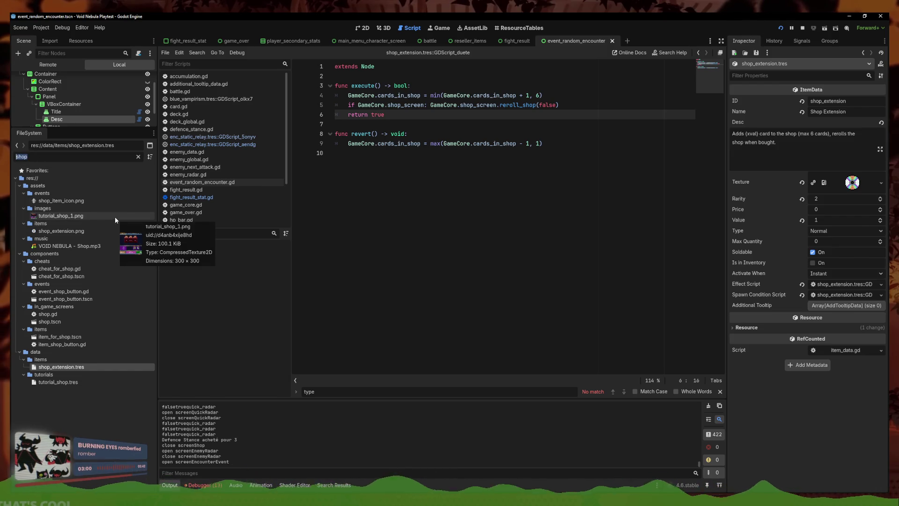
type("red_res")
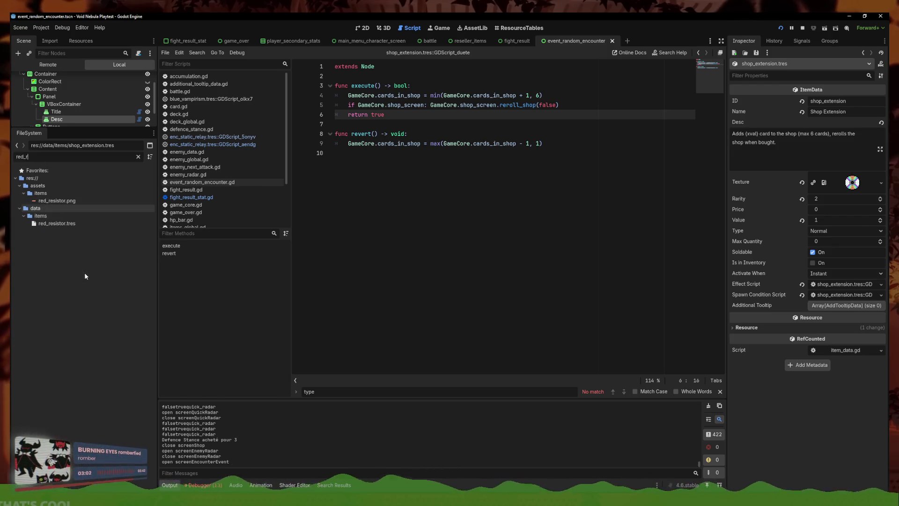
left_click(71, 224)
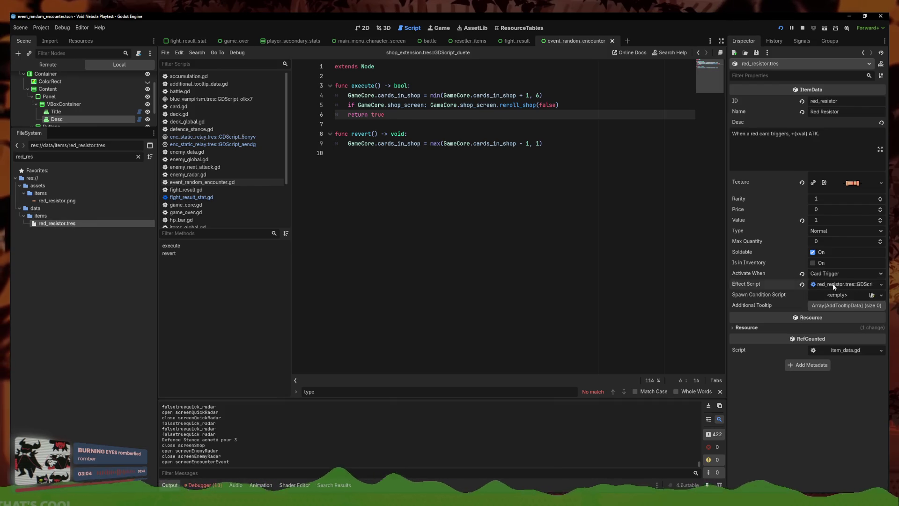
double_click(391, 86)
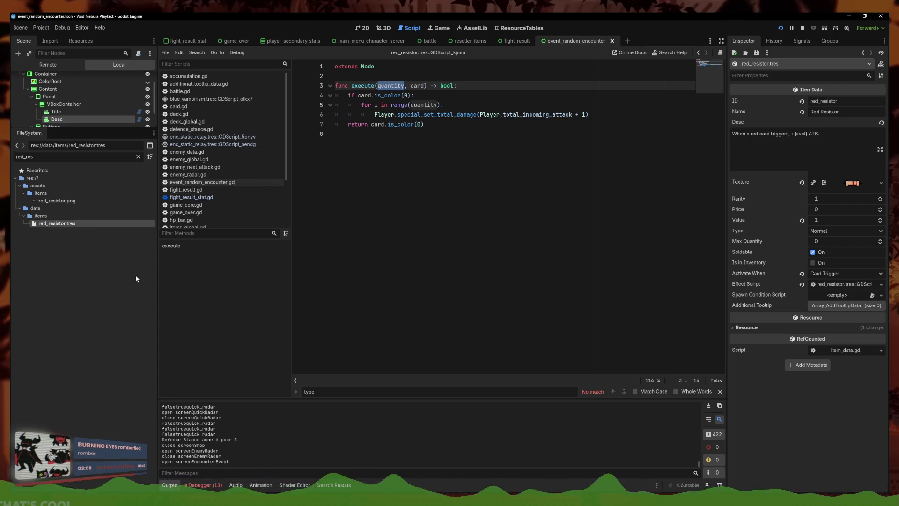
Filter for shop again and reopen the Shop Extension effect script
double_click(64, 159)
type("shoop")
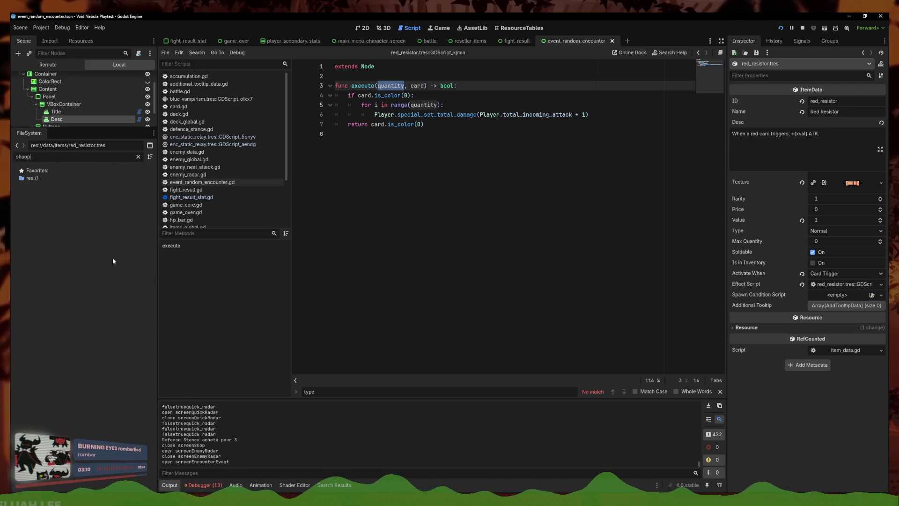
key("BackSpace")
key("BackSpace")
type("p")
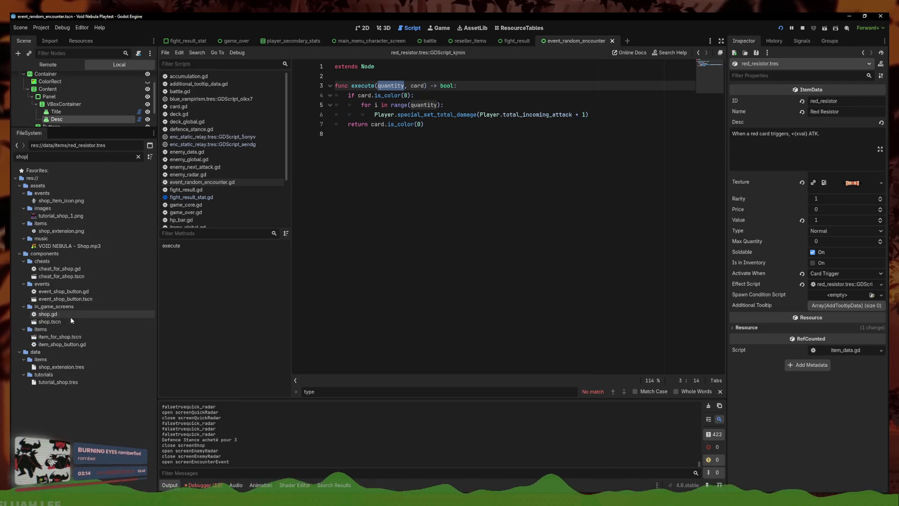
left_click(61, 367)
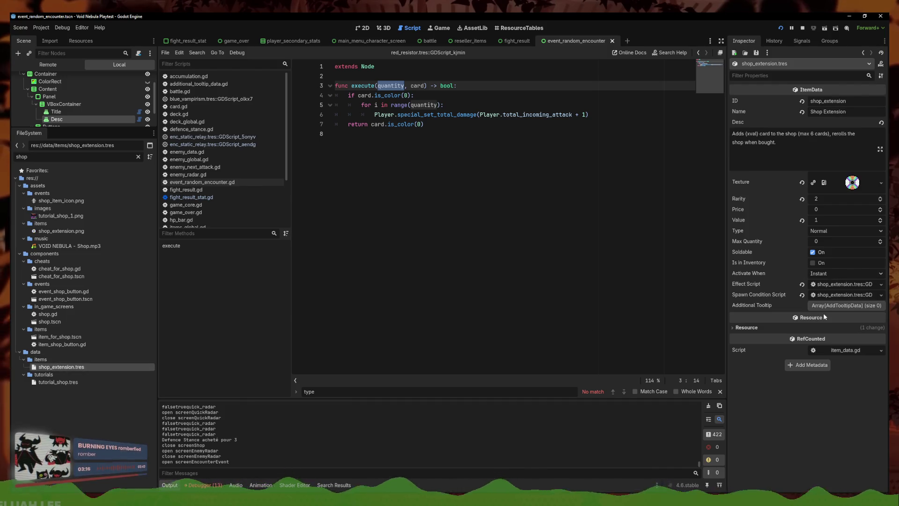
left_click(842, 284)
Trial replacing the inner cards_in_shop reference in revert with 'quantity'
left_click(404, 152)
key("Up")
key("Up")
key("Up")
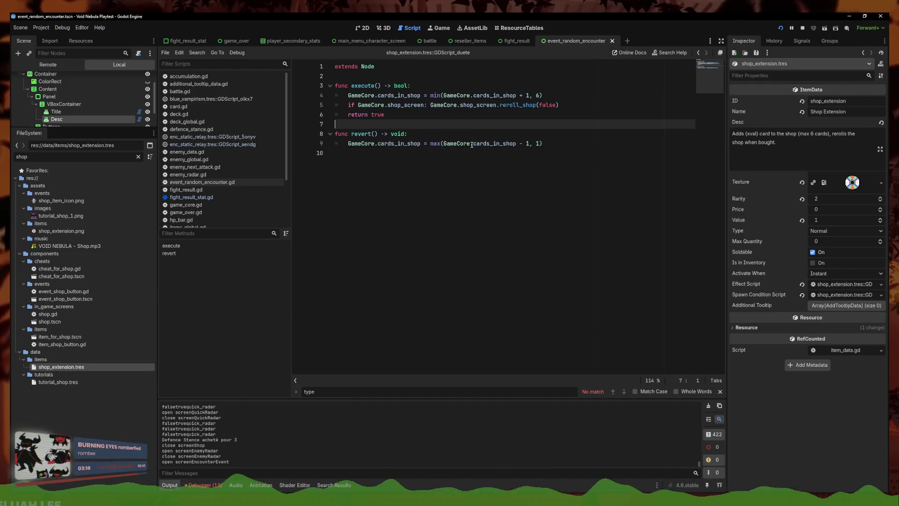
key("Down")
key("Down")
key("Down")
key("Up")
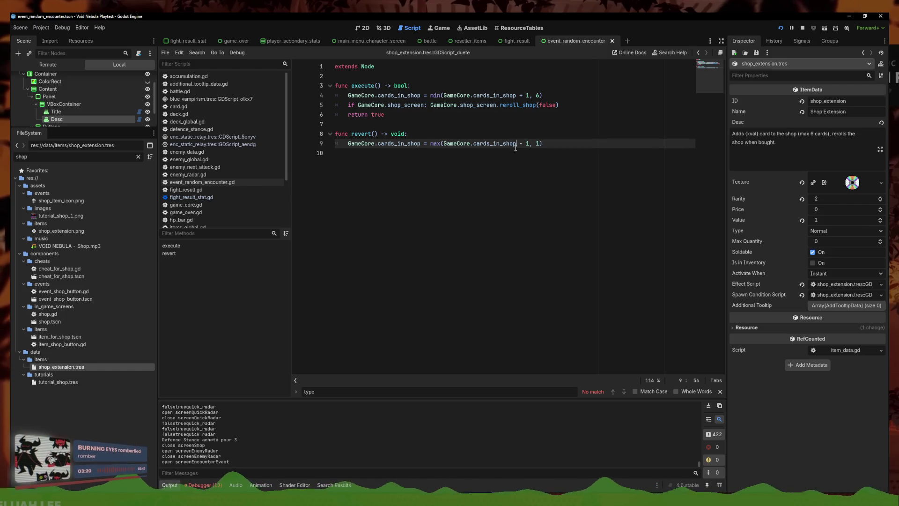
key("Down")
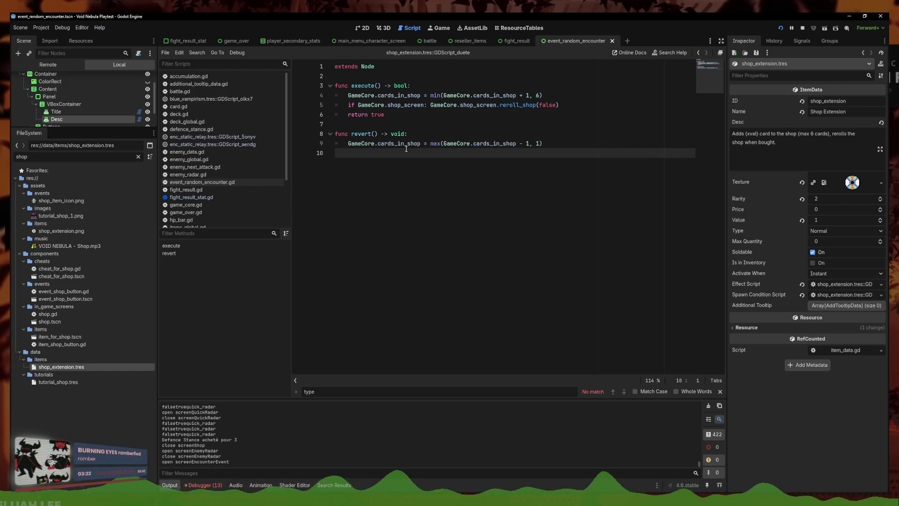
left_click_drag(517, 144, 444, 143)
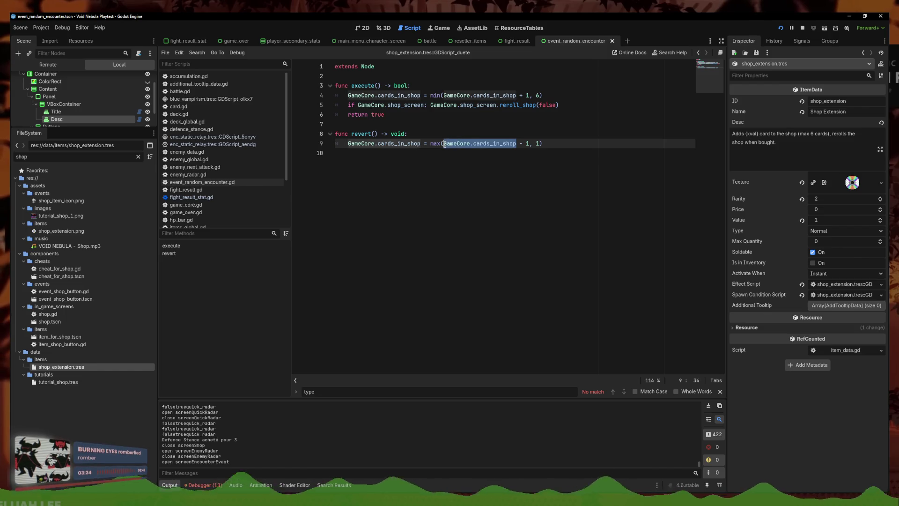
type("quantity")
Add a trial 'quantity' parameter to execute, undo the edits, and stop the running project
left_click(376, 86)
type("quantity")
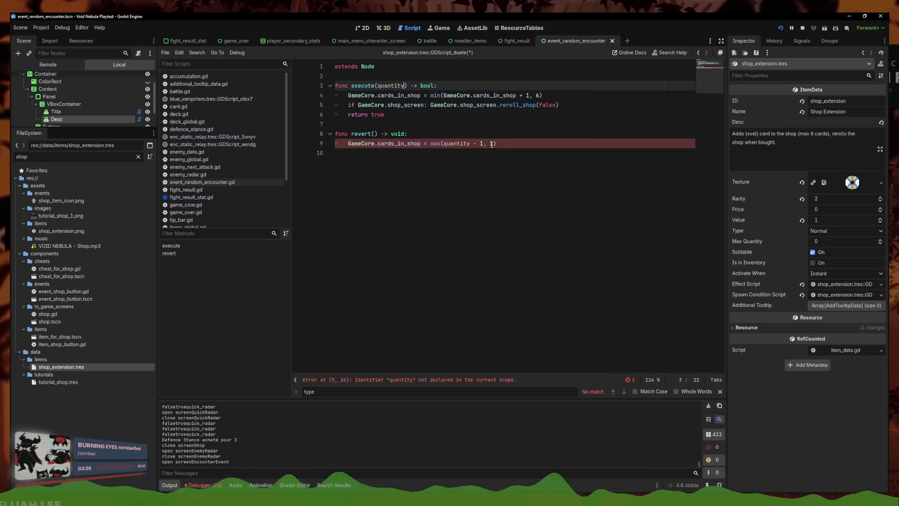
left_click(496, 144)
key("ctrl+z")
key("ctrl+z")
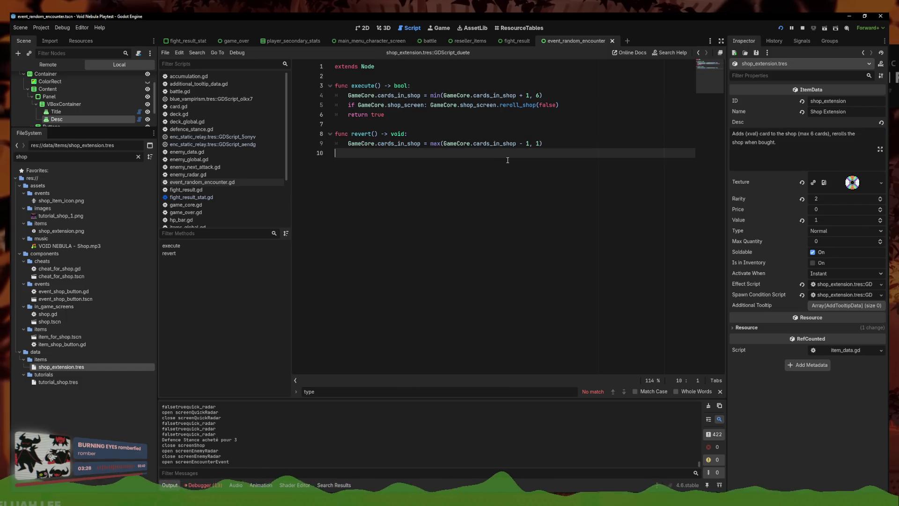
left_click(471, 139)
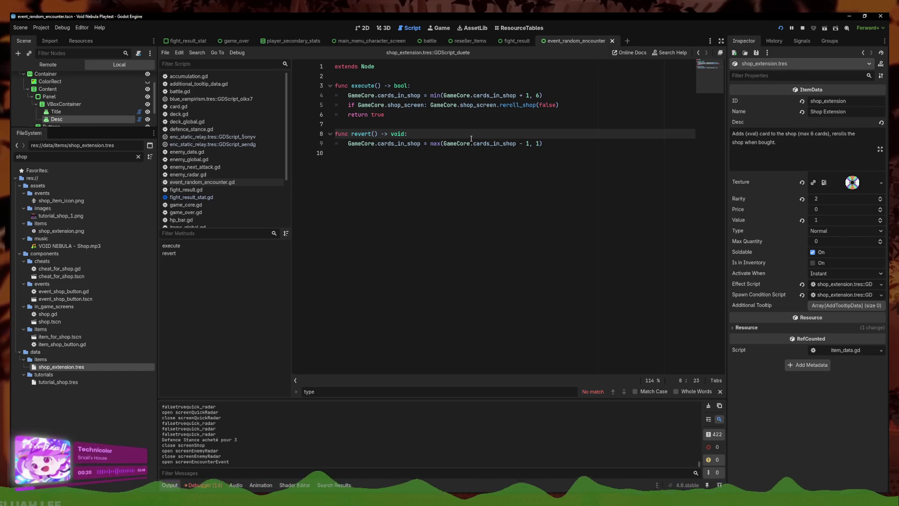
left_click(803, 29)
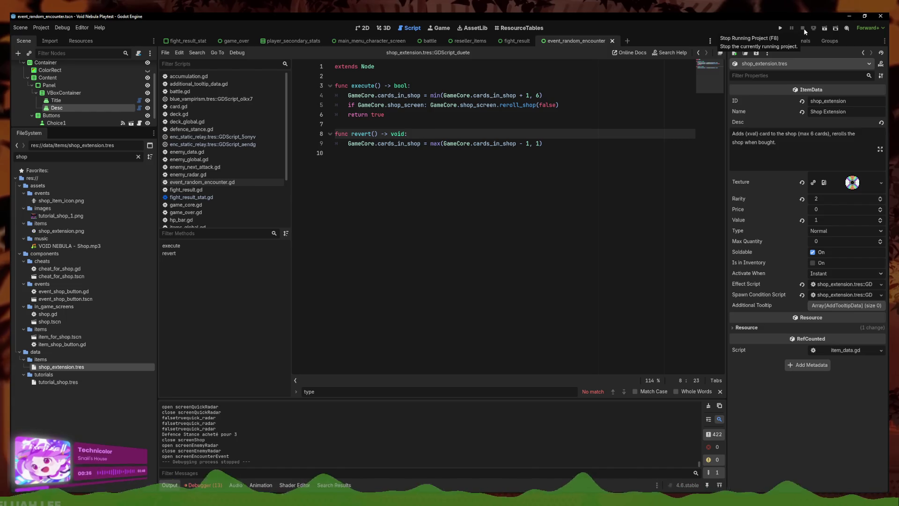
On a new line in revert, add PlayerItems.get_item_quantity("shop_extension")
key("Return")
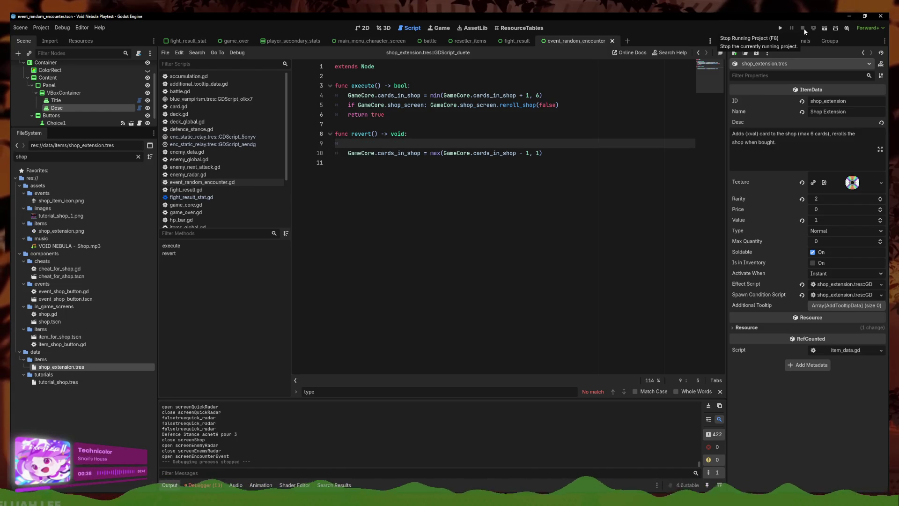
key("ctrl+z")
key("ctrl+s")
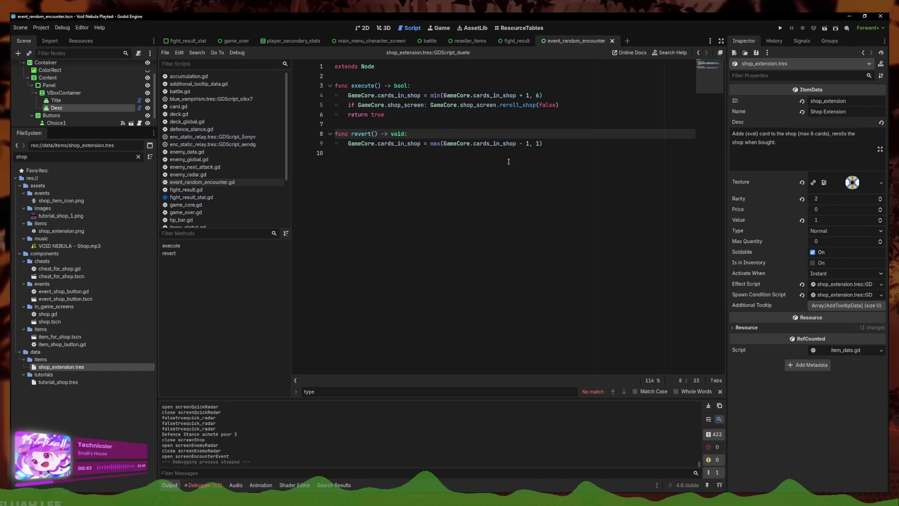
key("Return")
type("Player")
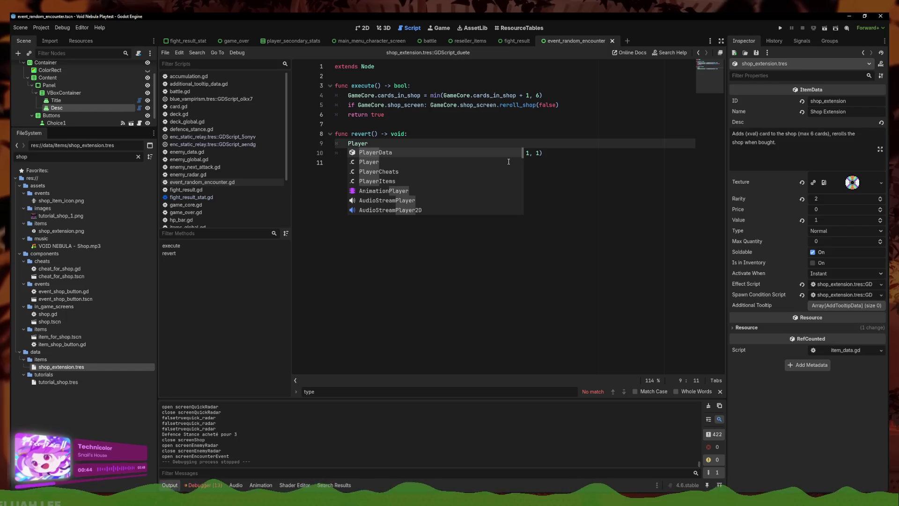
key("Down")
key("Down")
key("Down")
key("Return")
type(".get")
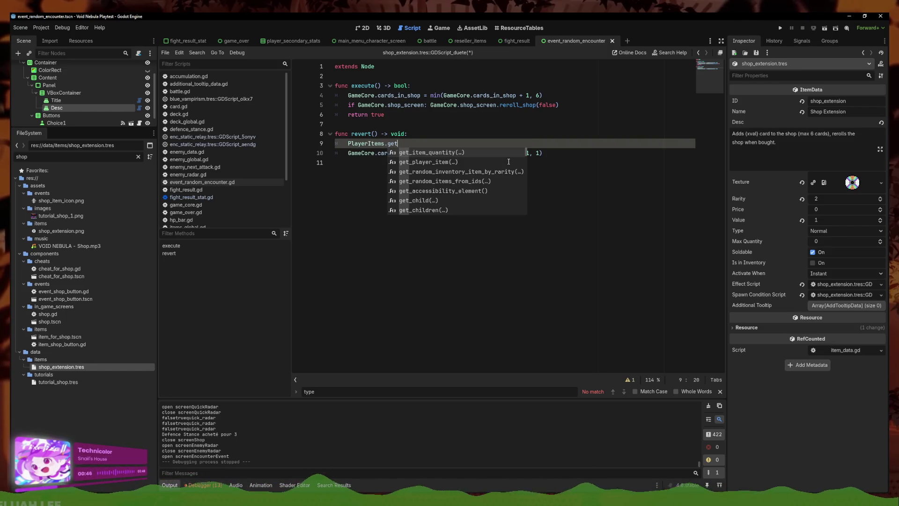
key("Return")
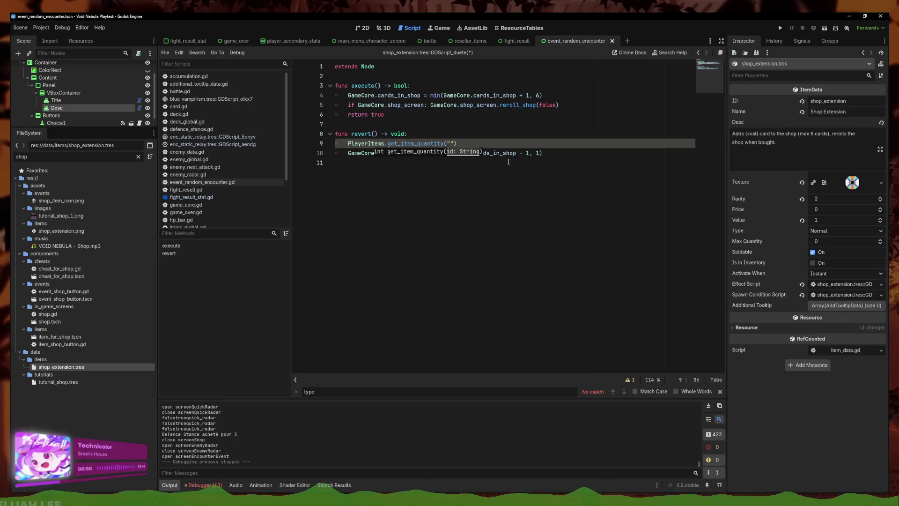
type("shop_extension")
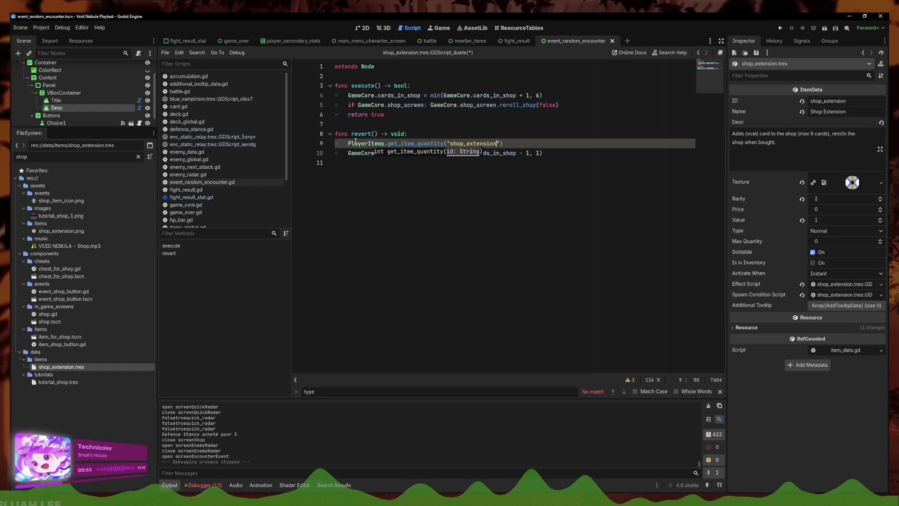
Make the call a 'var quantity =' declaration and open a line below it
left_click(353, 143)
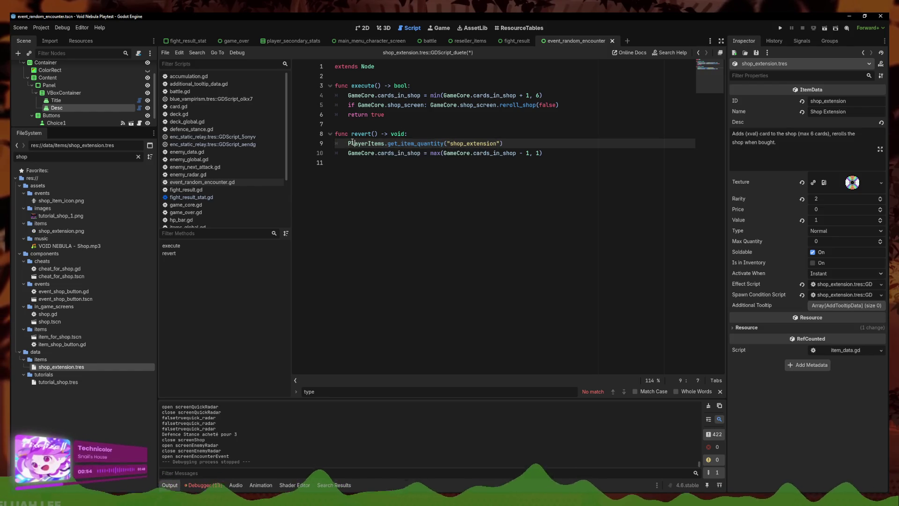
type("var quantiy")
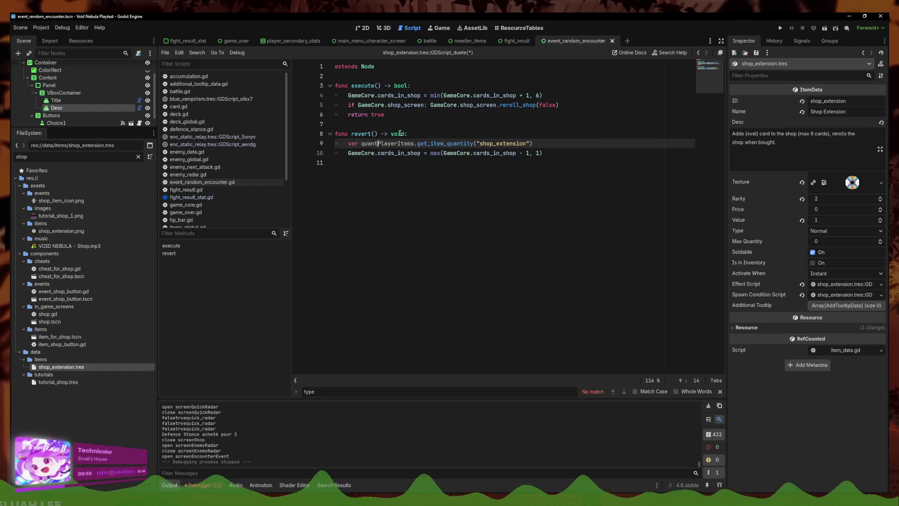
key("BackSpace")
key("BackSpace")
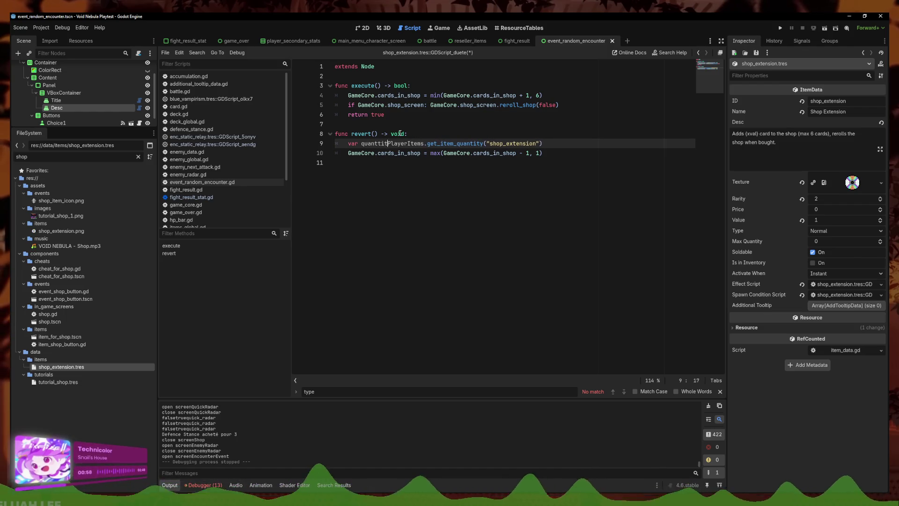
type("ity =")
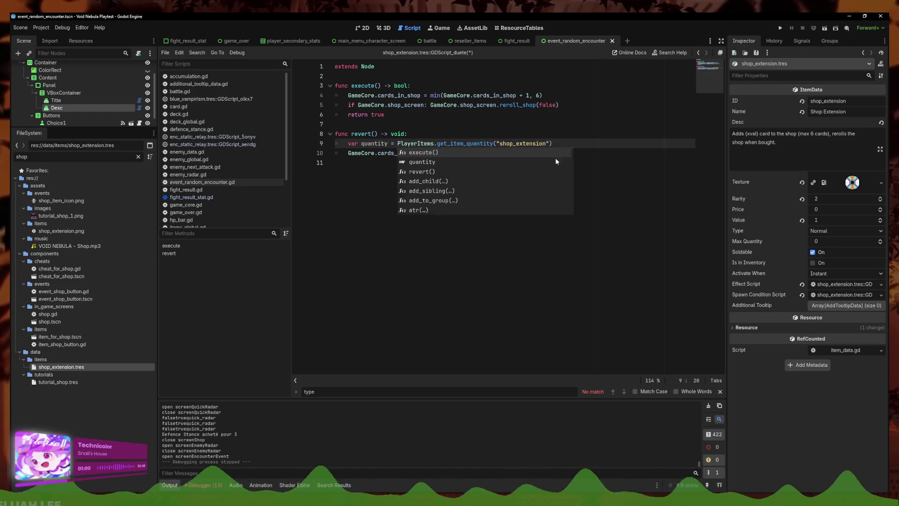
left_click(575, 145)
key("ctrl+shift+Left")
key("ctrl+shift+Left")
key("ctrl+shift+Left")
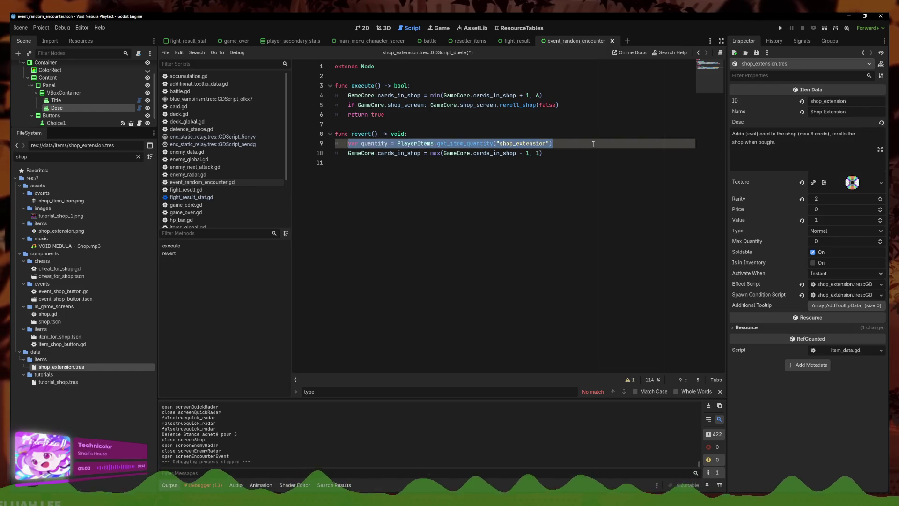
left_click(593, 144)
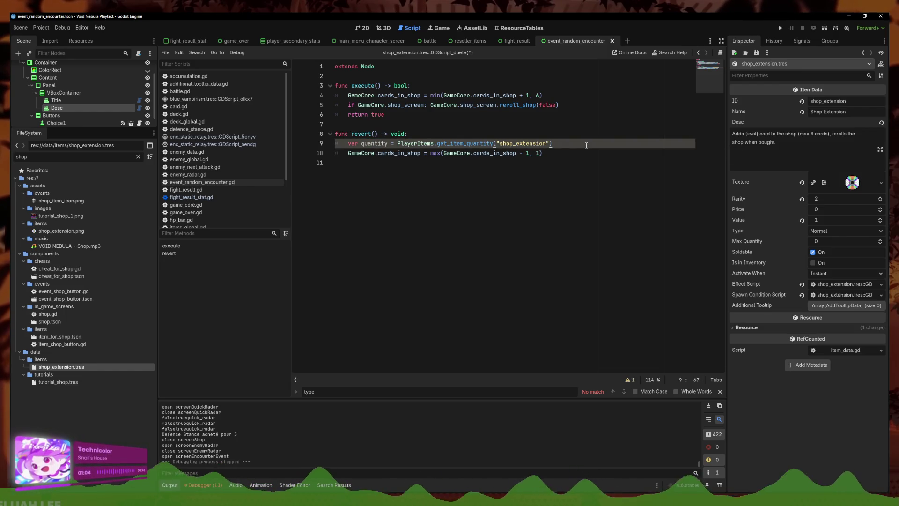
key("Return")
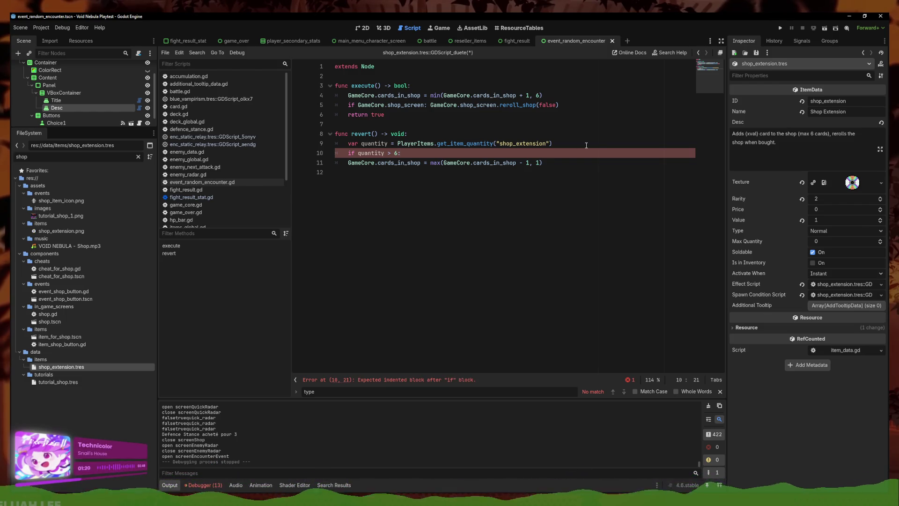
left_click(586, 145)
key("Up")
key("Down")
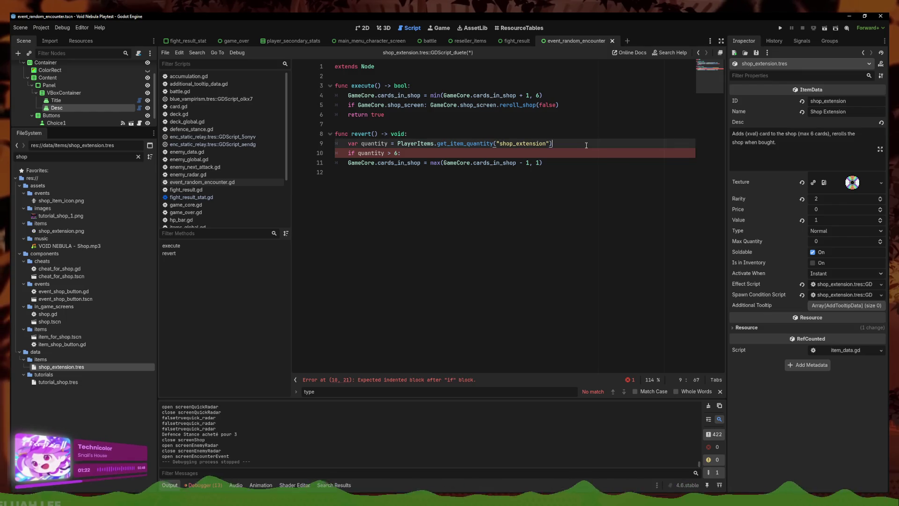
Indent the cards_in_shop reduction under 'if quantity <= 6:' and save the script
left_click(413, 152)
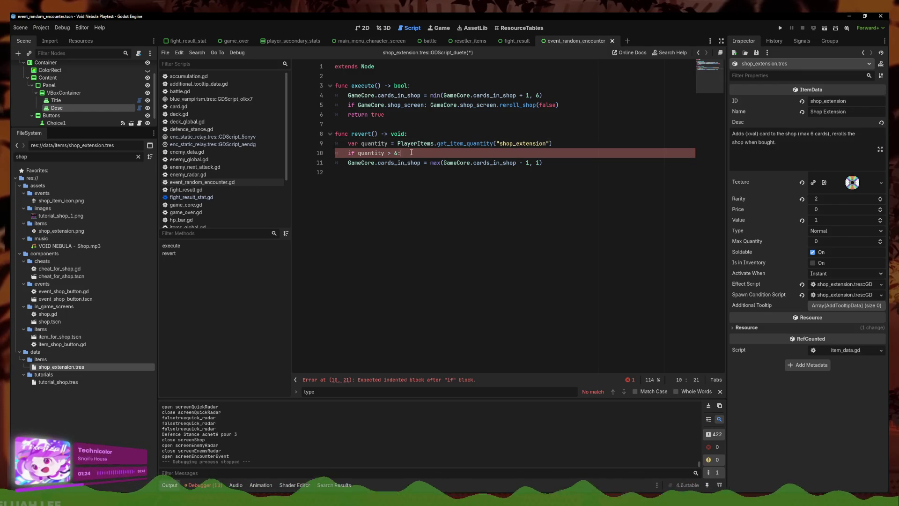
key("Return")
key("BackSpace")
type("else:")
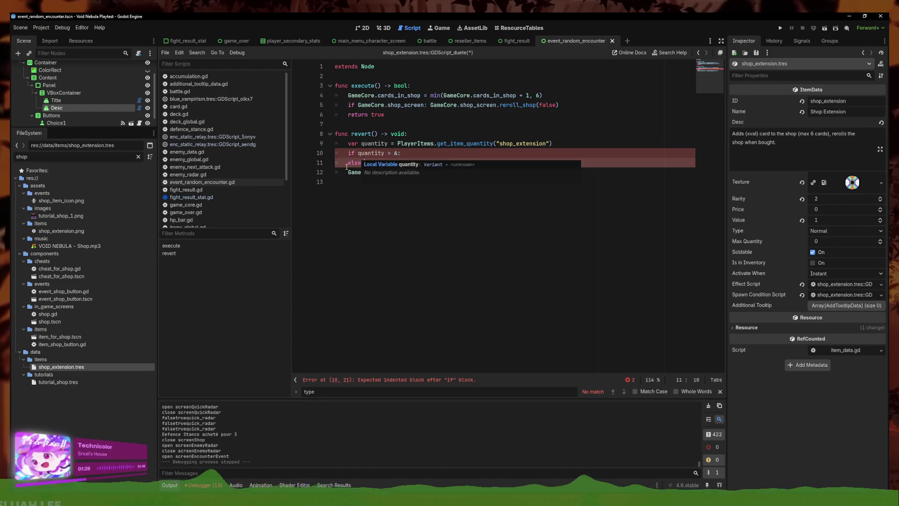
key("BackSpace")
key("BackSpace")
key("BackSpace")
key("BackSpace")
key("BackSpace")
key("BackSpace")
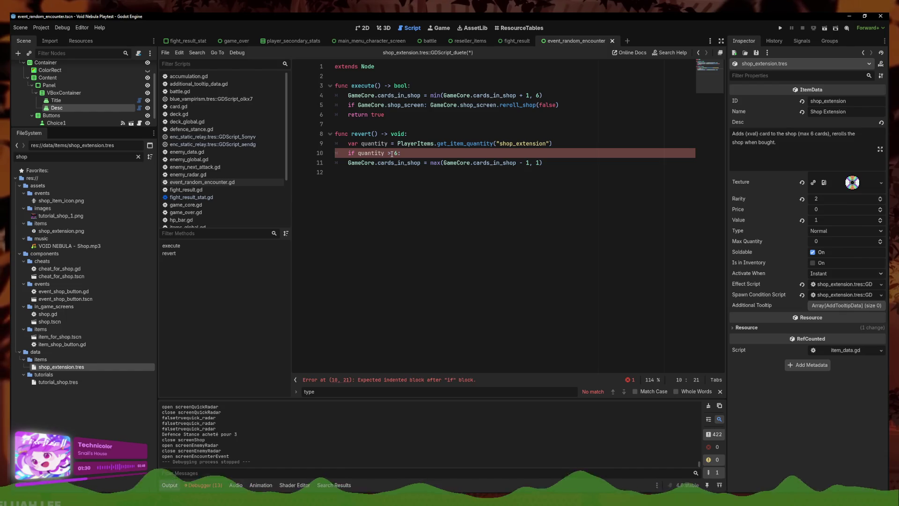
key("BackSpace")
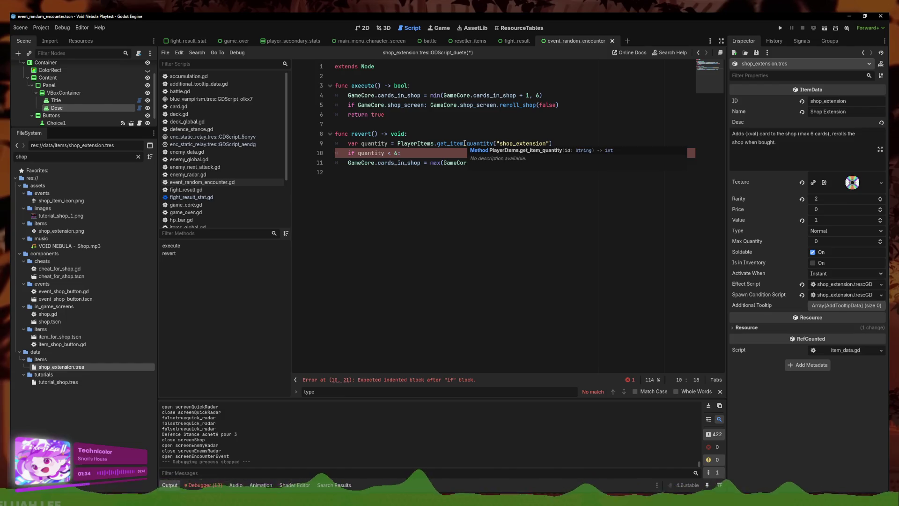
type("=")
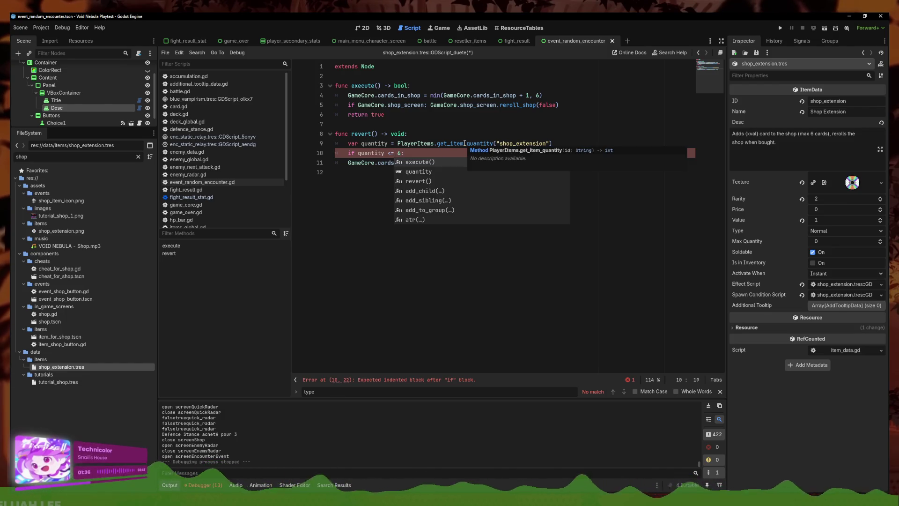
left_click(348, 163)
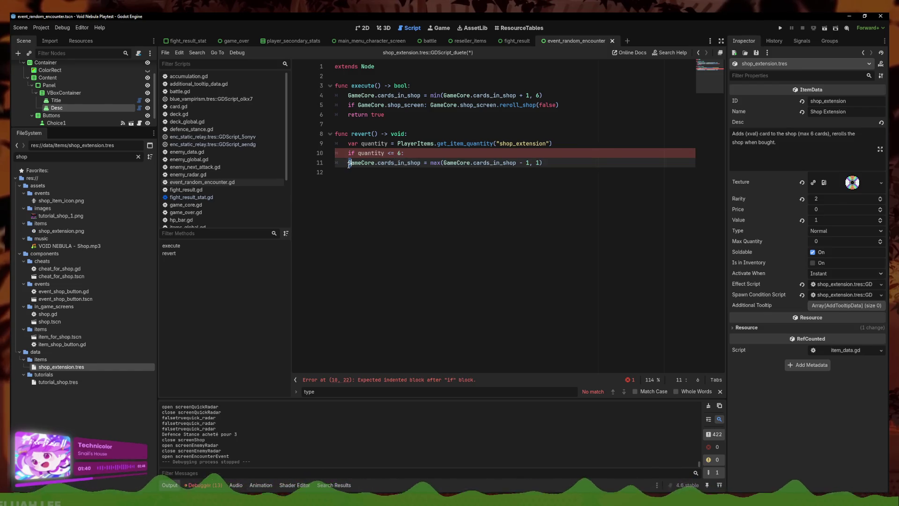
key("Tab")
key("Up")
key("End")
key("ctrl+s")
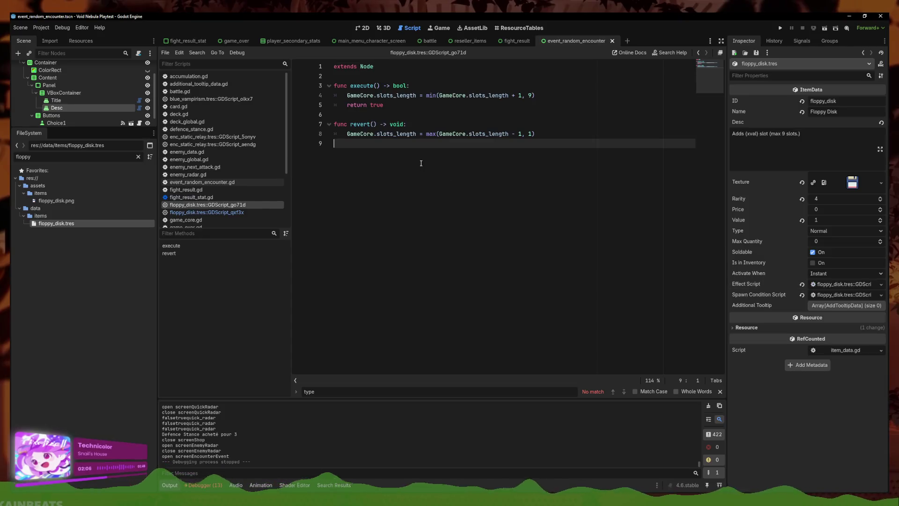
In Floppy Disk's revert, change the item id to 'floppy_disk' and fix the indentation
left_click(538, 124)
left_click(536, 134)
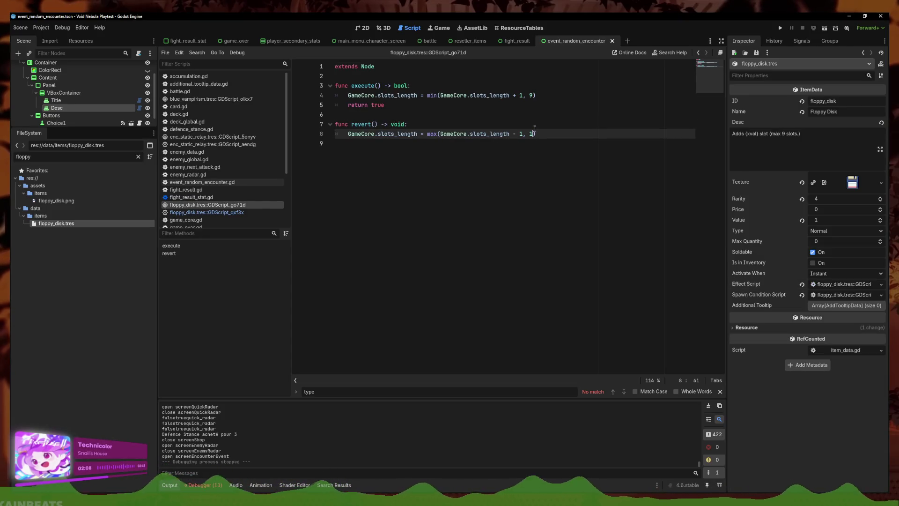
left_click(534, 128)
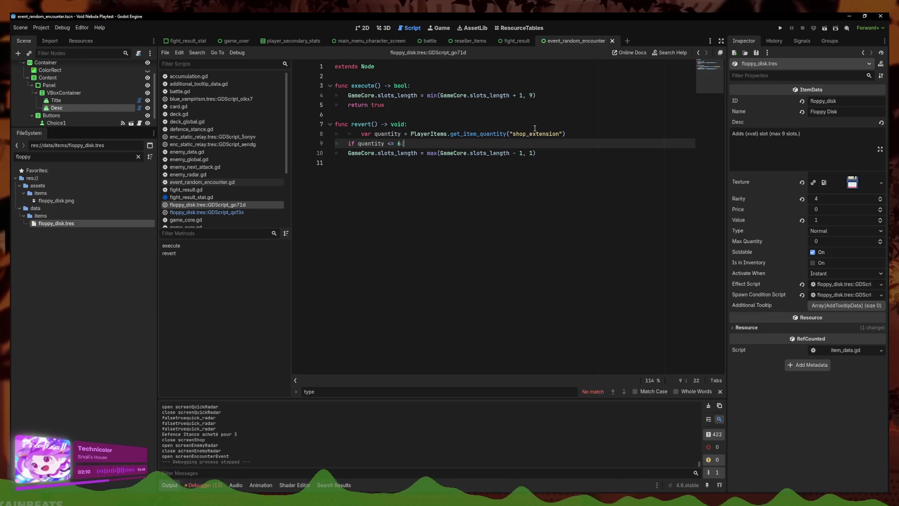
key("Up")
key("Home")
key("BackSpace")
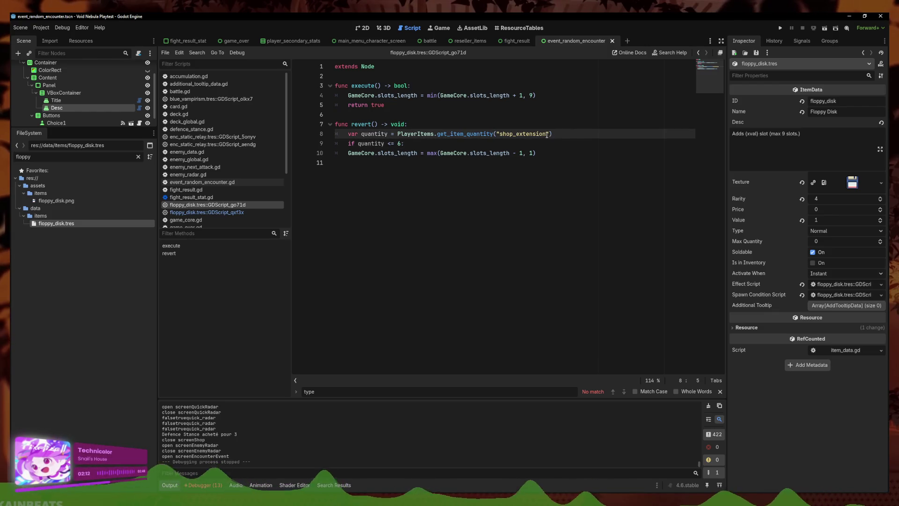
left_click_drag(548, 133, 500, 134)
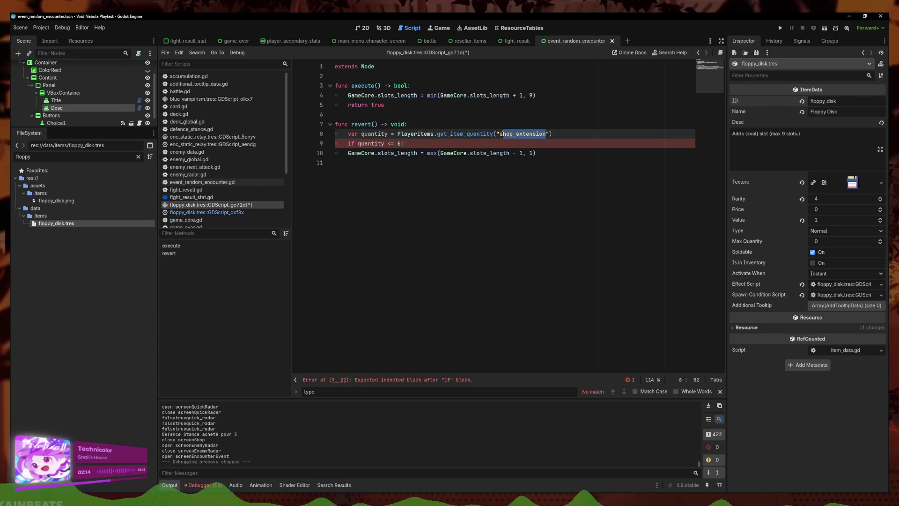
type("floppy_disk")
key("Down")
key("Down")
key("Home")
key("Tab")
Change the revert threshold to quantity <= 9 and save the floppy_disk script
left_click(399, 143)
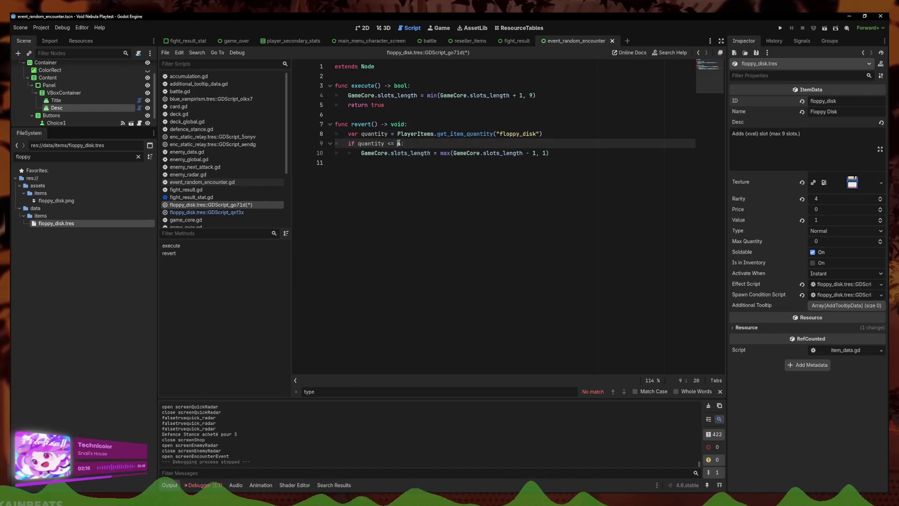
type("9")
key("End")
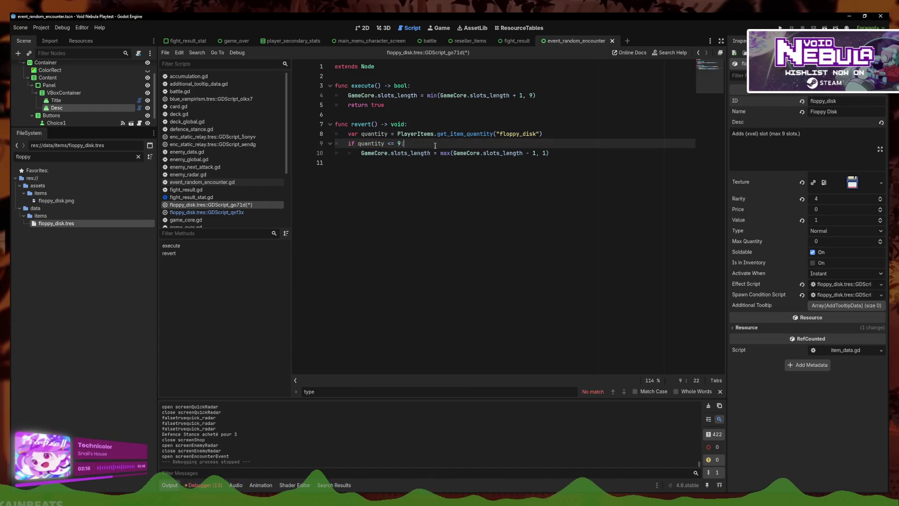
right_click(253, 206)
left_click(264, 212)
left_click(402, 191)
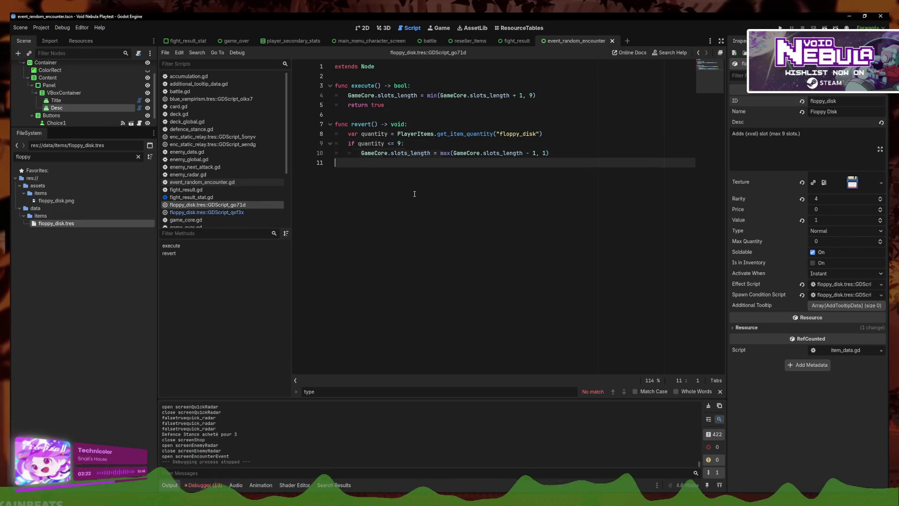
left_click(562, 144)
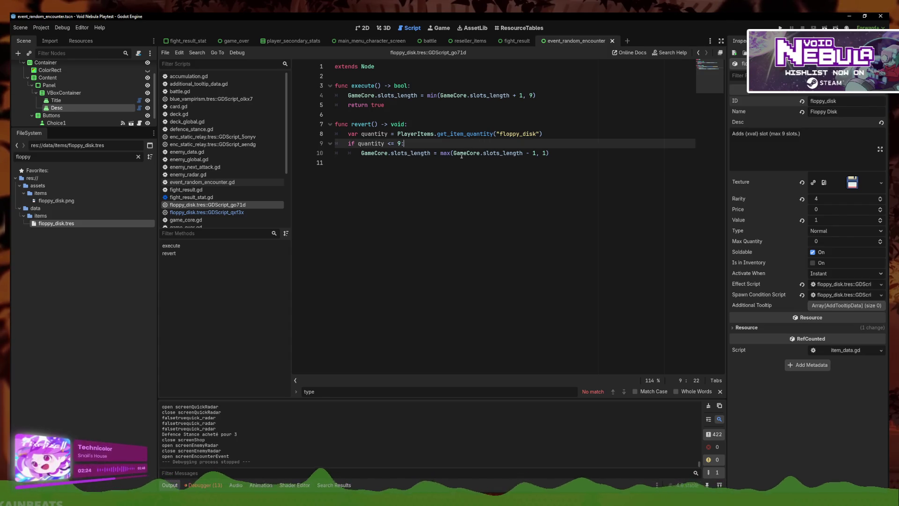
left_click(567, 154)
left_click(570, 145)
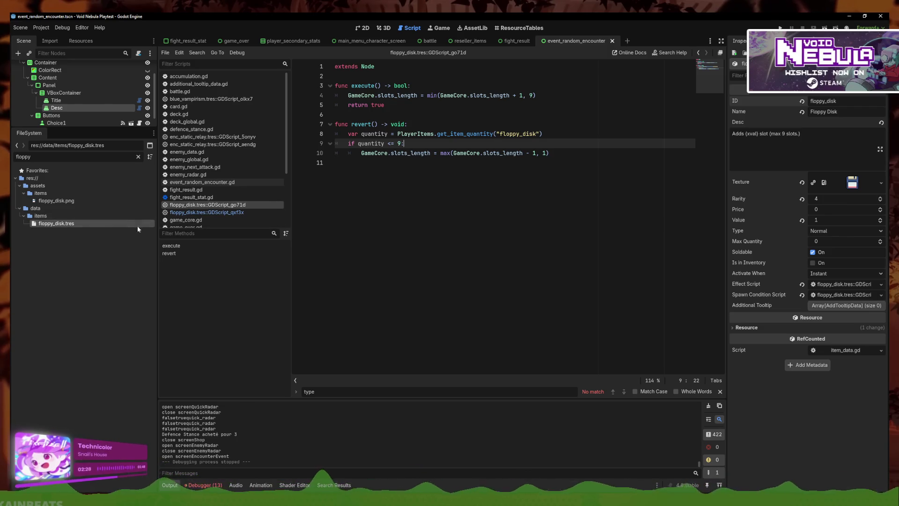
Filter the FileSystem for 'draw'
double_click(23, 157)
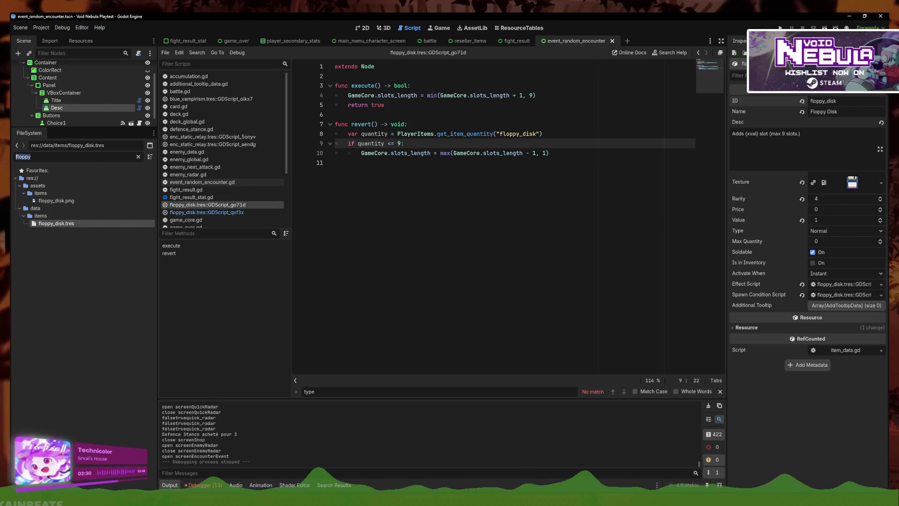
type("hand_")
key("ctrl+a")
type("draw")
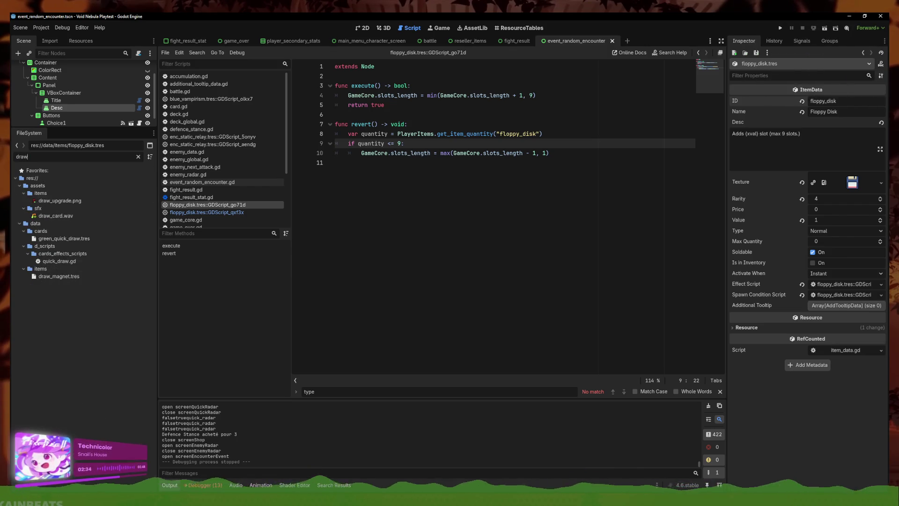
Open draw_magnet's effect script and rename draw_magnet.tres to draw_upgrade.tres
left_click(94, 277)
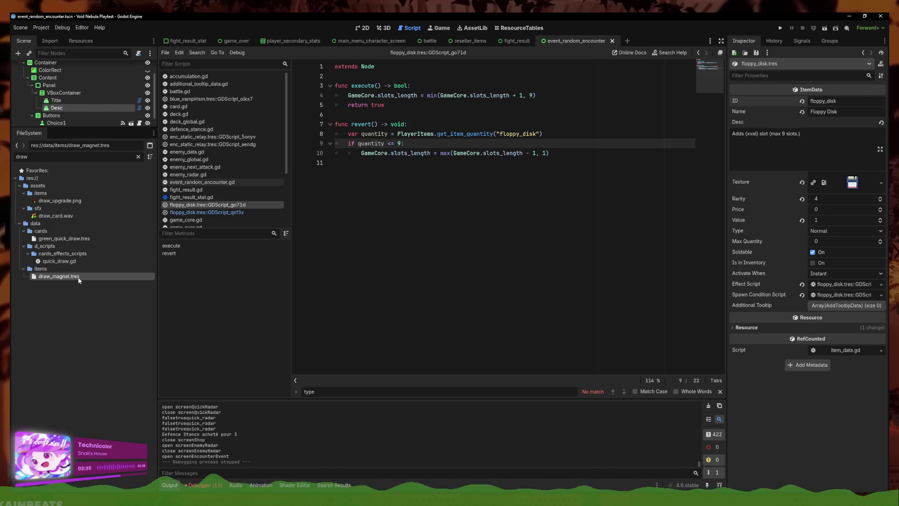
left_click(836, 287)
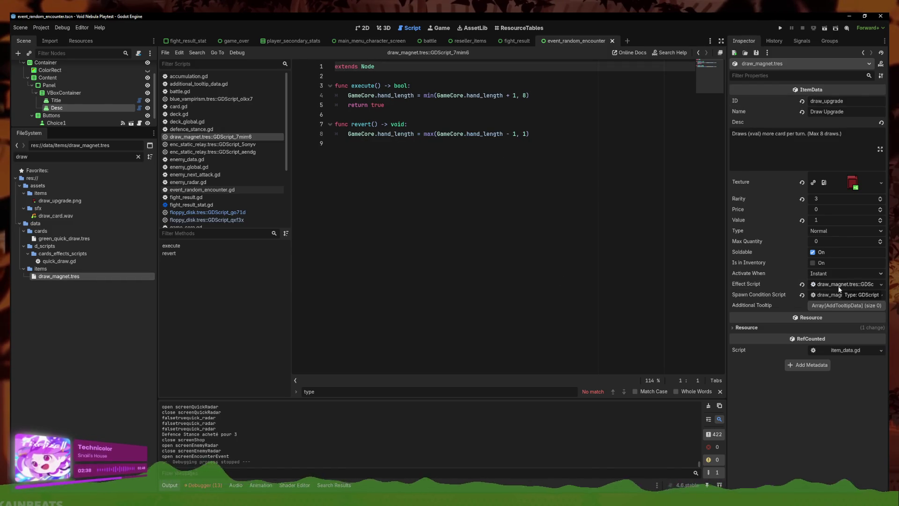
right_click(62, 281)
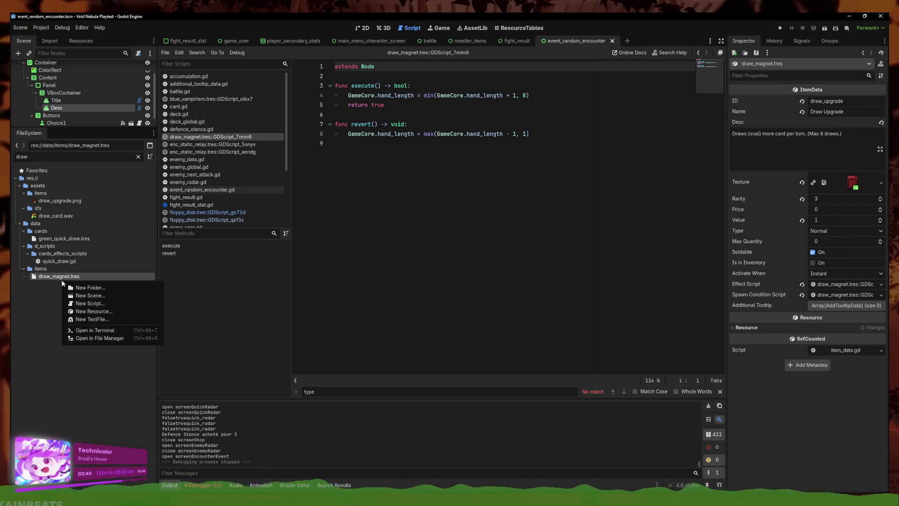
left_click(61, 280)
right_click(69, 277)
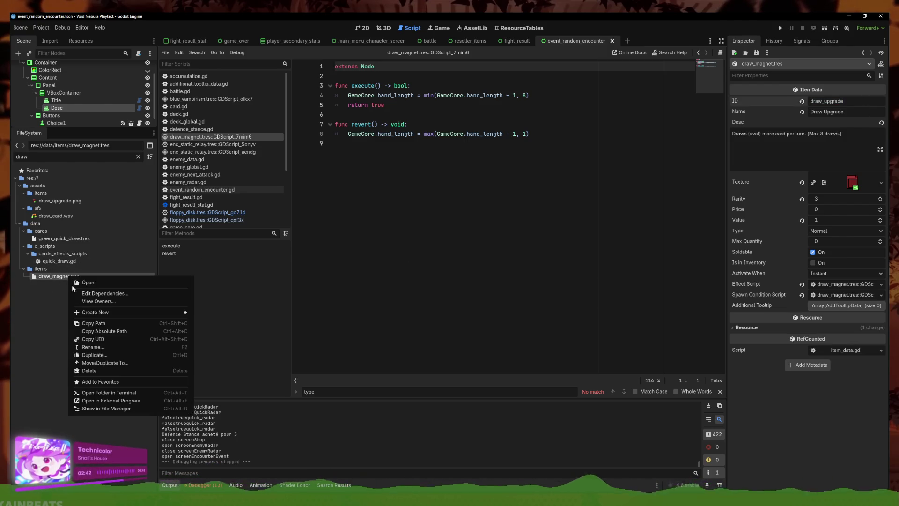
left_click(93, 346)
type("draw_upgrade")
key("Return")
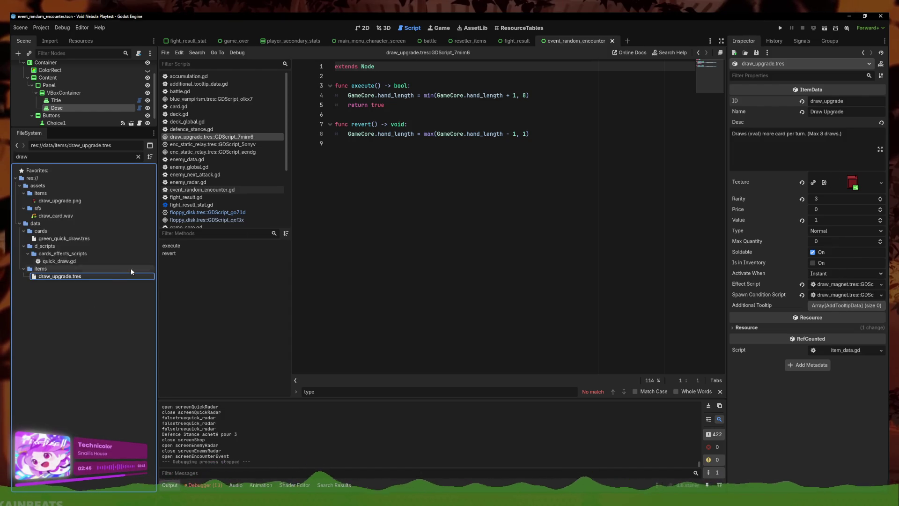
Close all open scripts, saving the unsaved changes
left_click(415, 223)
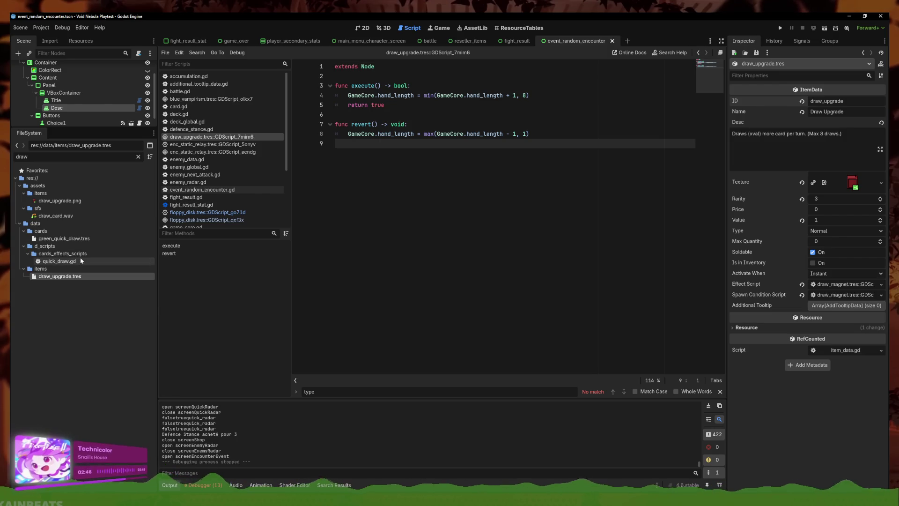
double_click(59, 260)
left_click(76, 276)
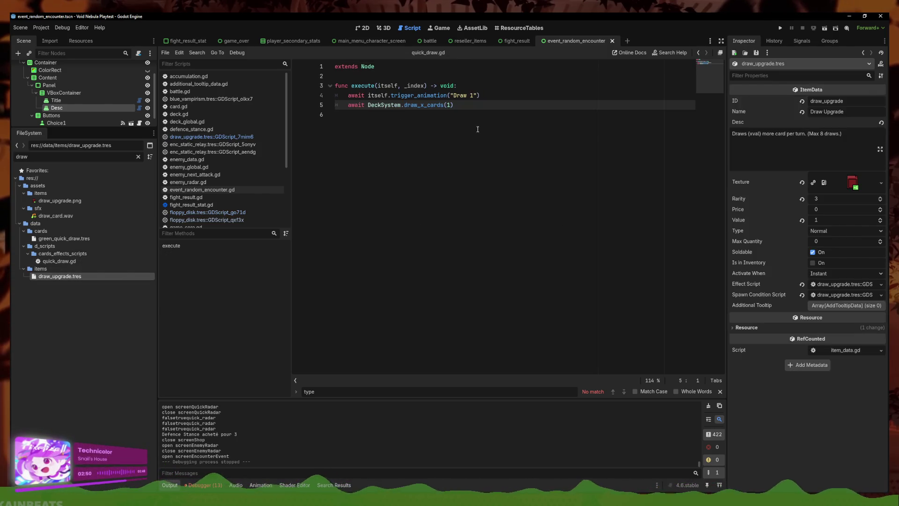
right_click(224, 197)
left_click(244, 240)
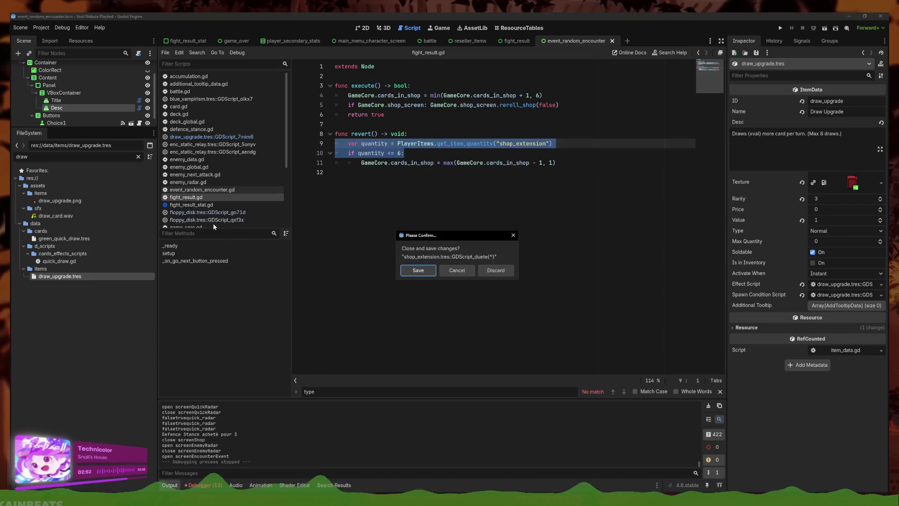
left_click(418, 274)
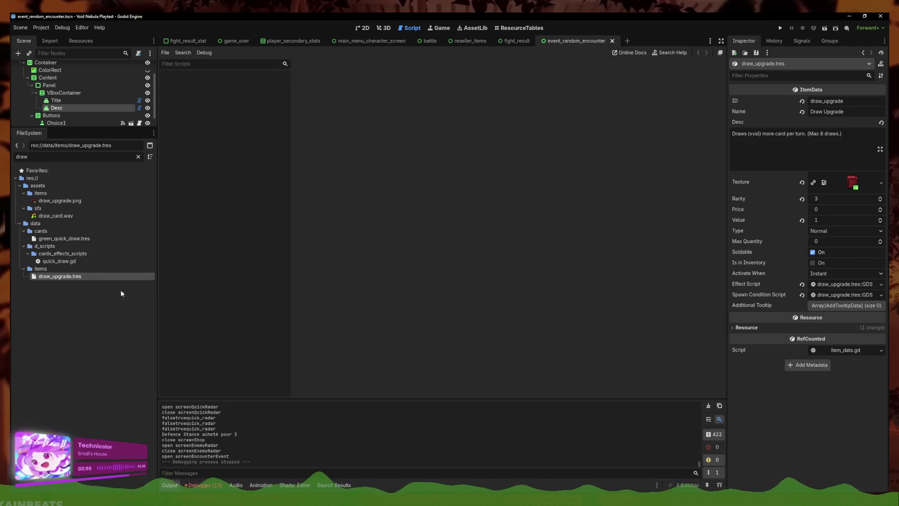
Open draw_upgrade's effect script and insert a new blank line in revert
left_click(843, 284)
key("ctrl+shift+Return")
type("draw_upgrade")
key("ctrl+BackSpace")
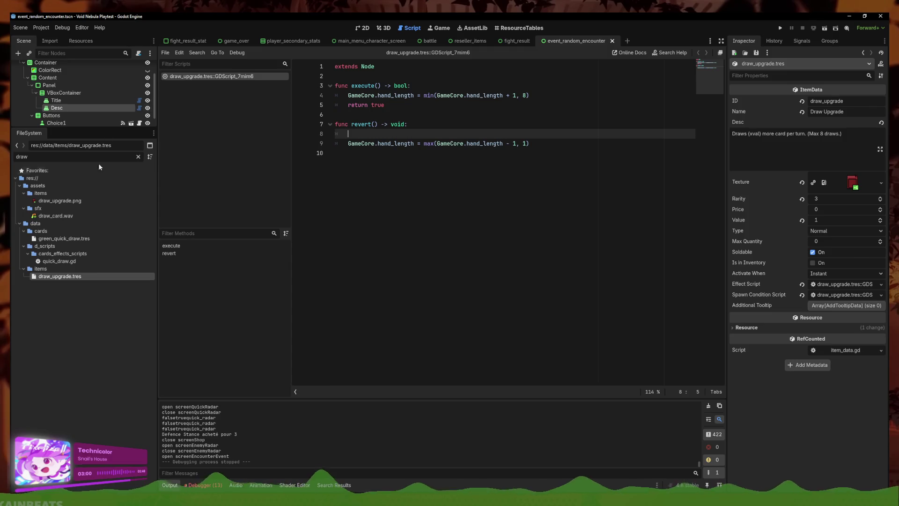
double_click(112, 157)
type("shop_")
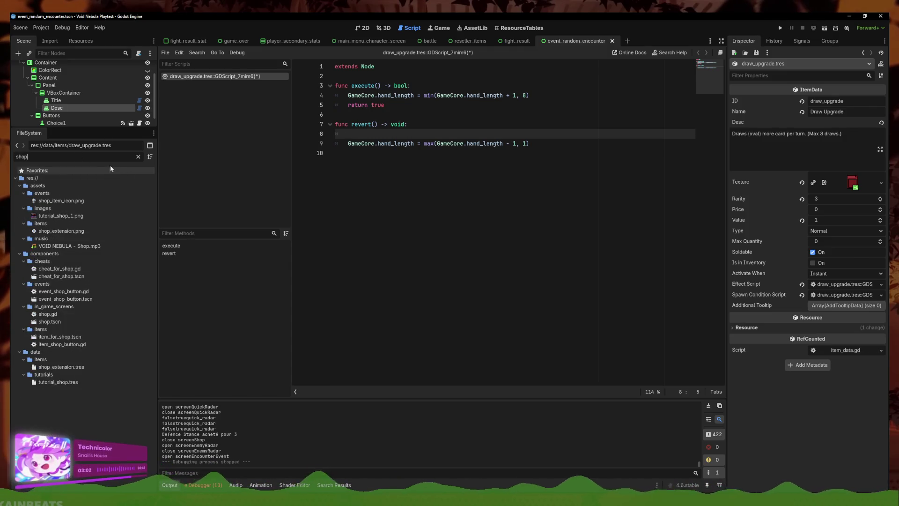
Copy the quantity check lines from the shop_extension item's effect script
left_click(81, 298)
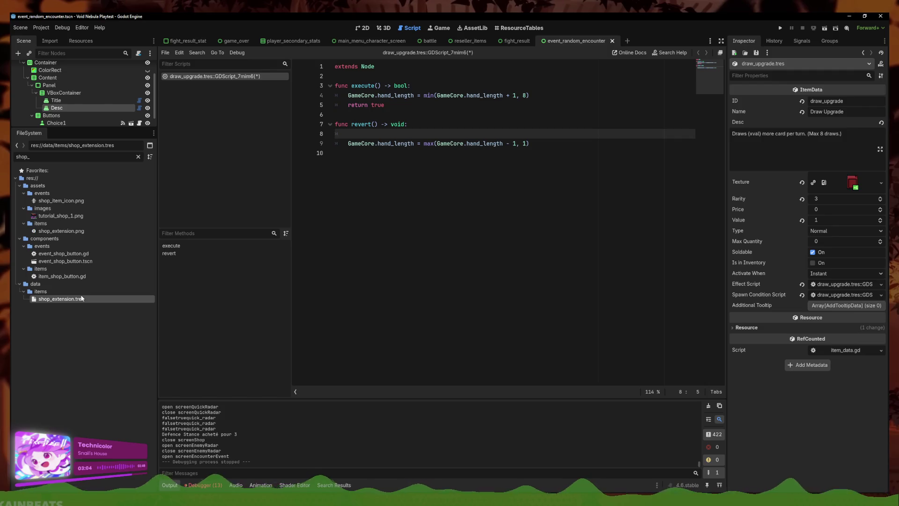
left_click(845, 294)
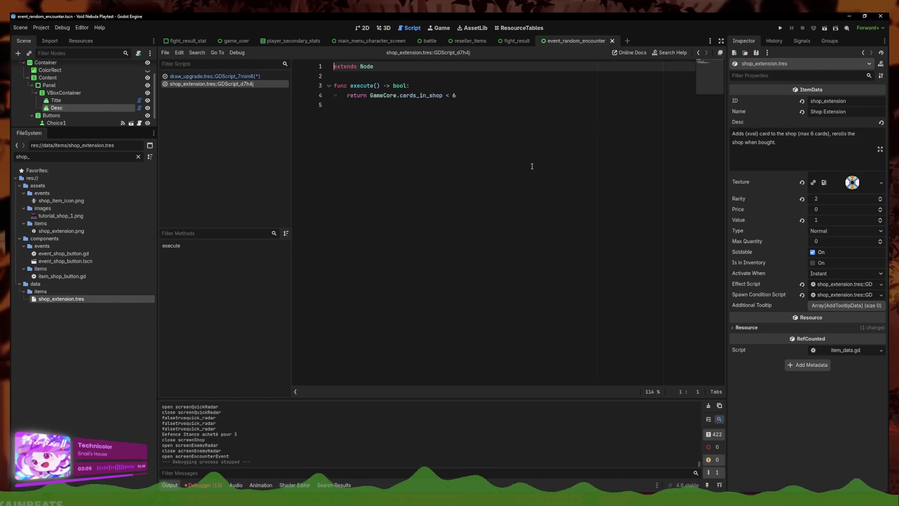
left_click(845, 284)
mouse_move(403, 153)
left_mouse_down()
mouse_move(347, 153)
mouse_move(334, 144)
left_mouse_up()
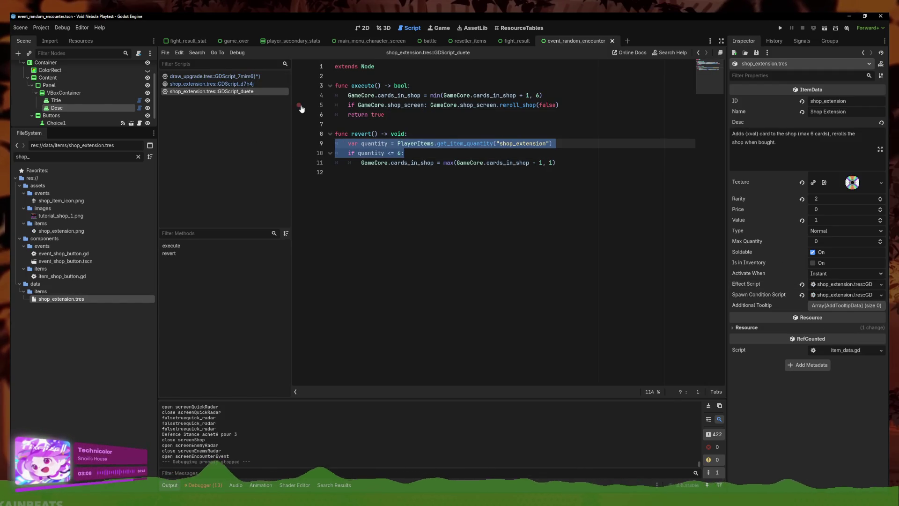
left_click(232, 91)
left_click_drag(404, 153, 298, 143)
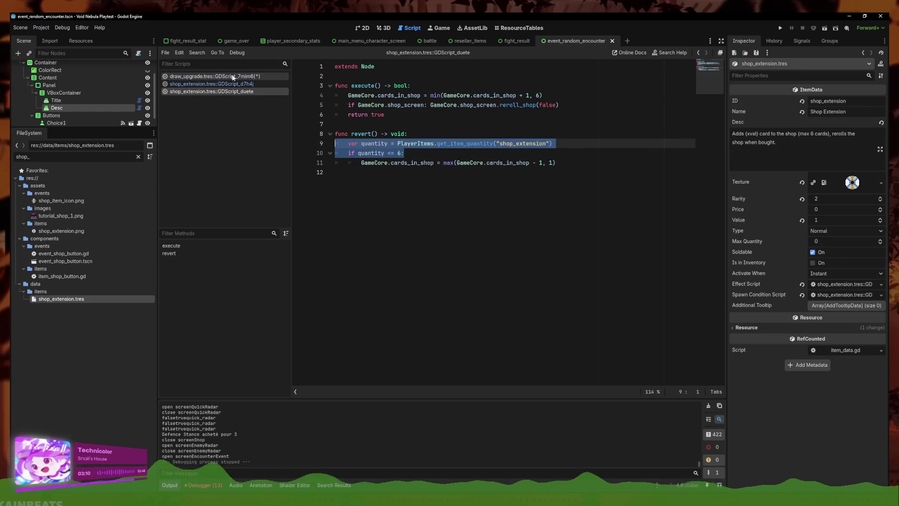
In draw_upgrade's revert, fix the check's indentation and set its item id to draw_upgrade, limit 8
left_click(215, 76)
left_click(358, 134)
key("BackSpace")
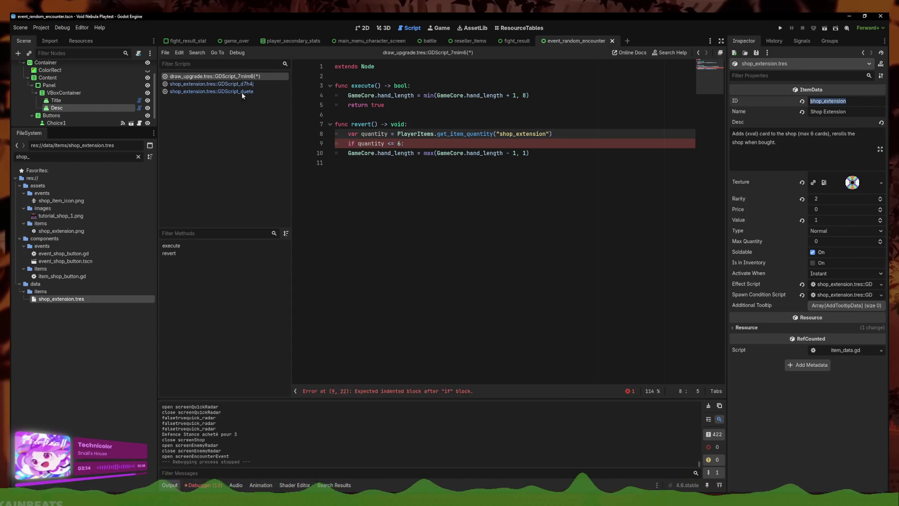
left_click(350, 153)
key("Tab")
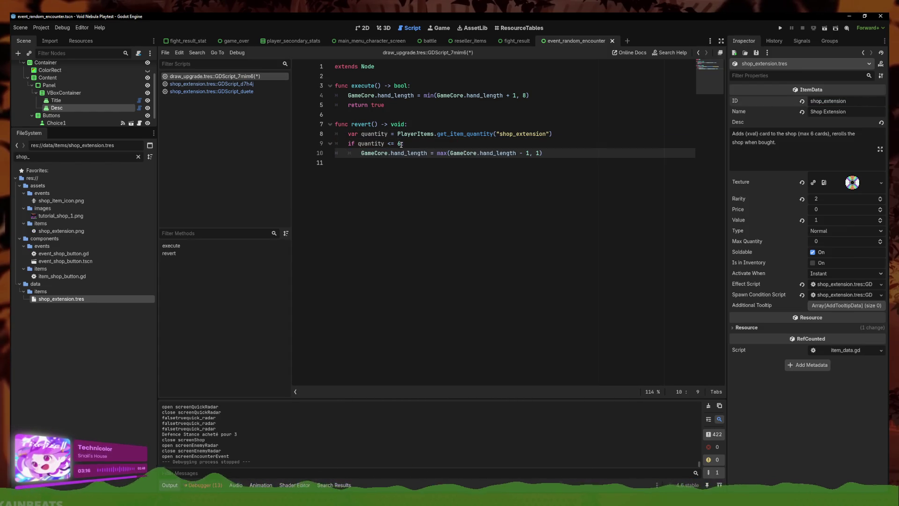
left_click(398, 144)
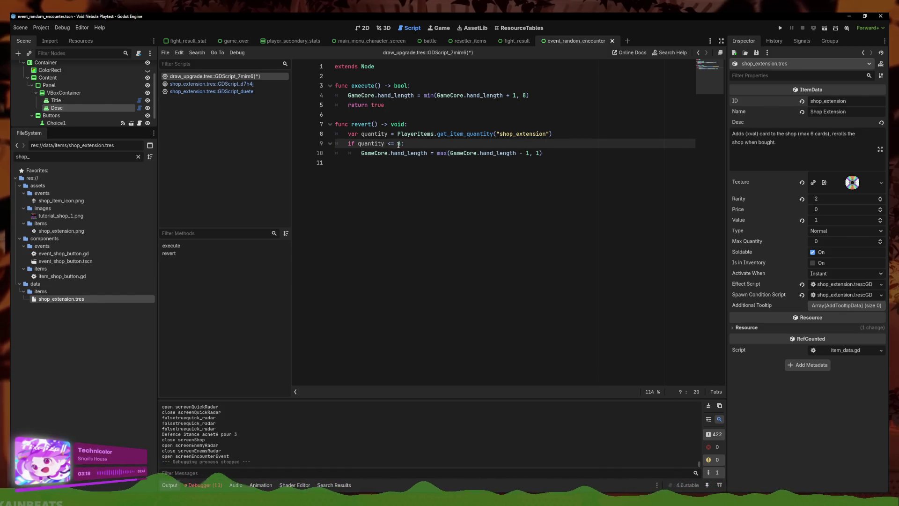
type("8")
double_click(503, 134)
type("d")
type("_")
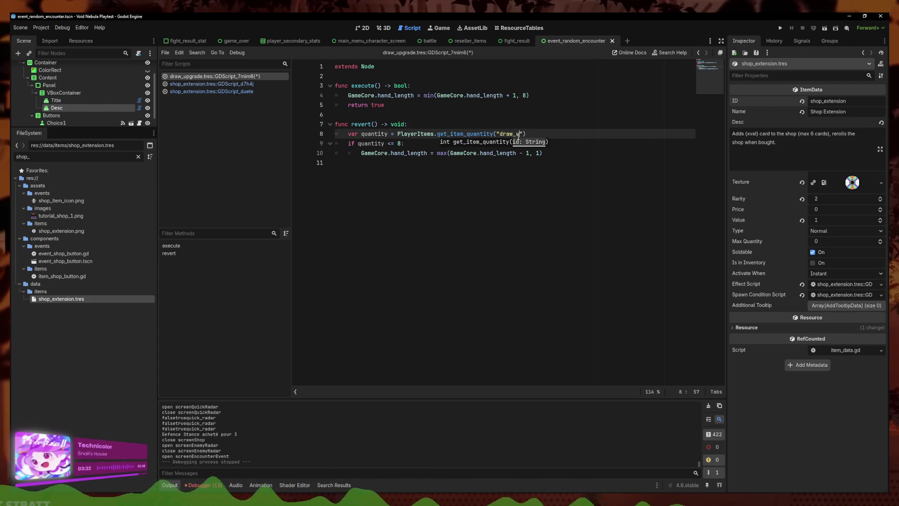
type("de")
Save the draw_upgrade effect script
left_click_drag(405, 144, 306, 136)
key("ctrl+c")
right_click(238, 75)
left_click(264, 83)
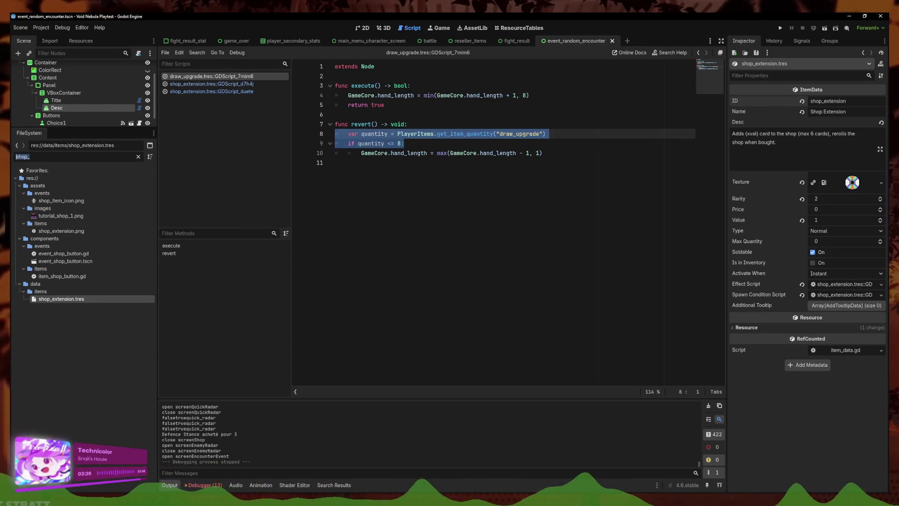
Filter the project files for 'item_e', then clear the filter
type("item_ex")
key("BackSpace")
key("BackSpace")
key("BackSpace")
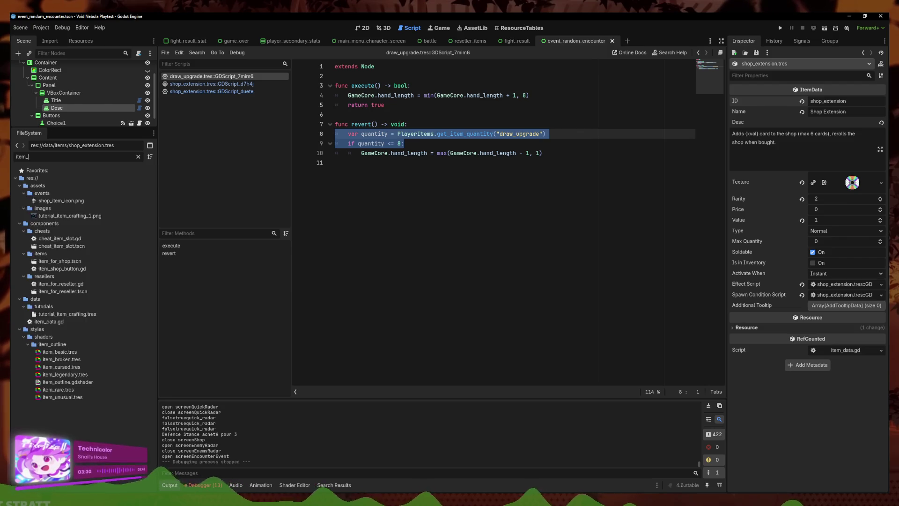
type("_ex")
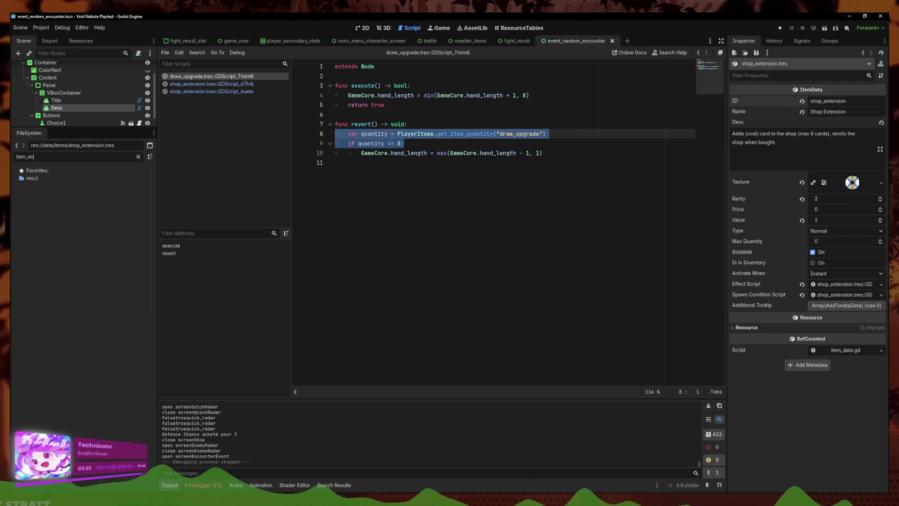
key("ctrl+a")
key("BackSpace")
Open the ResourceTables view of the items folder and inspect Draw Upgrade's data
left_click(514, 28)
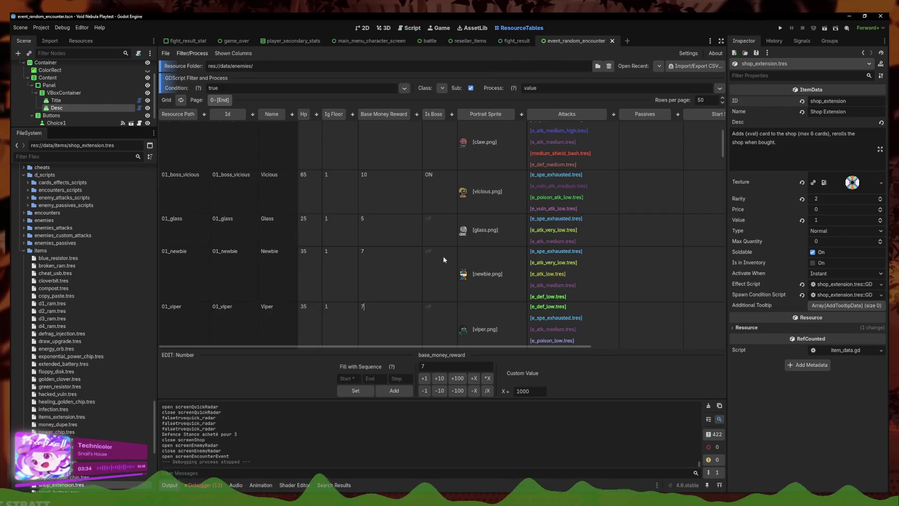
left_click(659, 66)
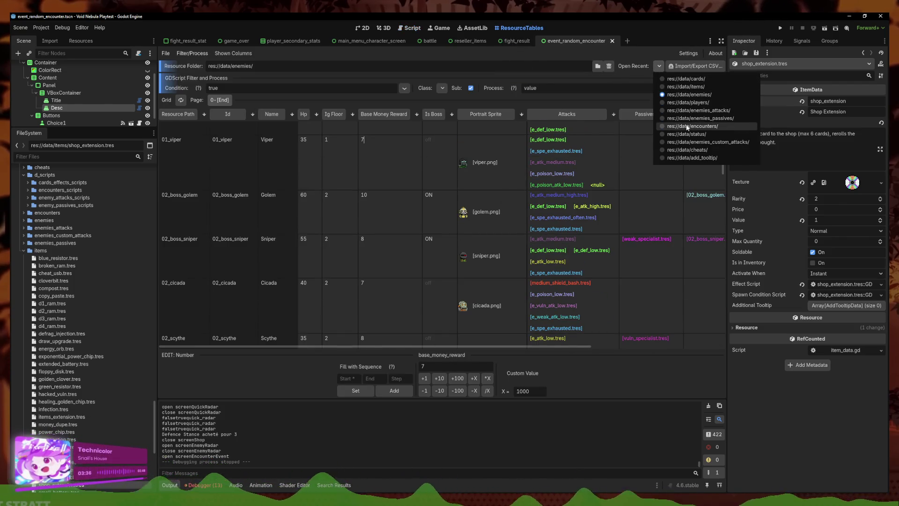
left_click(375, 204)
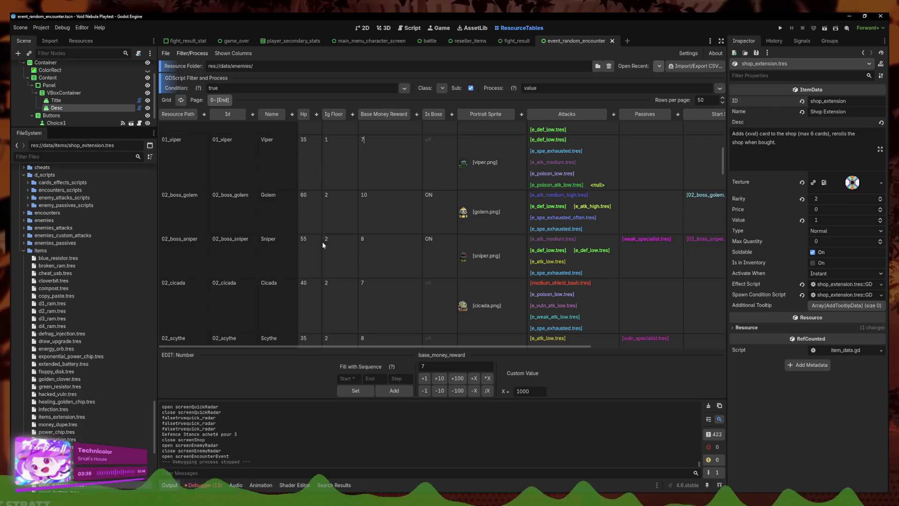
scroll(476, 209, "down", 4)
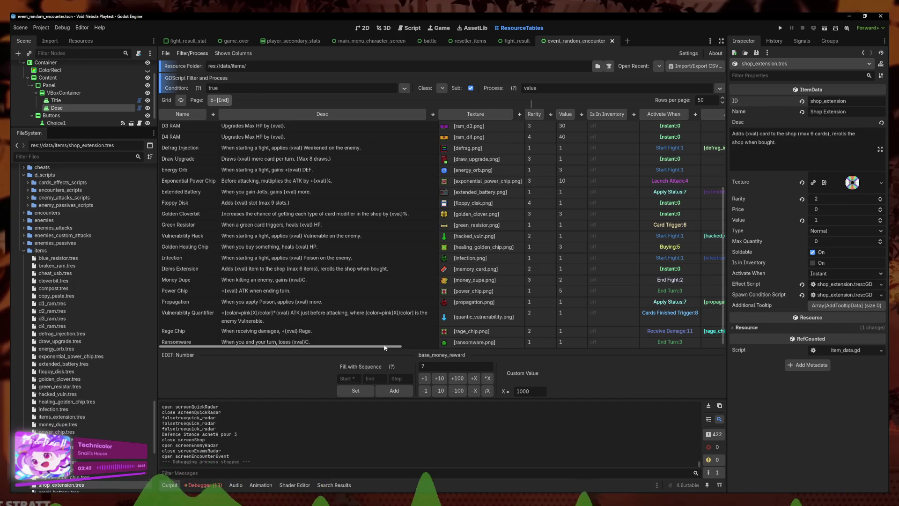
left_click_drag(384, 347, 389, 347)
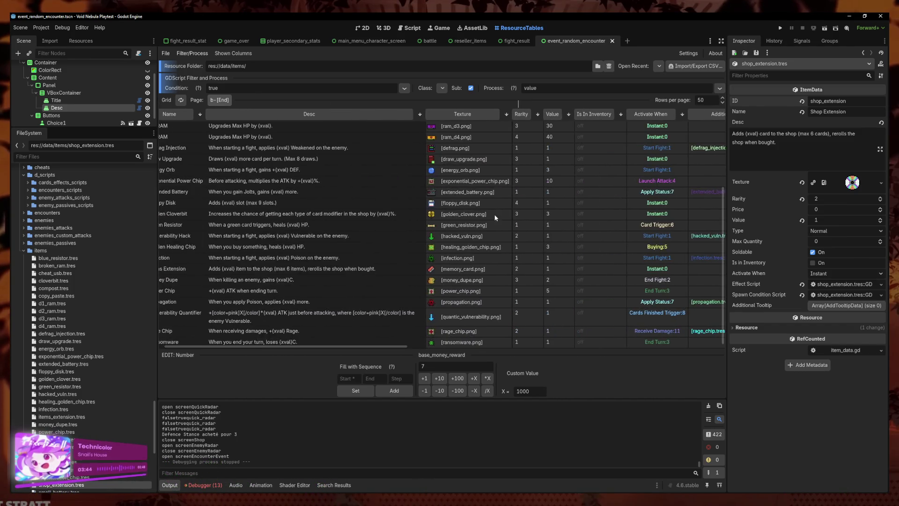
scroll(495, 217, "up", 4)
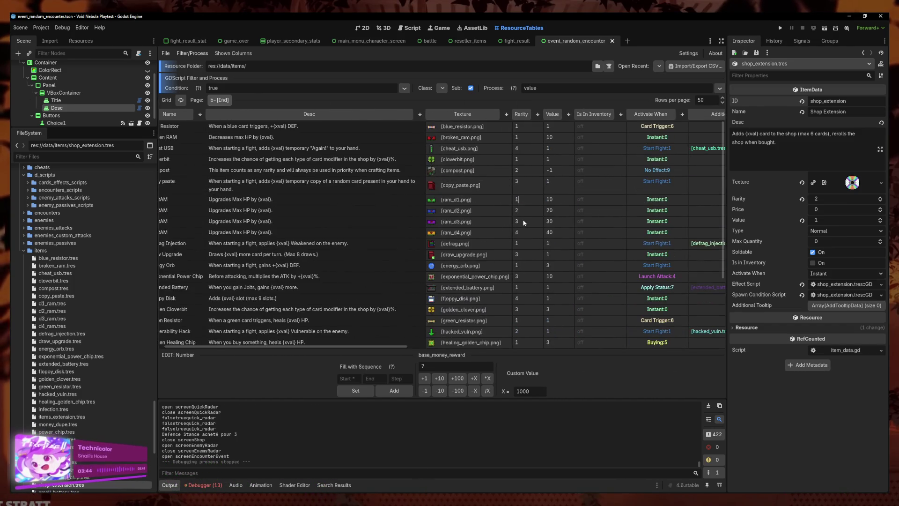
left_click(464, 257)
Enlarge the item table, scroll the rows and load Items Extension in the Inspector
scroll(465, 288, "down", 8)
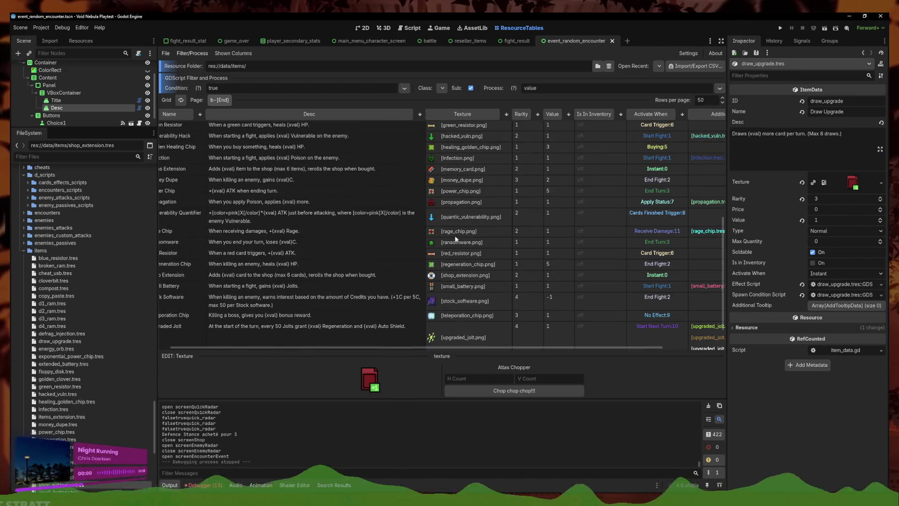
scroll(455, 204, "down", 1)
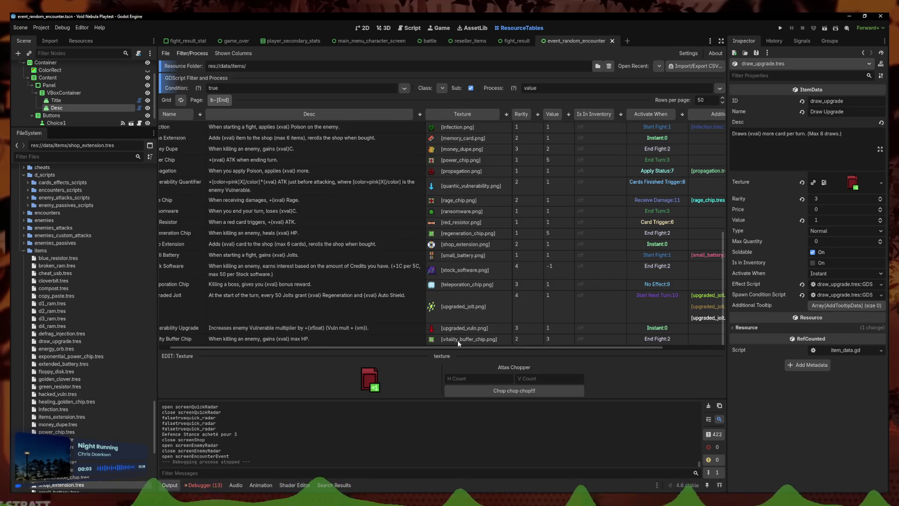
left_click_drag(445, 352, 442, 399)
scroll(442, 286, "up", 8)
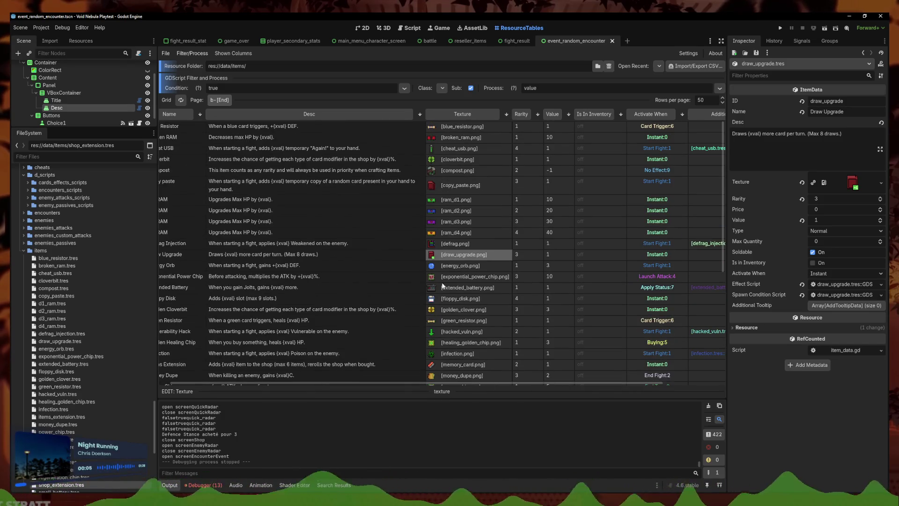
scroll(464, 319, "down", 8)
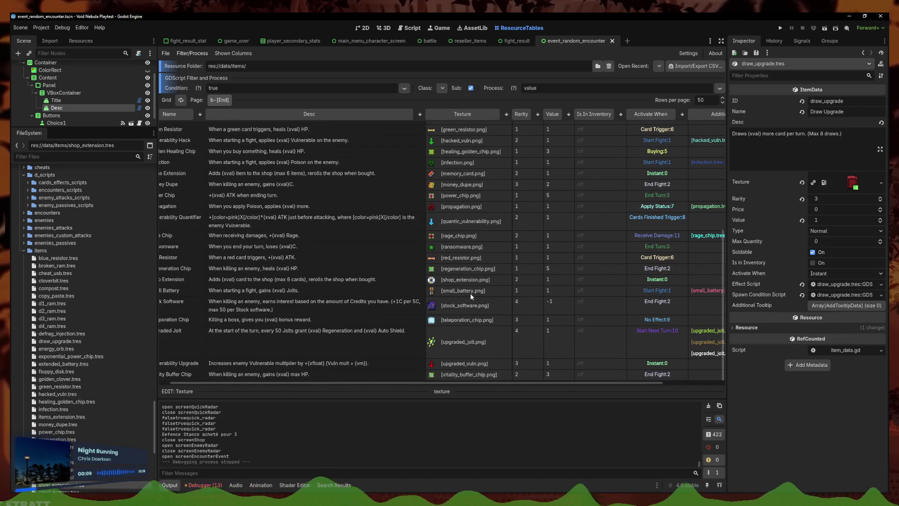
scroll(470, 294, "up", 3)
left_click(455, 240)
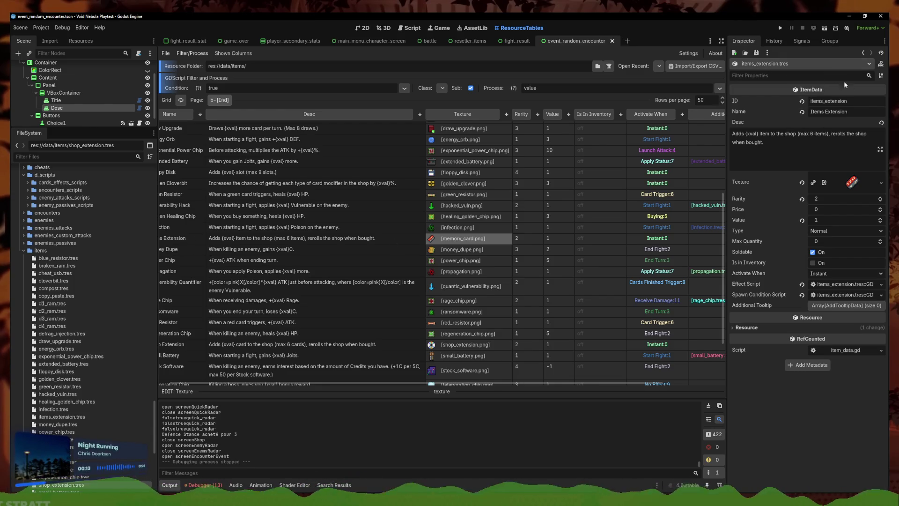
Paste the quantity check into Items Extension's revert, indent it, and set the id to items_extension with limit 6
left_click(845, 284)
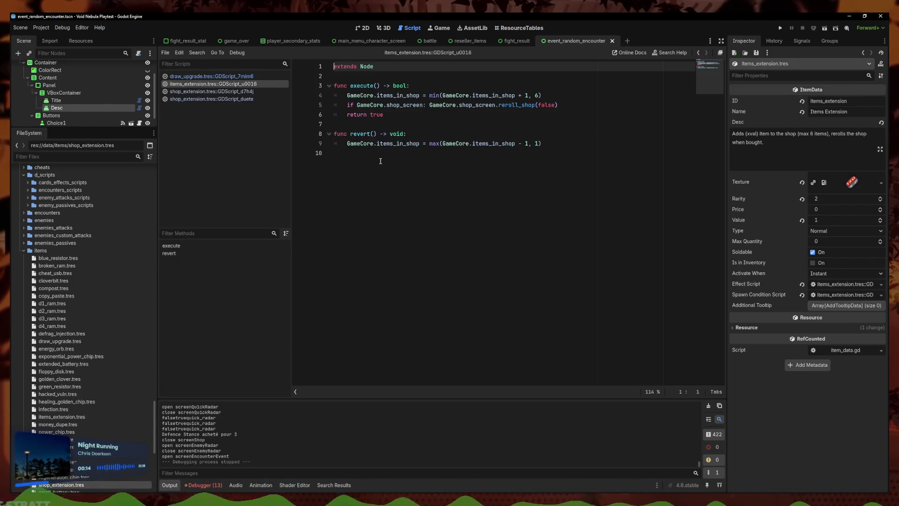
left_click(435, 135)
key("ctrl+v")
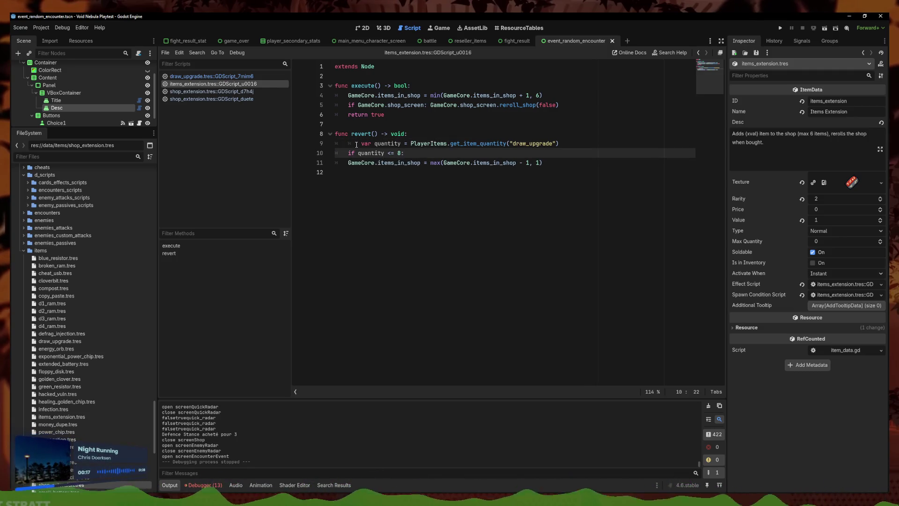
left_click(357, 144)
key("BackSpace")
double_click(399, 153)
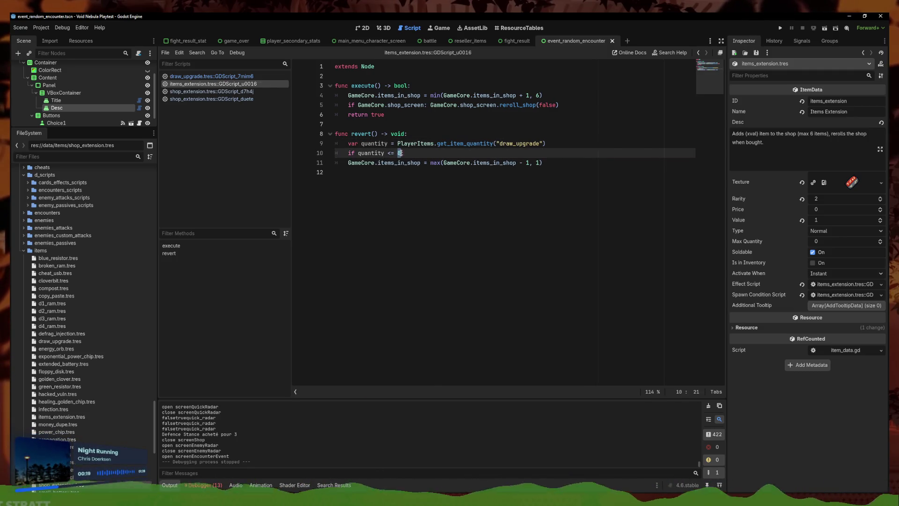
type("6")
left_click(348, 162)
key("Tab")
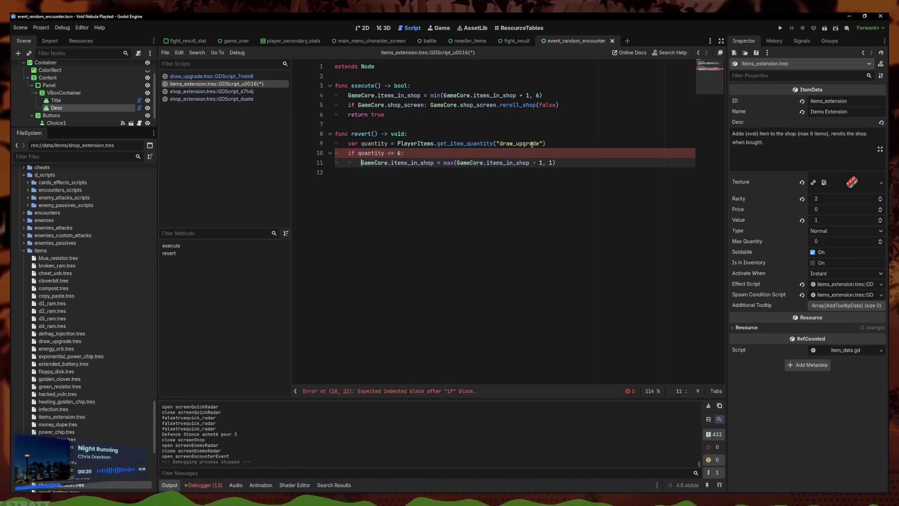
double_click(502, 143)
type("d")
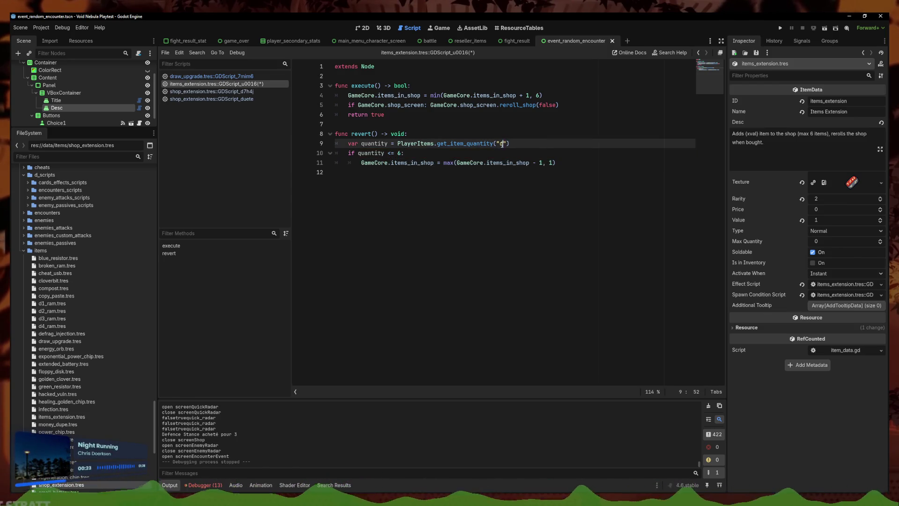
type("_")
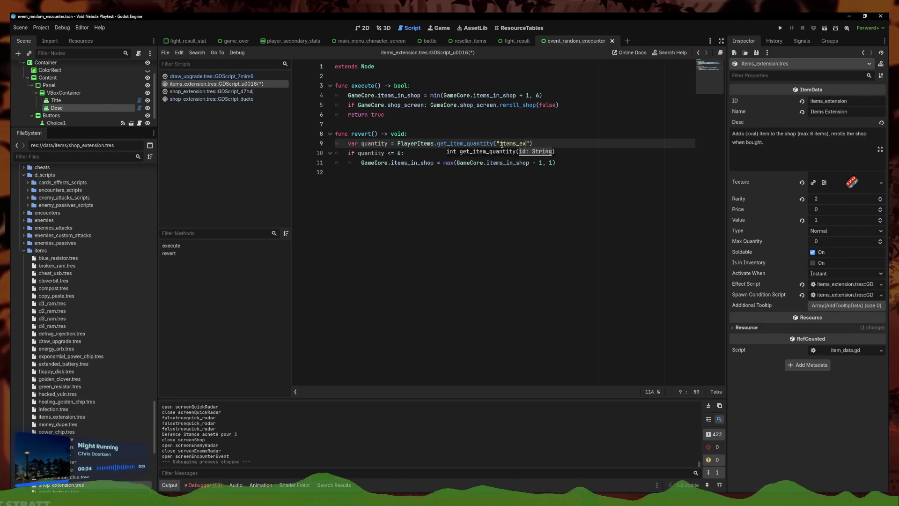
type("tension")
Save the Items Extension effect script and briefly check the encounter scene
key("ctrl+s")
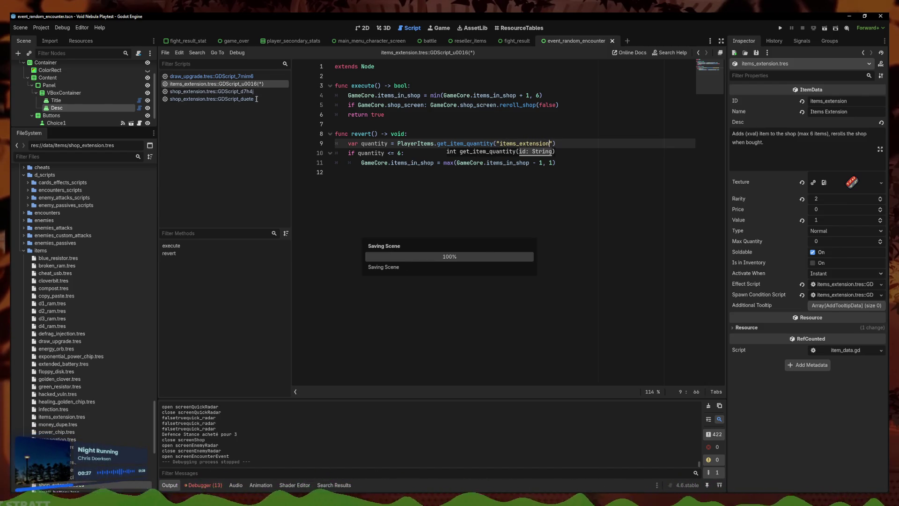
right_click(256, 89)
left_click(269, 93)
left_click(593, 170)
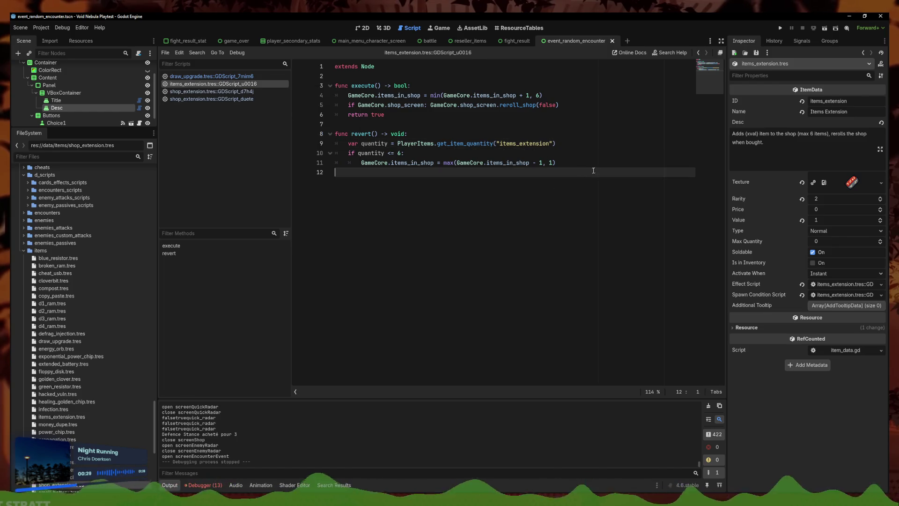
left_click(599, 159)
left_click(362, 28)
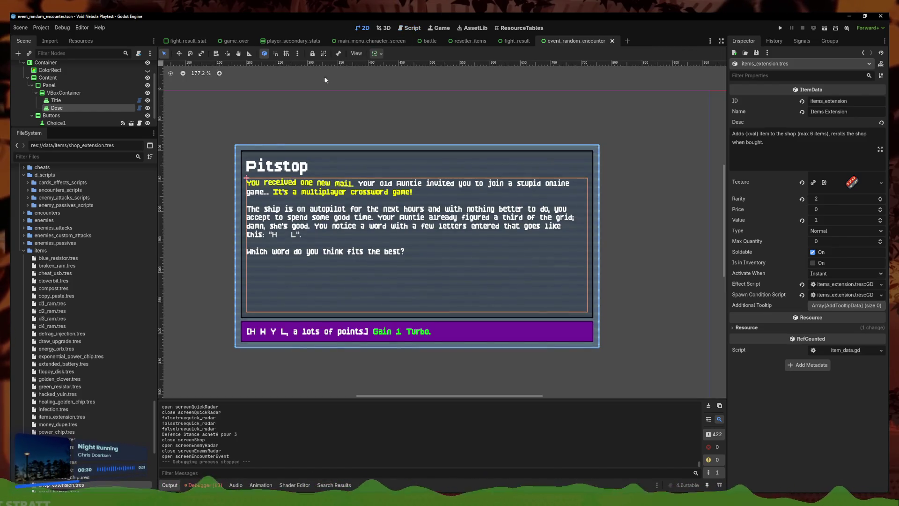
left_click(410, 28)
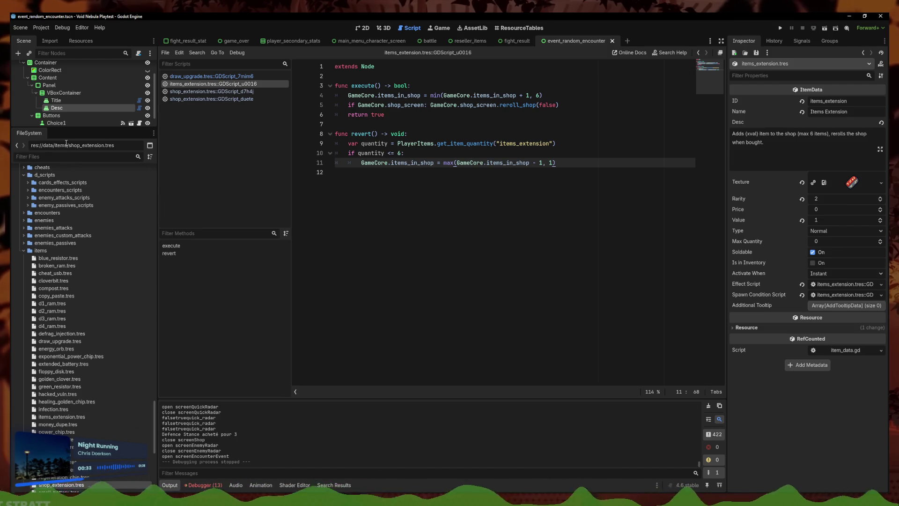
left_click(67, 156)
Open enc_static_relay.tres and review the effect scripts of both its choices
type("static")
left_click(100, 202)
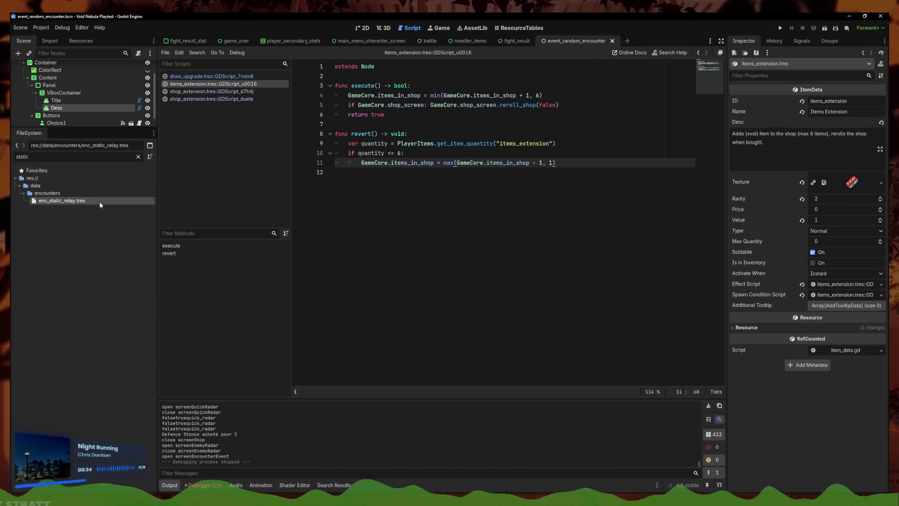
double_click(100, 201)
left_click(858, 211)
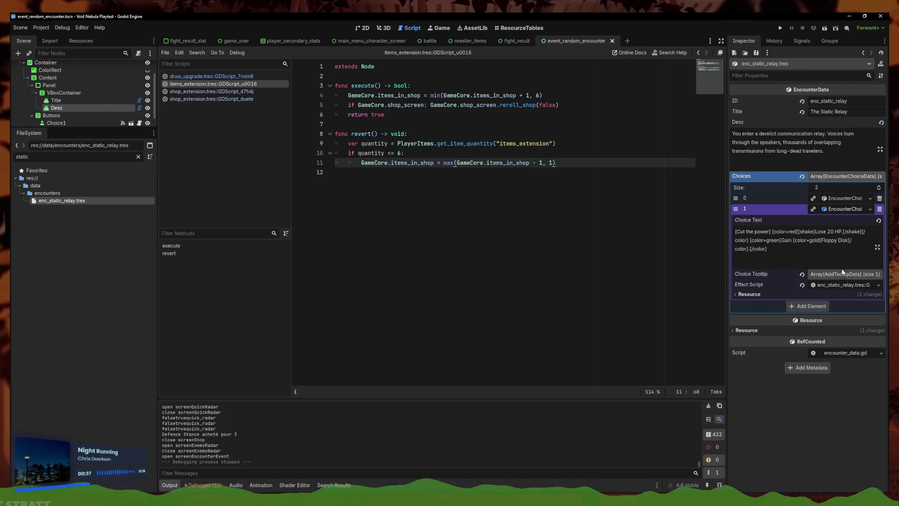
left_click(845, 285)
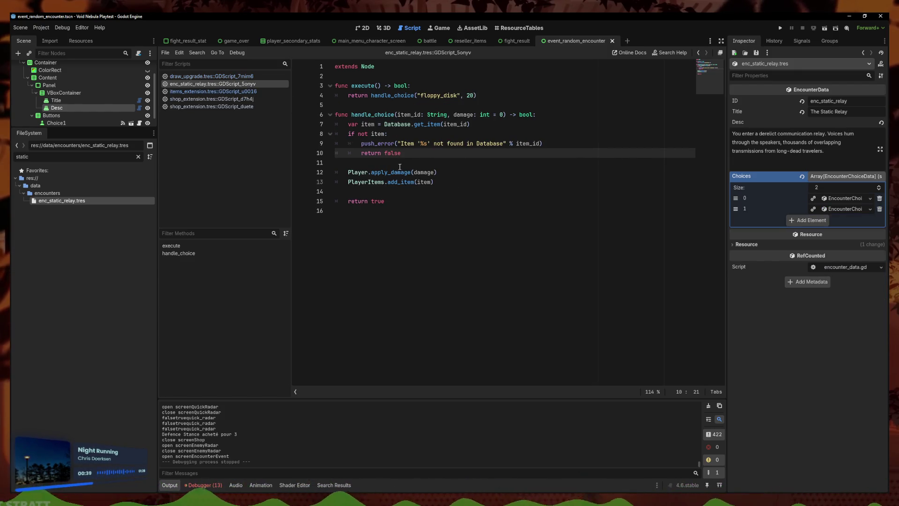
left_click(839, 200)
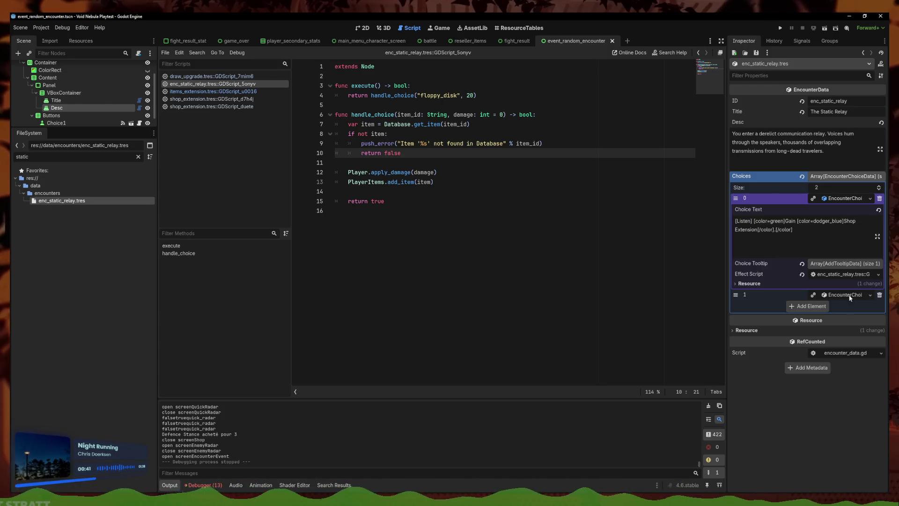
left_click(853, 273)
Launch the debug game, continue the run and take the Listen choice
key("F5")
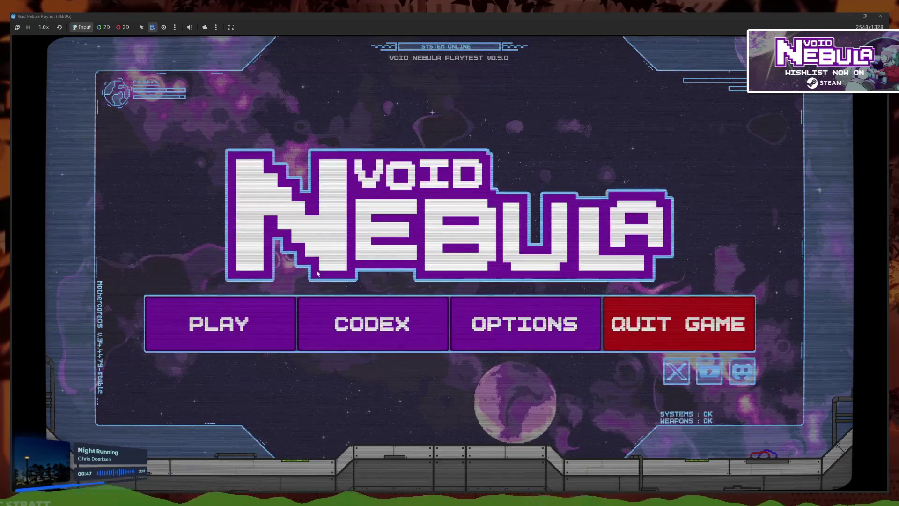
left_click(252, 319)
left_click(467, 315)
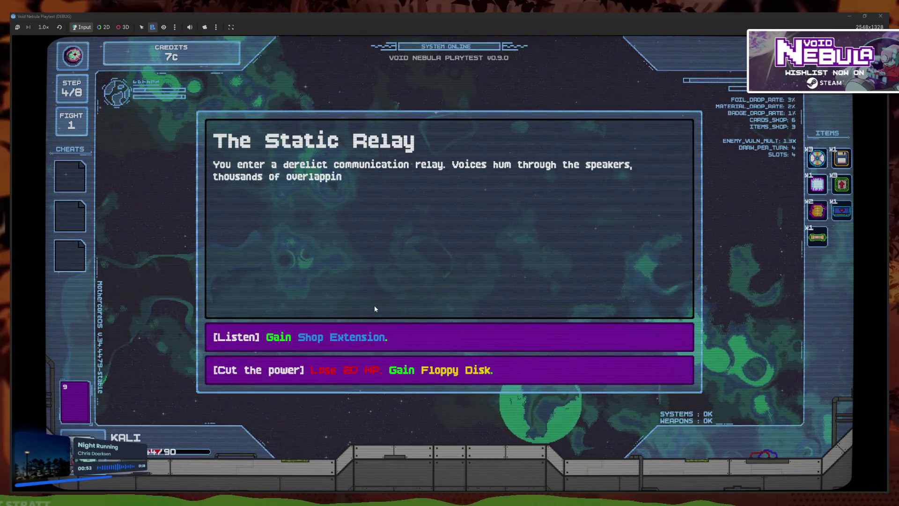
mouse_move(477, 382)
left_click(338, 339)
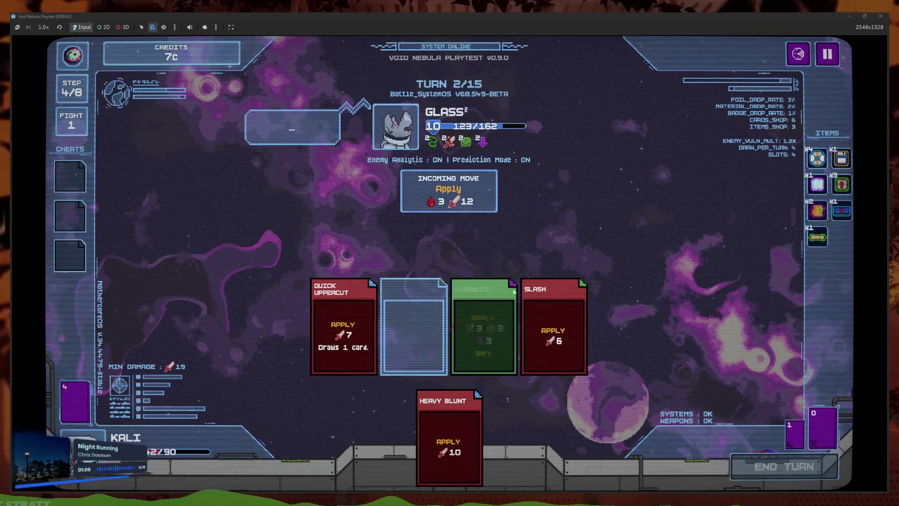
Play Heavy Blunt, two Covers and Defence Stance against Glass and end the first turn
left_click(371, 412)
left_click(341, 445)
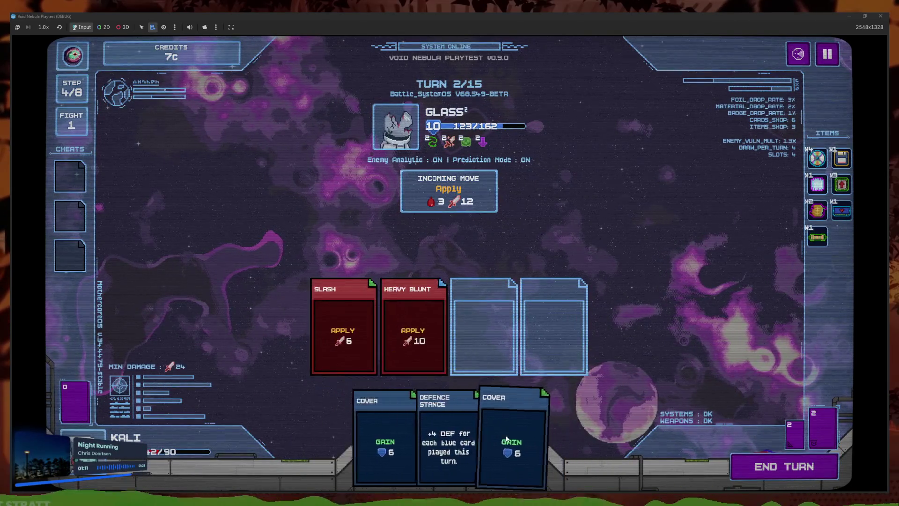
left_click(384, 440)
left_click(443, 440)
left_click(412, 327)
left_click(415, 440)
left_click(353, 343)
left_click(448, 440)
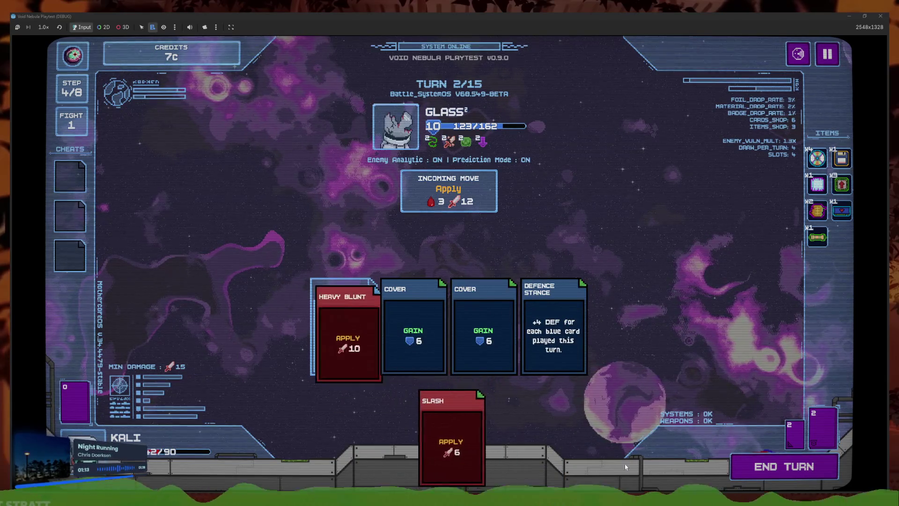
left_click(784, 466)
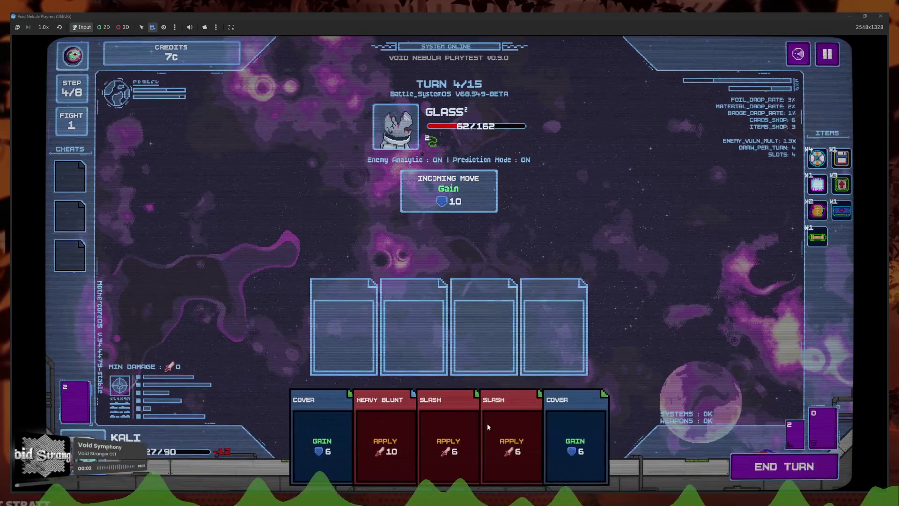
Play two Slashes and Heavy Blunt, then Cover, Defence Stance, Heavy Blunt and Quick Uppercut next turn
left_click(487, 423)
left_click(476, 426)
left_click(466, 429)
key("space")
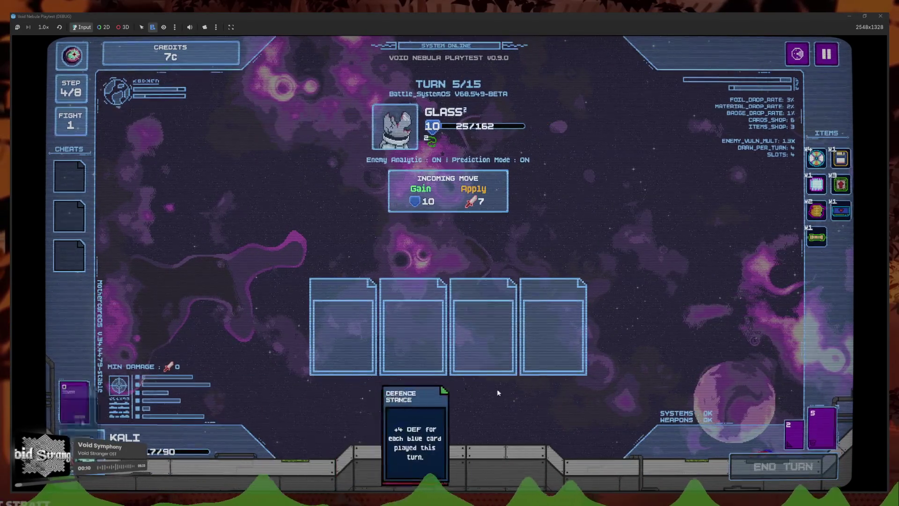
left_click(490, 391)
left_click(463, 427)
left_click(487, 424)
left_click(447, 426)
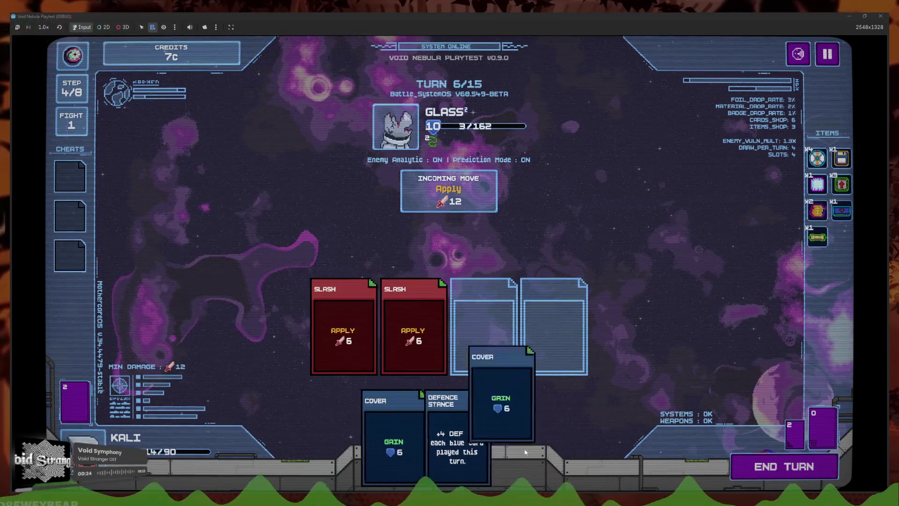
left_click(417, 341)
left_click(412, 421)
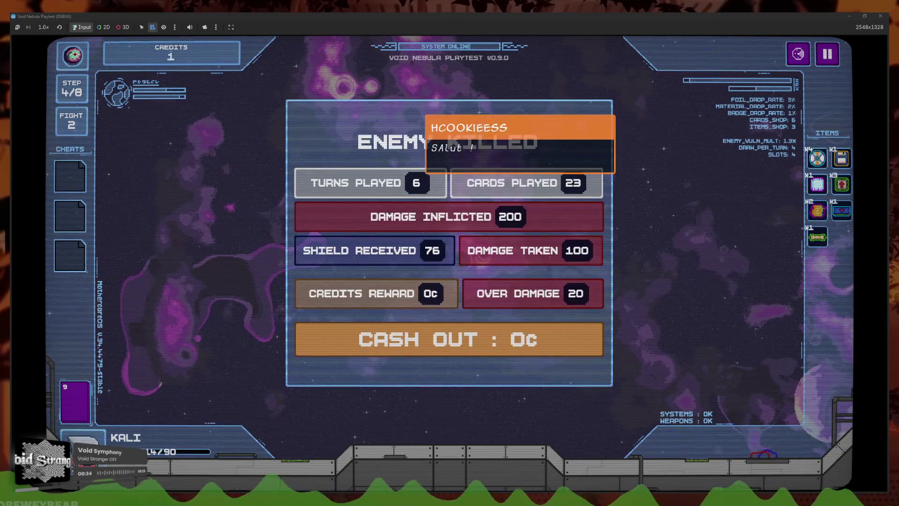
Cash out, buy Piercing Drill for 7c leaving 4c, and start the next fight
left_click(389, 339)
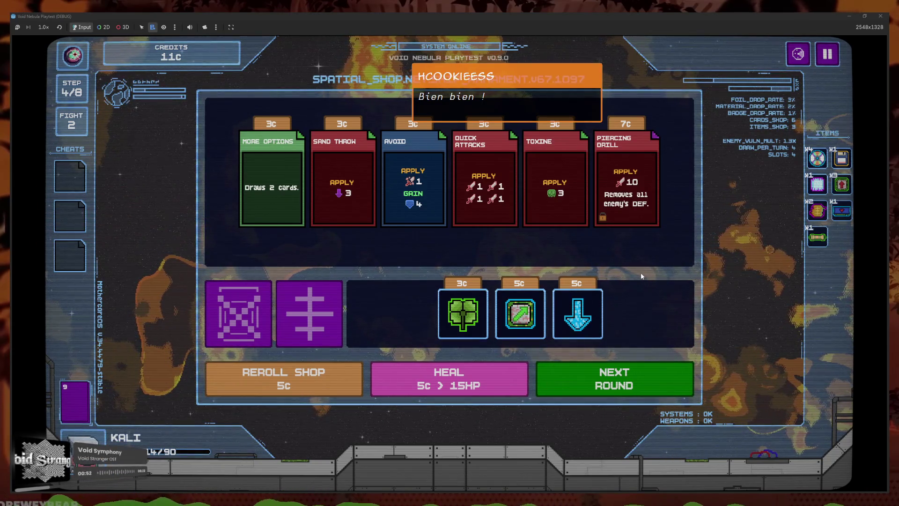
left_click(798, 54)
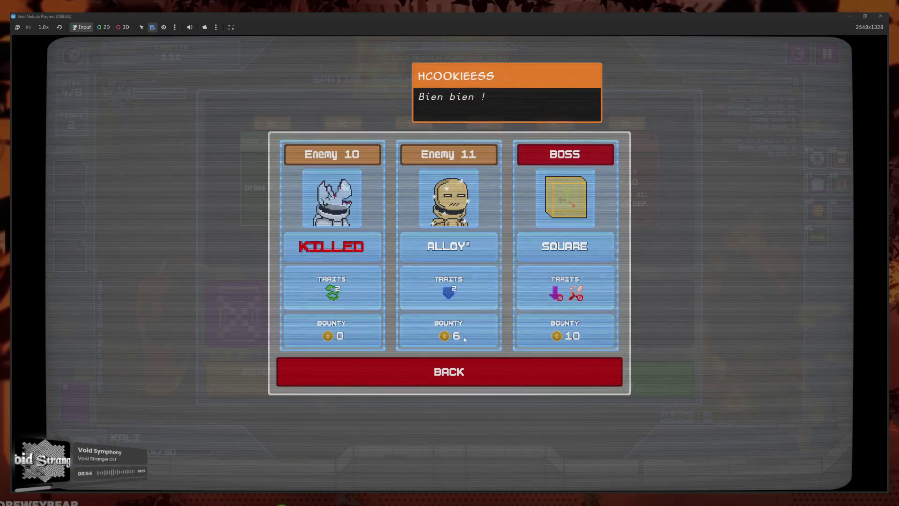
left_click(464, 371)
mouse_move(630, 221)
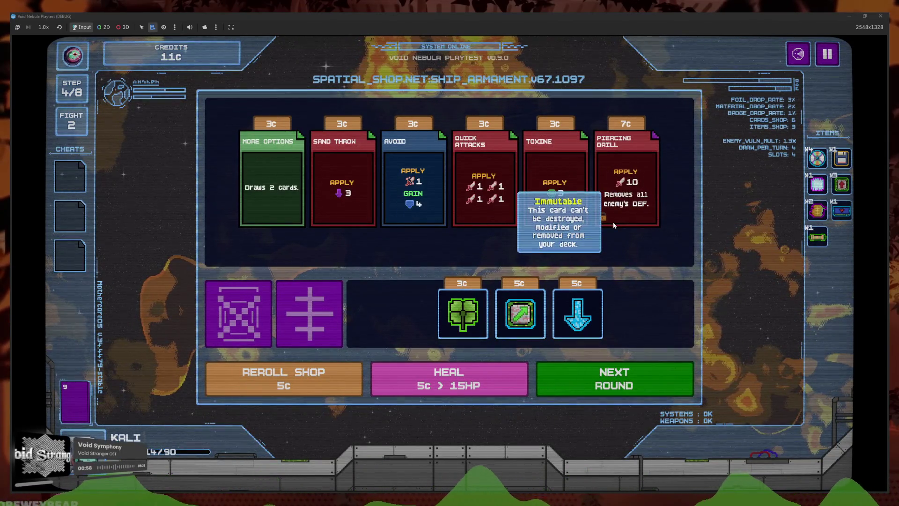
left_click(613, 226)
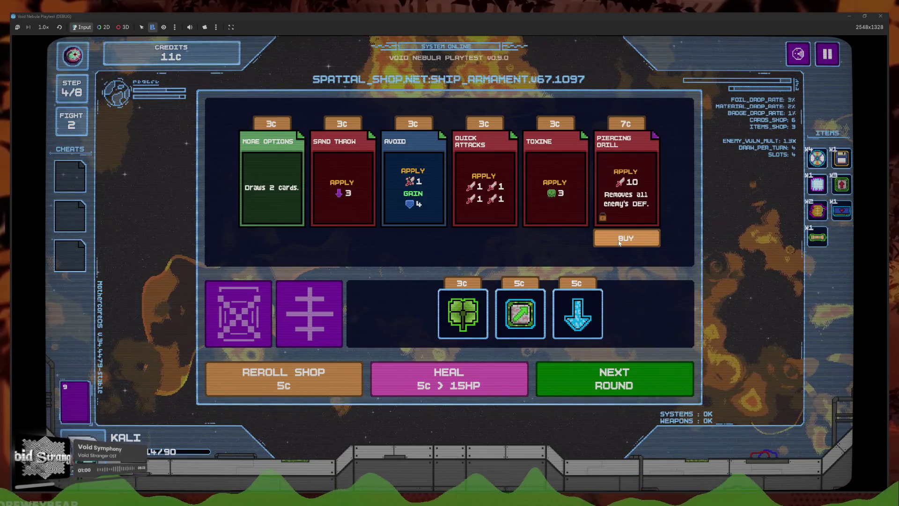
left_click(619, 240)
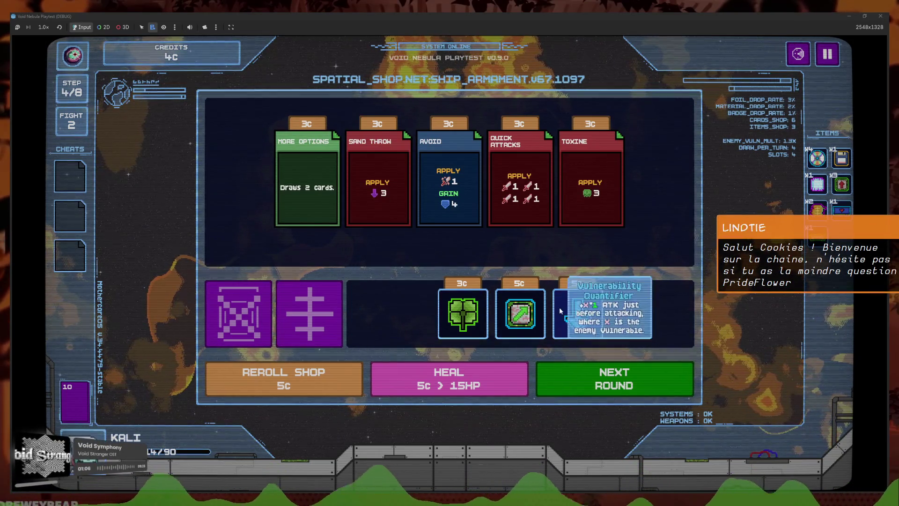
left_click(597, 389)
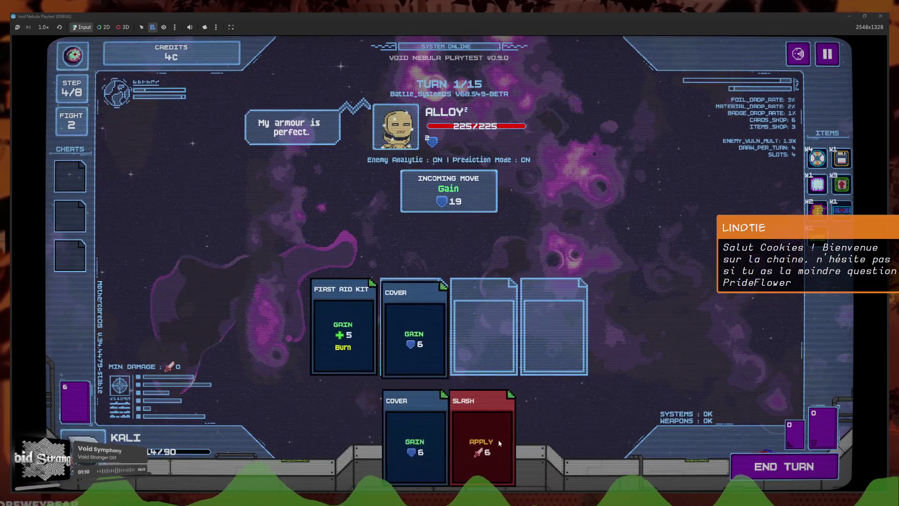
Play Defence Stance, Plurality, Heavy Blunt and Quick Uppercut against Alloy, then end the turn
mouse_move(455, 203)
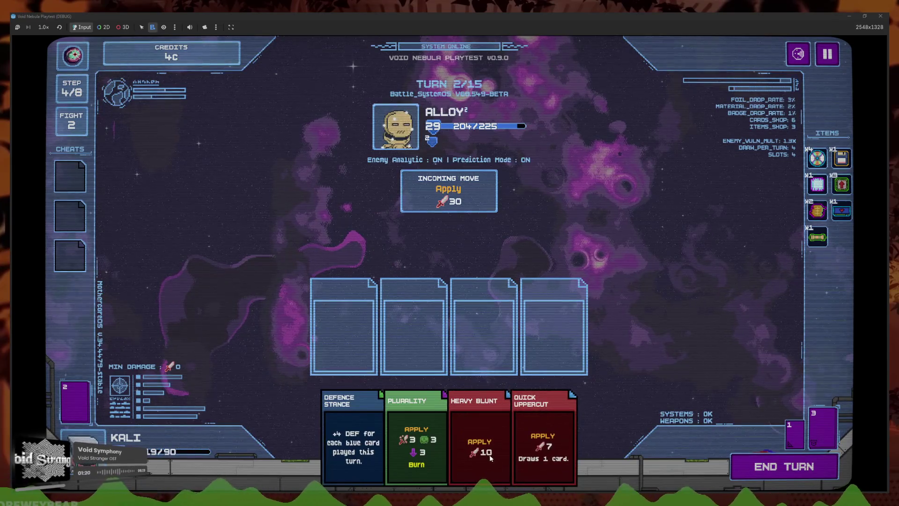
left_click(371, 442)
left_click(417, 445)
left_click(476, 448)
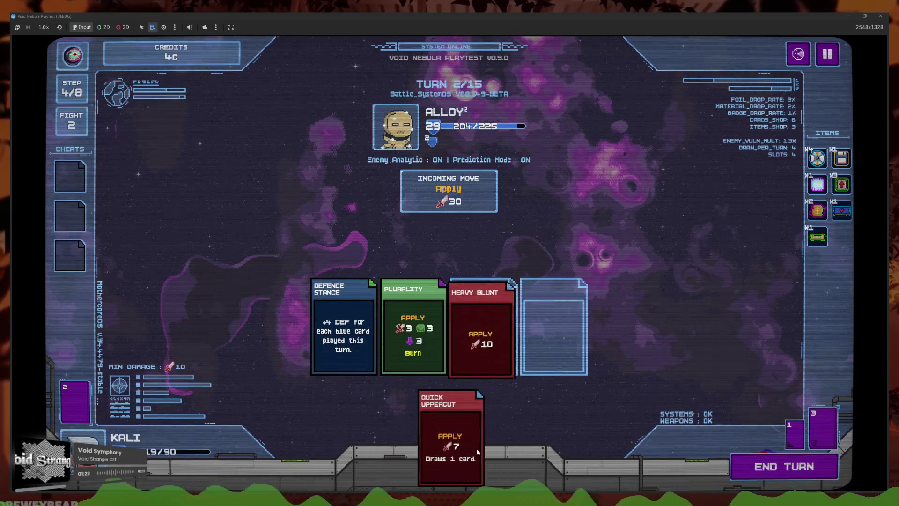
left_click(476, 445)
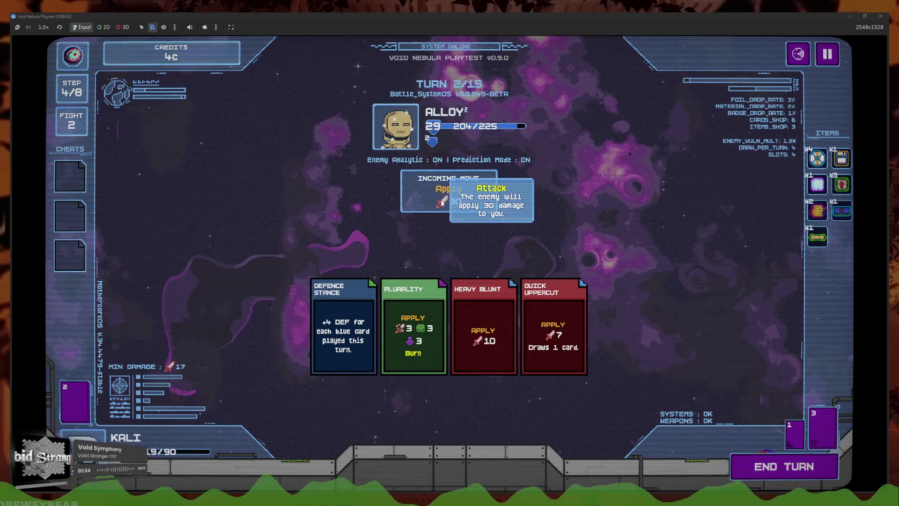
left_click(785, 479)
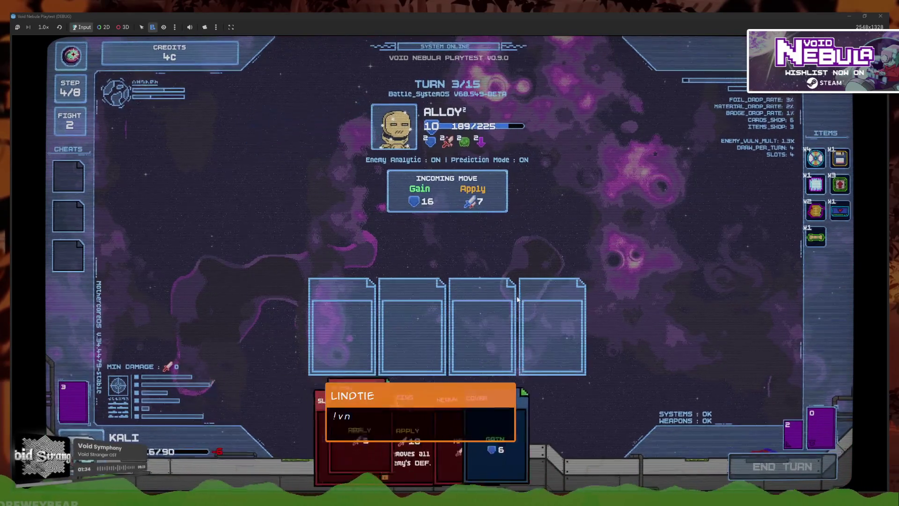
Play Heavy Blunt, Piercing Drill, Slash and Cover, then end the second turn
left_click(591, 443)
left_click(447, 445)
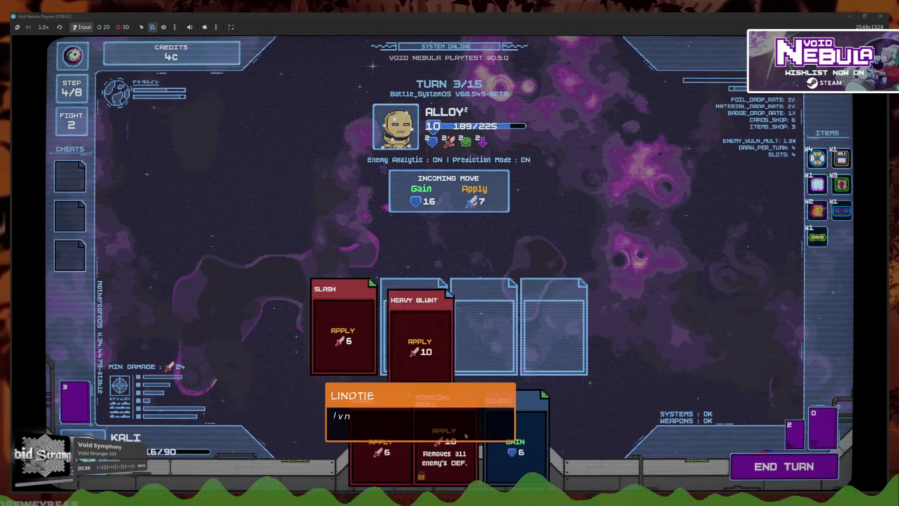
left_click(422, 445)
left_click(419, 428)
left_click_drag(435, 435, 347, 345)
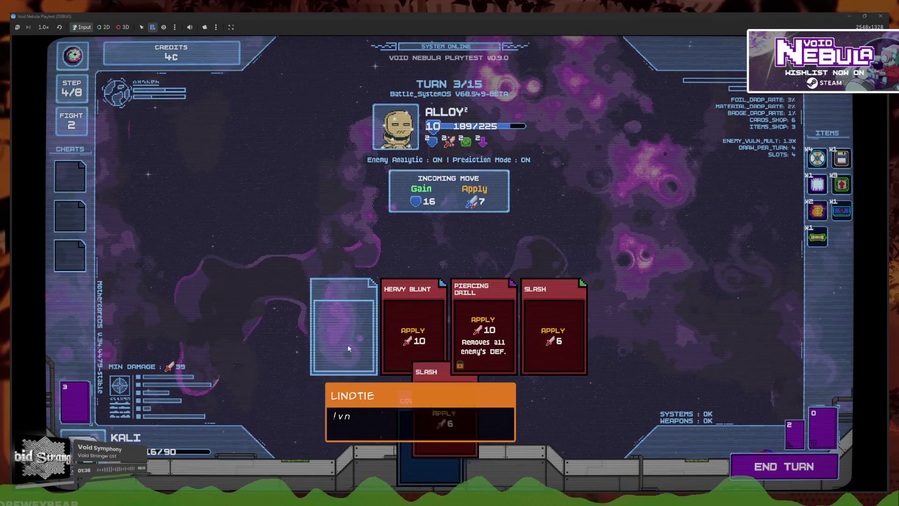
left_click(784, 467)
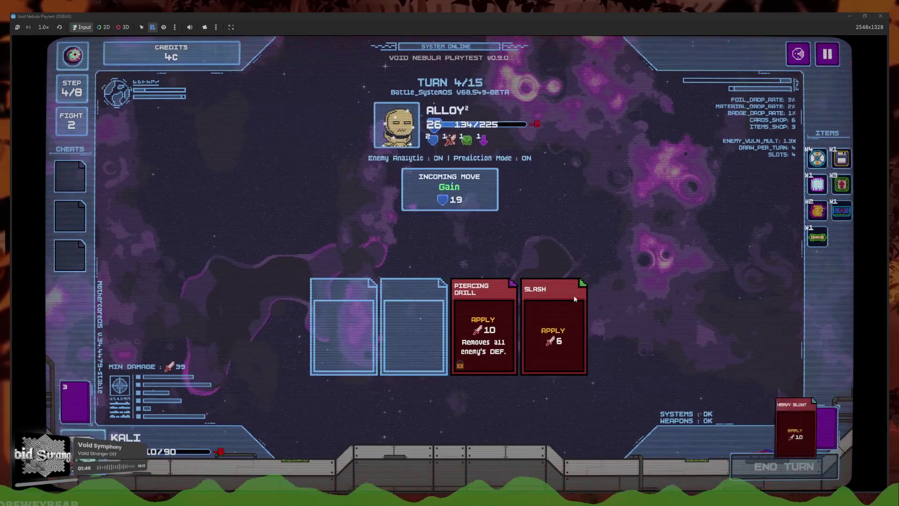
Queue Heavy Blunt, Quick Uppercut, Defence Stance and Cover for the third turn
left_click(554, 443)
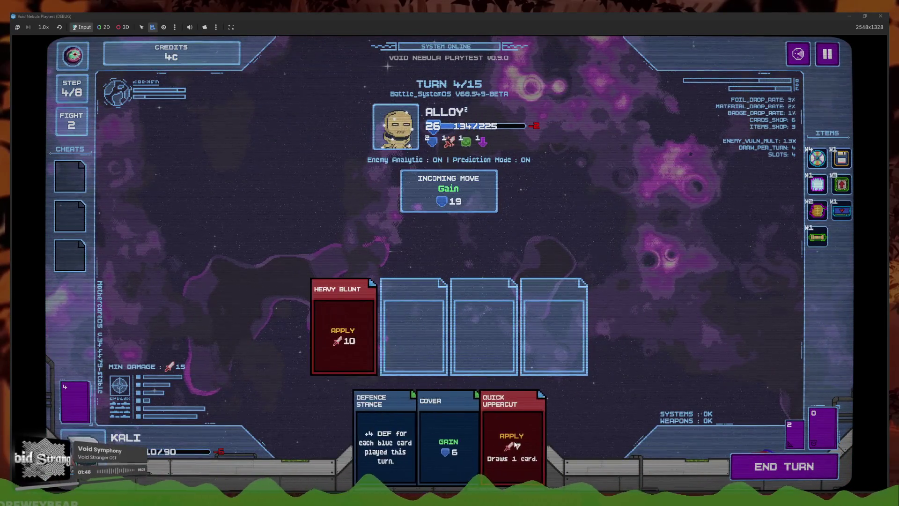
left_click(511, 440)
left_click(396, 424)
left_click(461, 440)
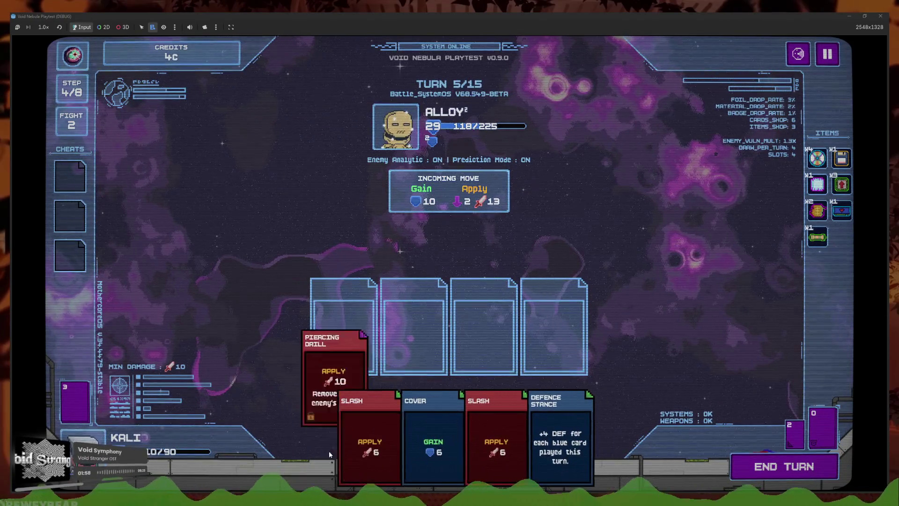
Play Piercing Drill, Slash, Defence Stance and Cover, rearrange them, and end the turn
left_click(329, 450)
left_click(375, 450)
left_click(454, 450)
left_click(483, 327)
left_click(492, 445)
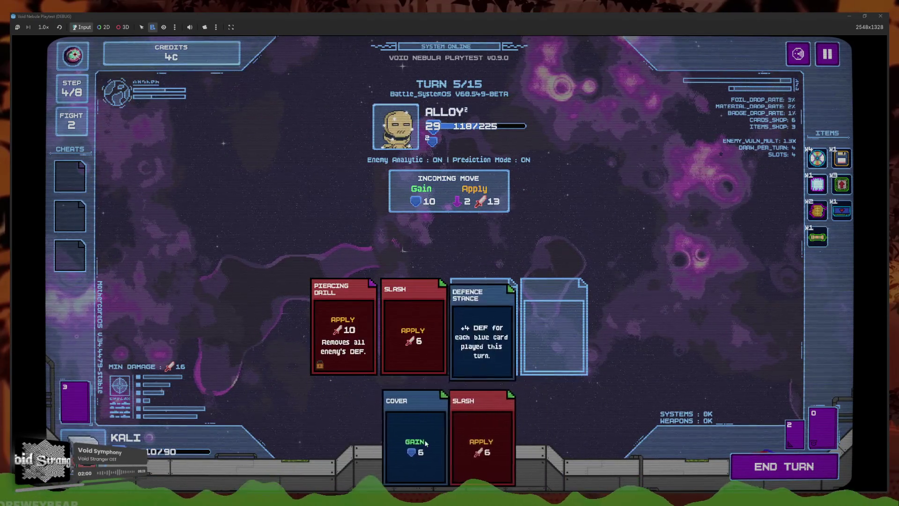
left_click(401, 445)
left_click(762, 477)
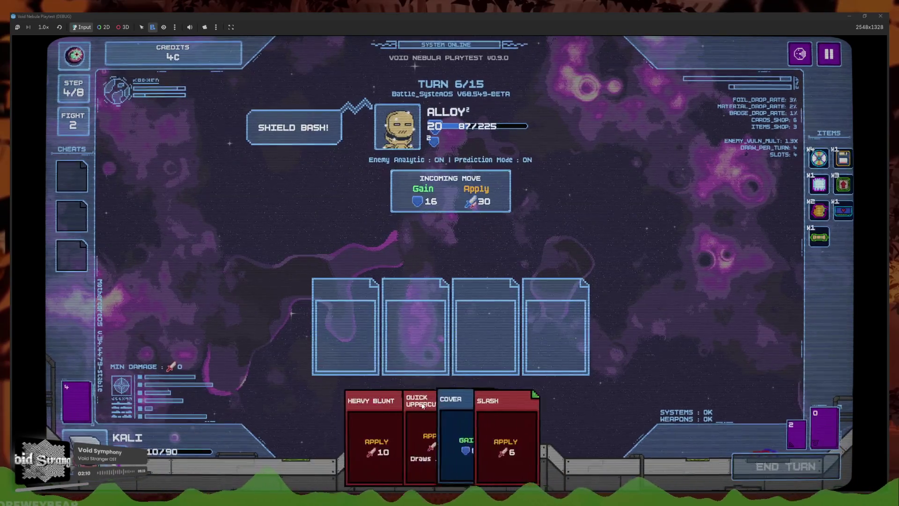
Play Quick Uppercut, Heavy Blunt, Slash and Cover, then next turn swap Cover with Quick Uppercut
left_click(421, 403)
left_click(407, 432)
left_click(474, 431)
left_click(431, 436)
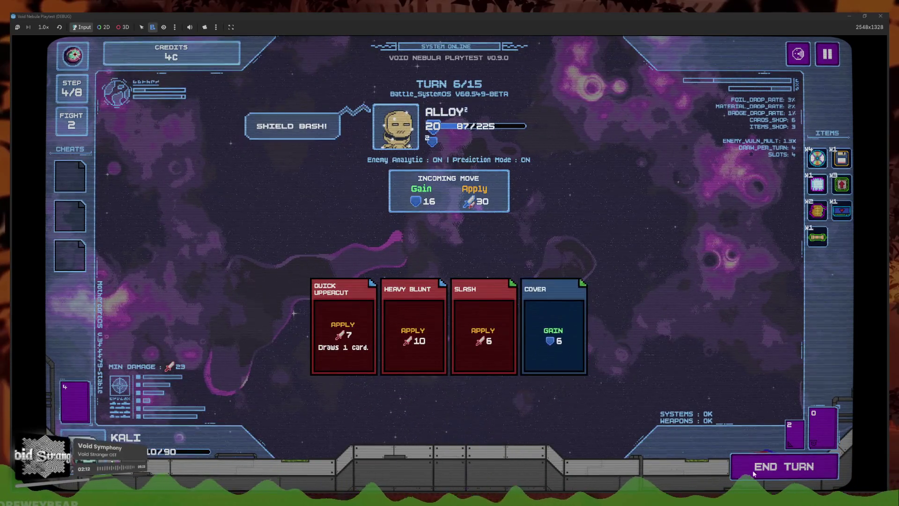
left_click(752, 470)
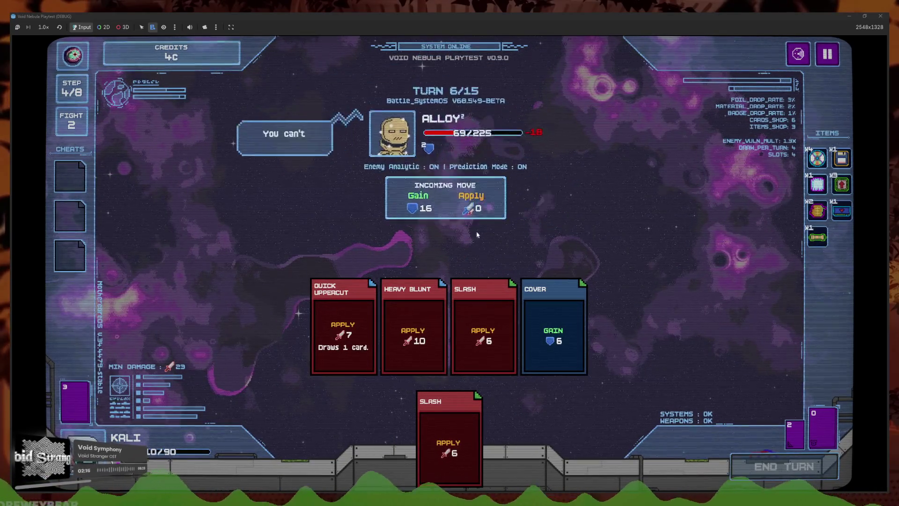
mouse_move(484, 204)
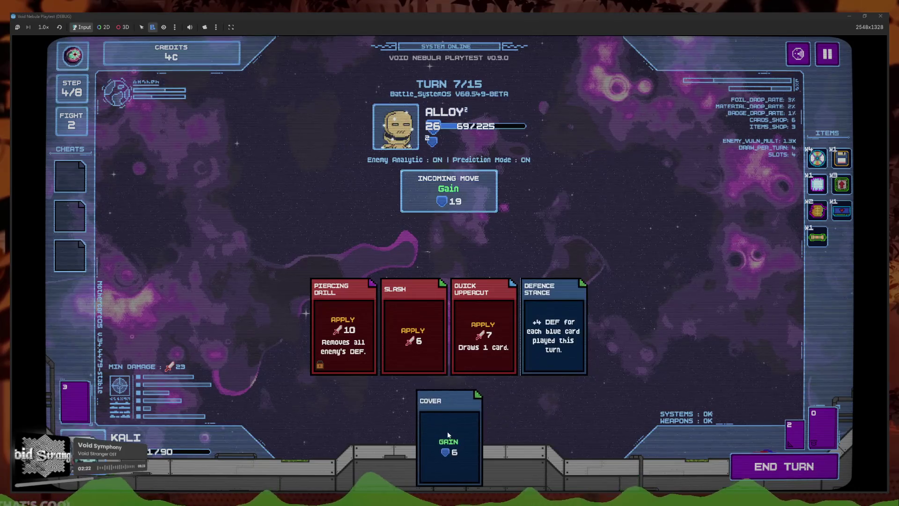
left_click_drag(448, 434, 428, 339)
left_click_drag(481, 370, 412, 328)
left_click(775, 466)
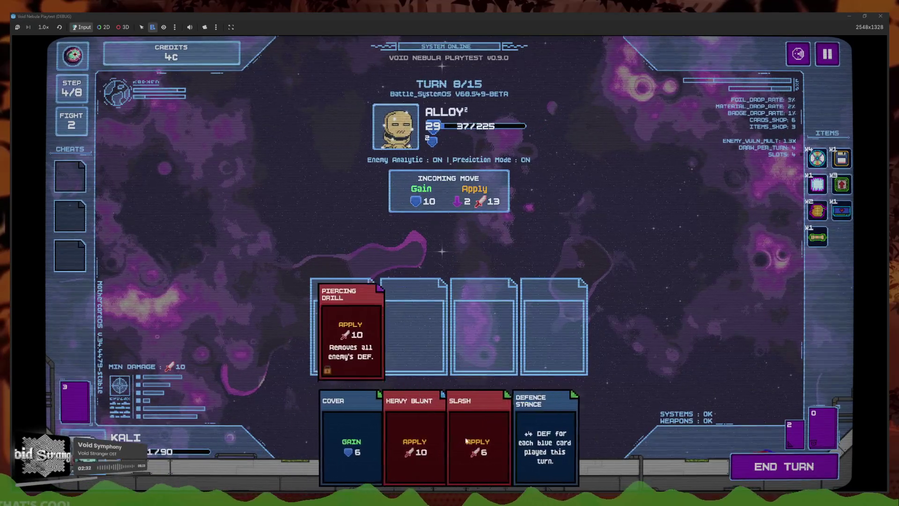
Play Piercing Drill, Heavy Blunt, Defence Stance and Cover, then view the upcoming enemies
left_click(456, 448)
left_click(457, 447)
left_click(386, 341)
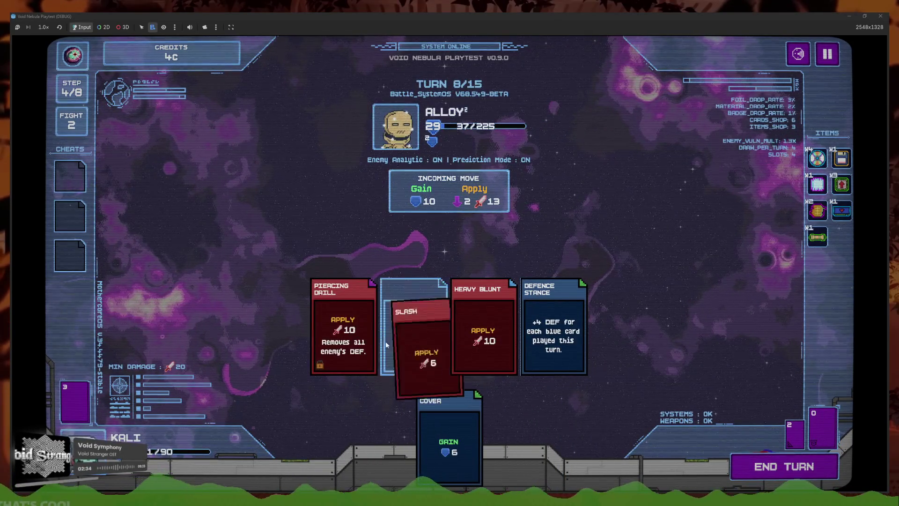
left_click(443, 401)
left_click(784, 466)
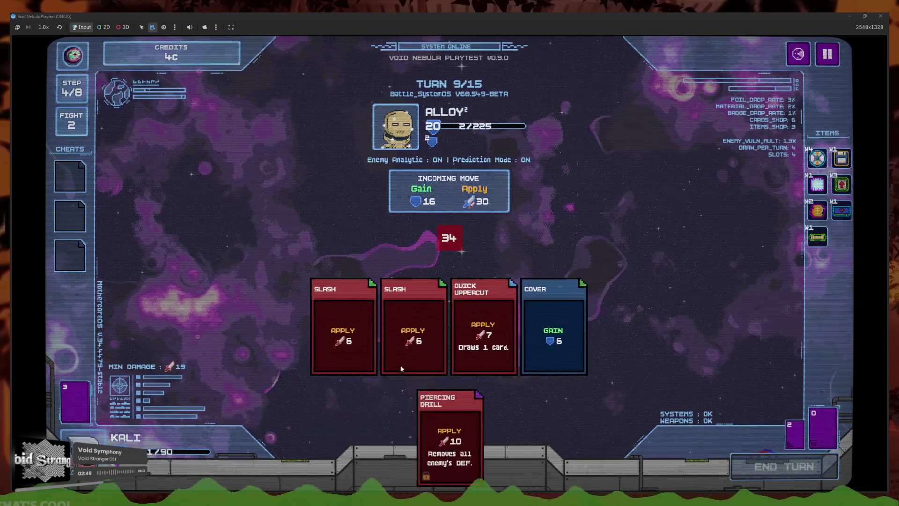
left_click(798, 54)
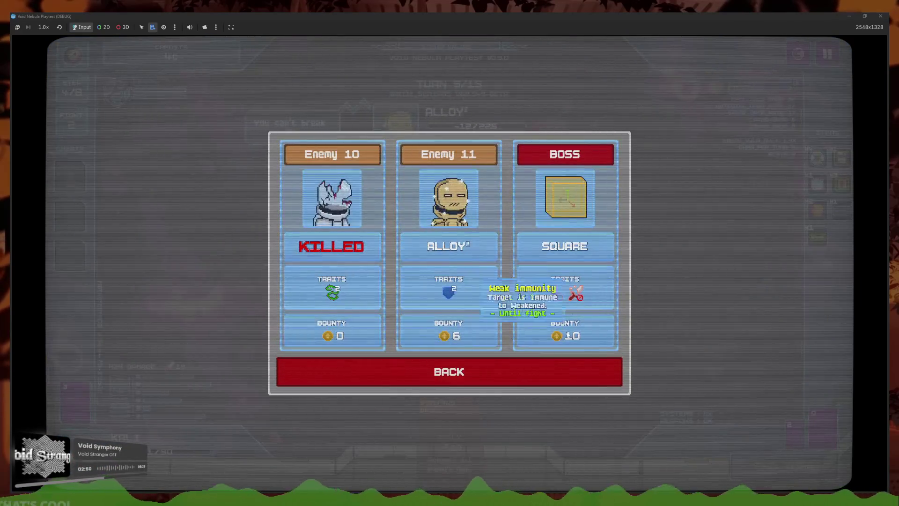
Cash out Alloy's reward, buy the 15 HP heal for 5c, and start the Square fight
left_click(449, 372)
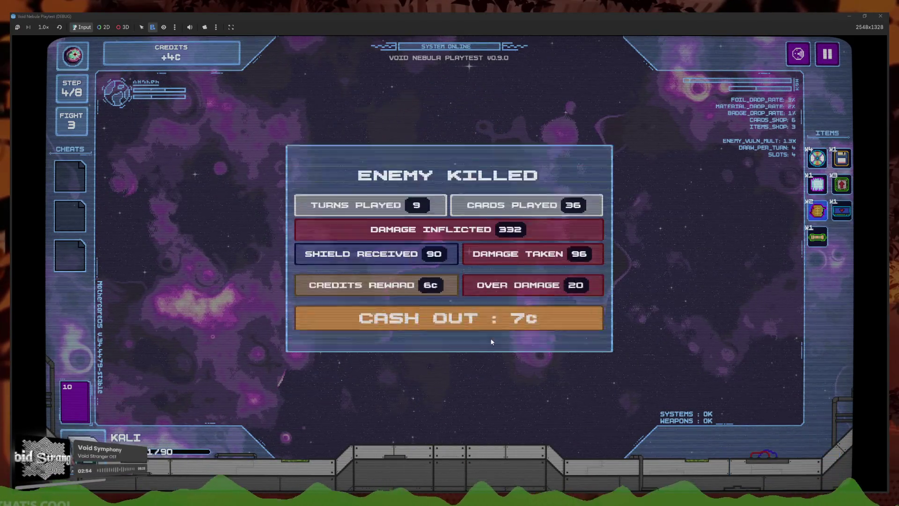
left_click(476, 314)
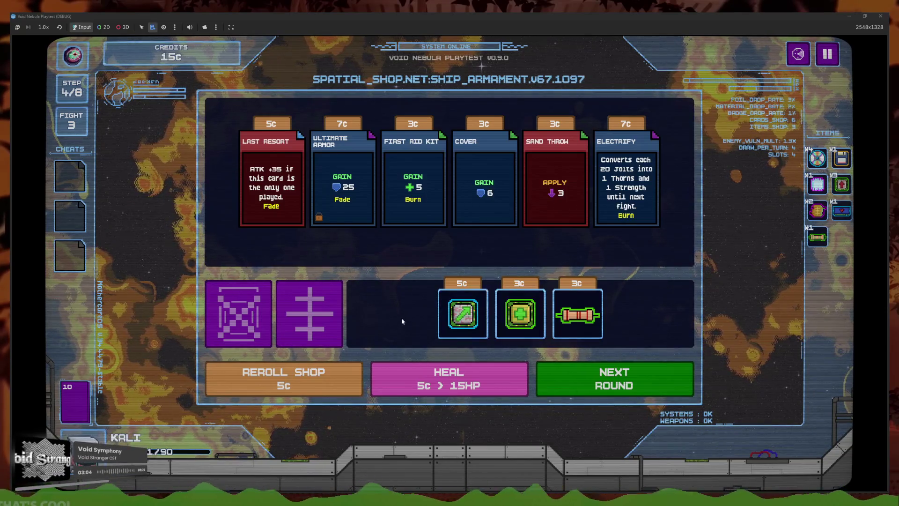
left_click(409, 378)
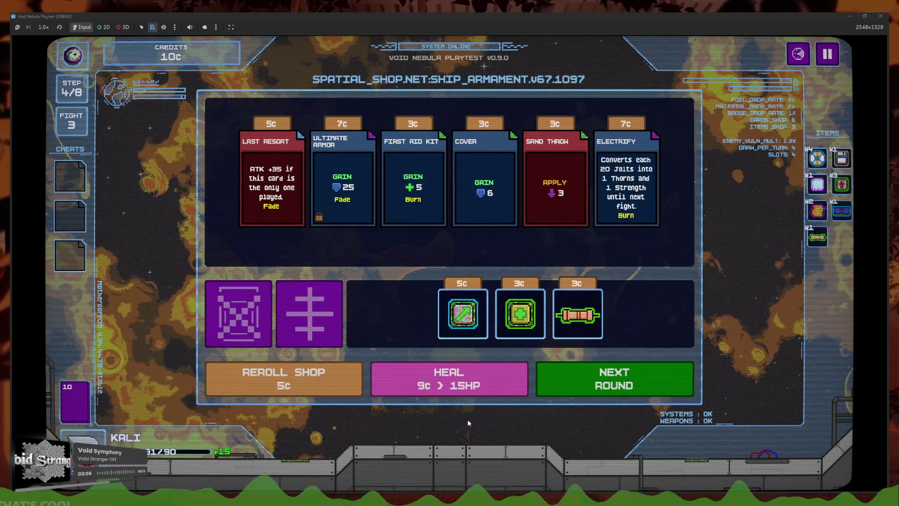
left_click(545, 381)
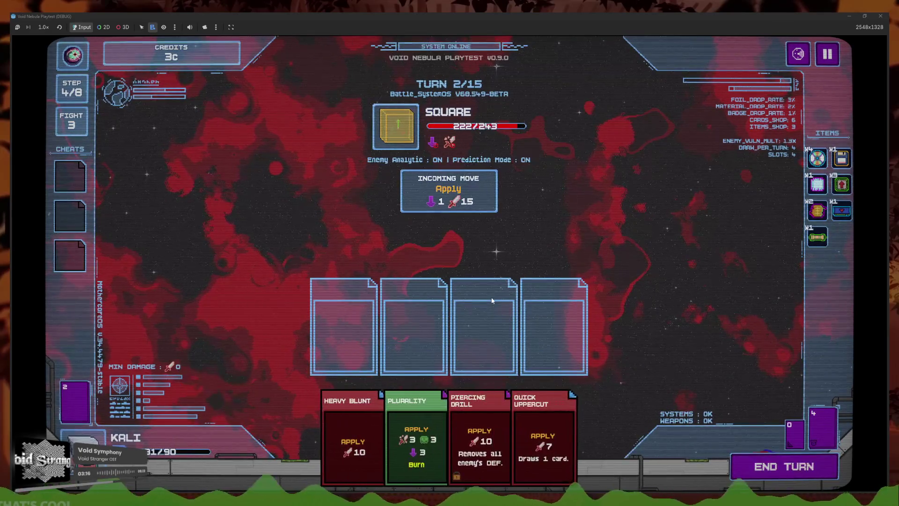
Play Quick Uppercut, Piercing Drill, Heavy Blunt and Plurality, then end the first turn
left_click(543, 445)
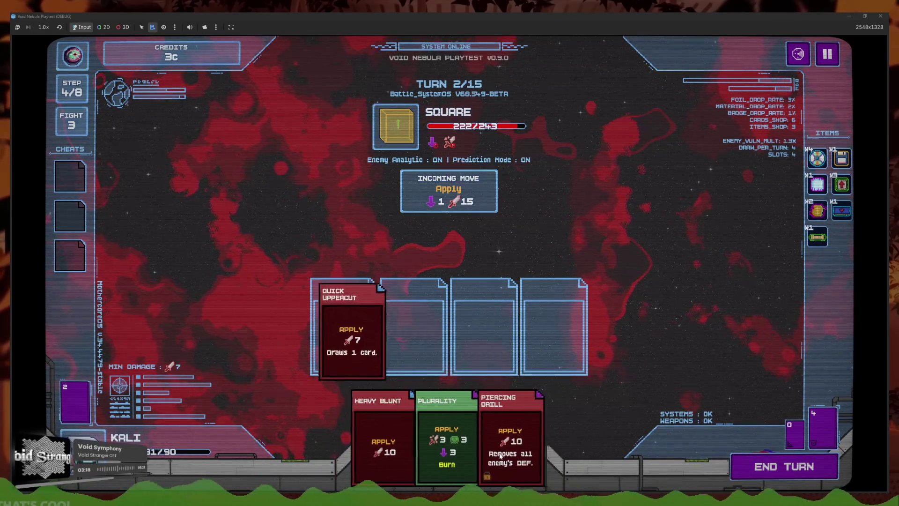
left_click(481, 445)
left_click(425, 444)
left_click(426, 443)
left_click(757, 475)
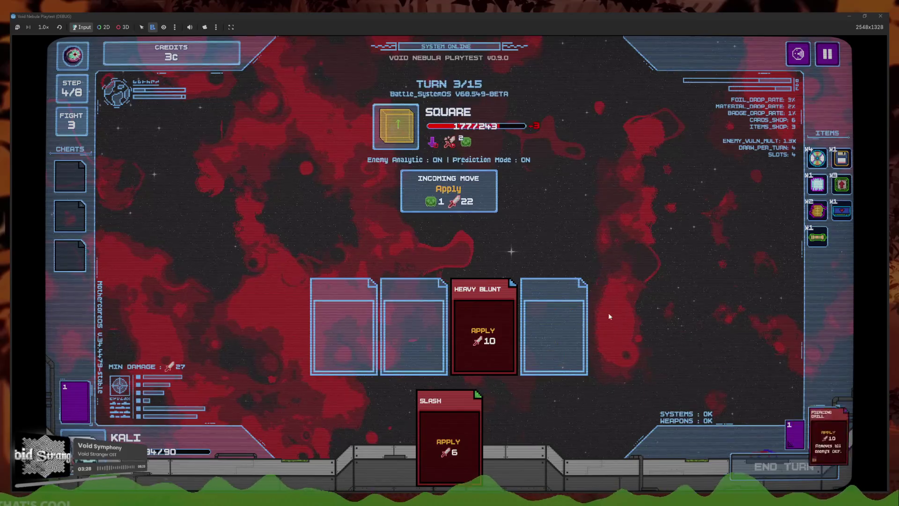
Play Piercing Drill, Quick Uppercut, First Aid Kit (swapped for Slash) and Defence Stance, then end the turn
left_click(583, 431)
left_click(471, 436)
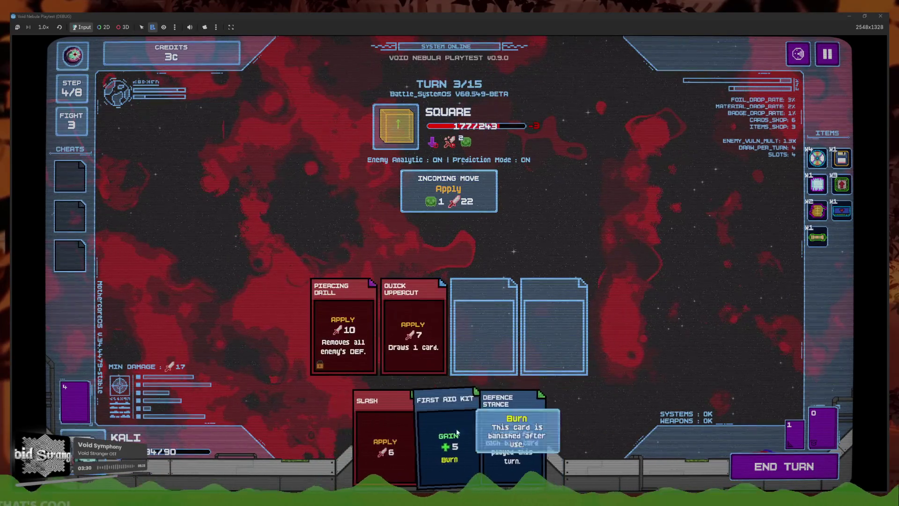
left_click(330, 435)
left_click(458, 415)
left_click(395, 437)
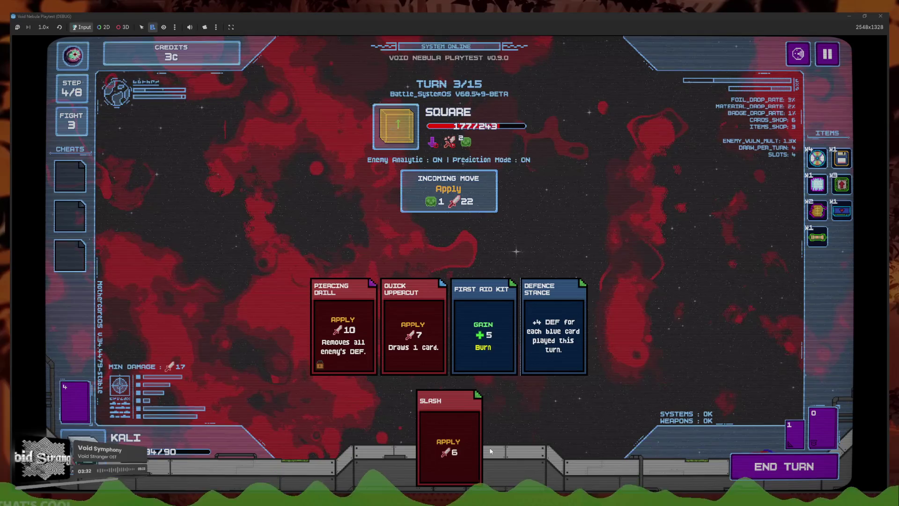
left_click(776, 477)
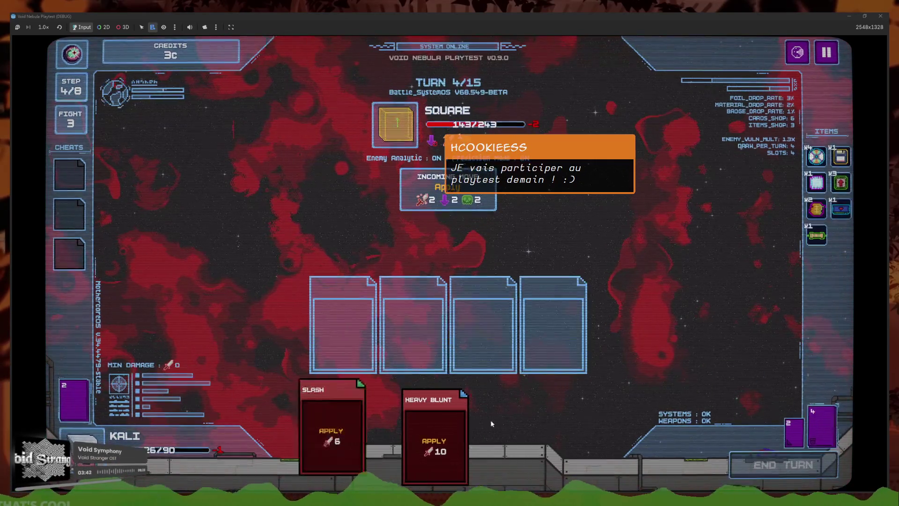
Play Cover, Defence Stance, Heavy Blunt and Cover, reordering them, then end the turn
left_click(507, 415)
left_click(411, 442)
left_click(384, 440)
left_click(443, 440)
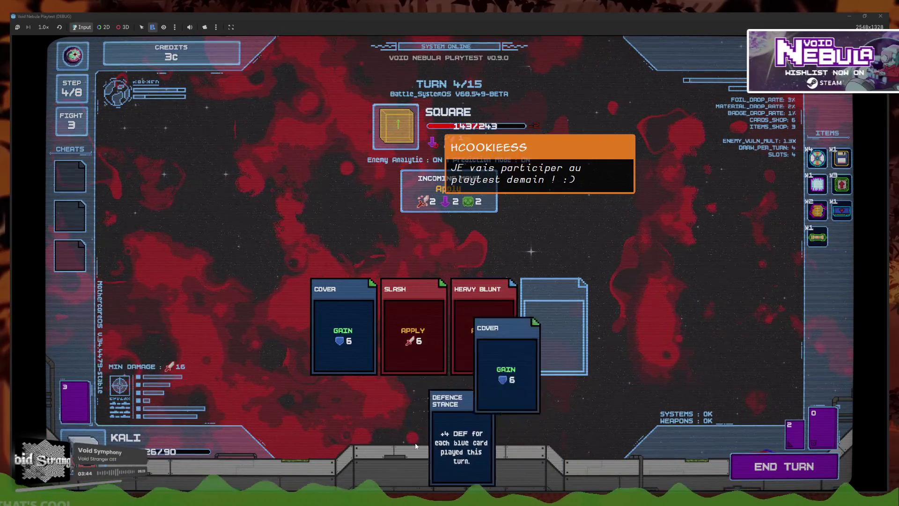
left_click(412, 328)
left_click(440, 435)
left_click_drag(553, 328, 482, 328)
key("space")
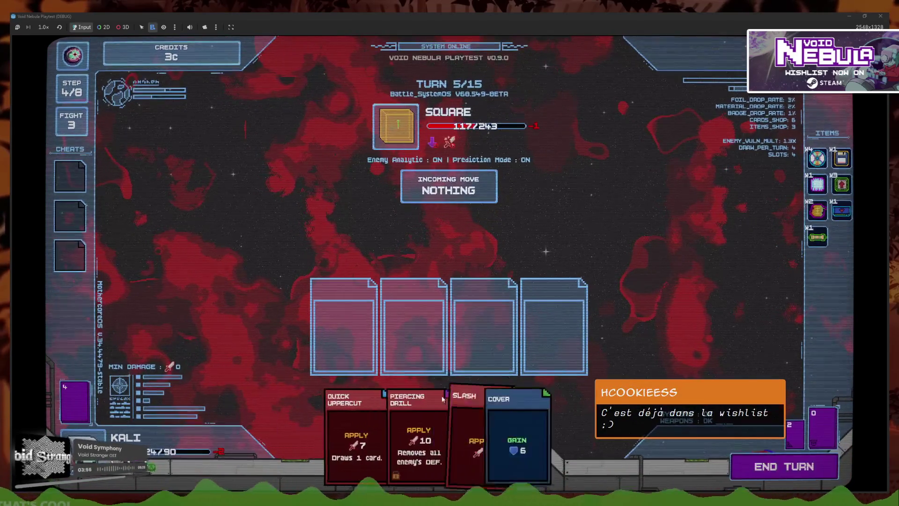
Play Slash, Piercing Drill, Quick Uppercut and Cover to resolve a turn
left_click(463, 426)
left_click(438, 436)
left_click(438, 435)
left_click(458, 434)
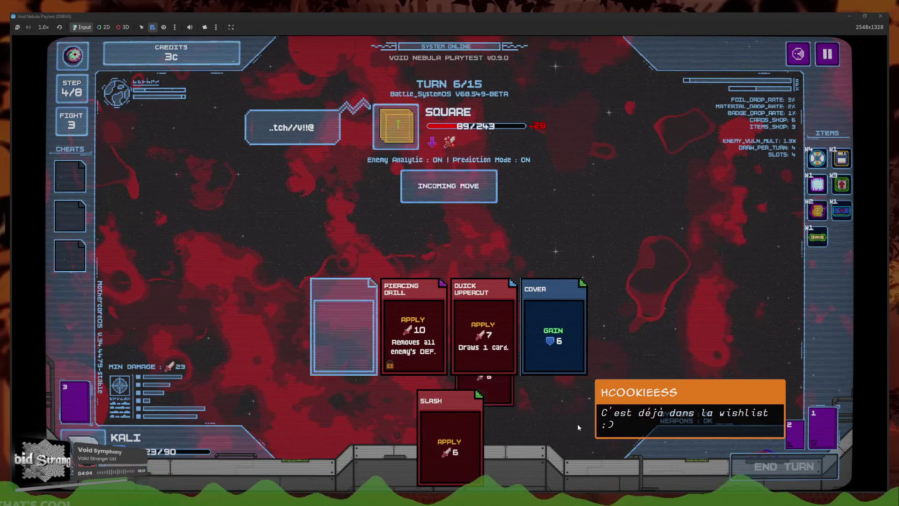
Play Slash, Defence Stance and Cover, then end the turn
left_click(529, 436)
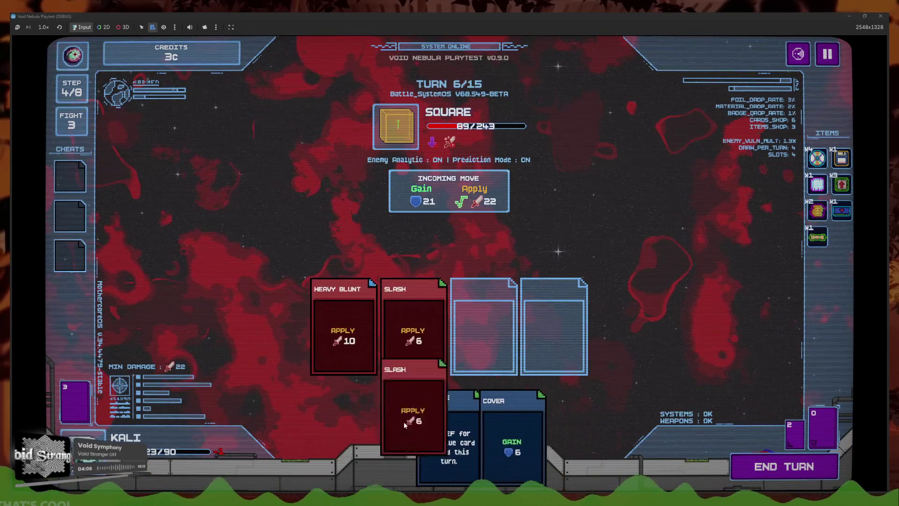
left_click(398, 422)
left_click(386, 444)
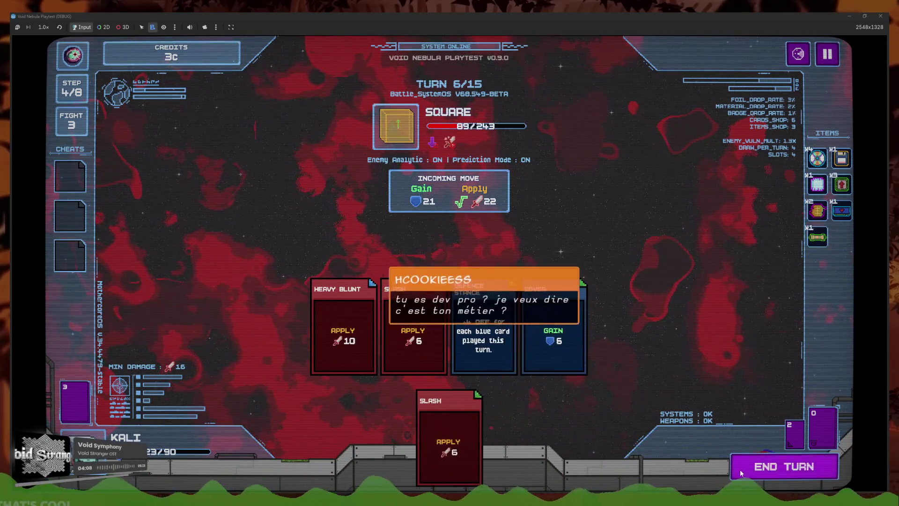
left_click(739, 469)
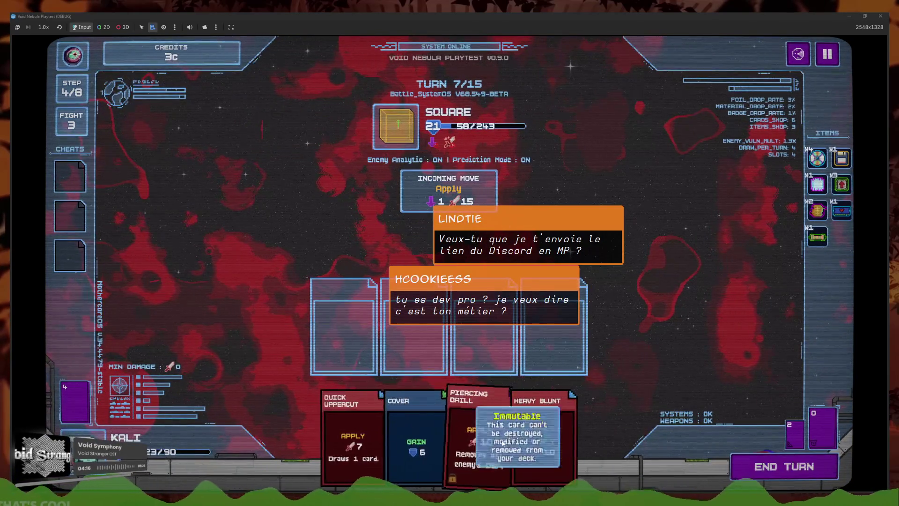
Play Heavy Blunt, Piercing Drill, Quick Uppercut and Cover to resolve another turn
left_click(356, 445)
left_click(473, 445)
left_click(538, 444)
left_click(447, 438)
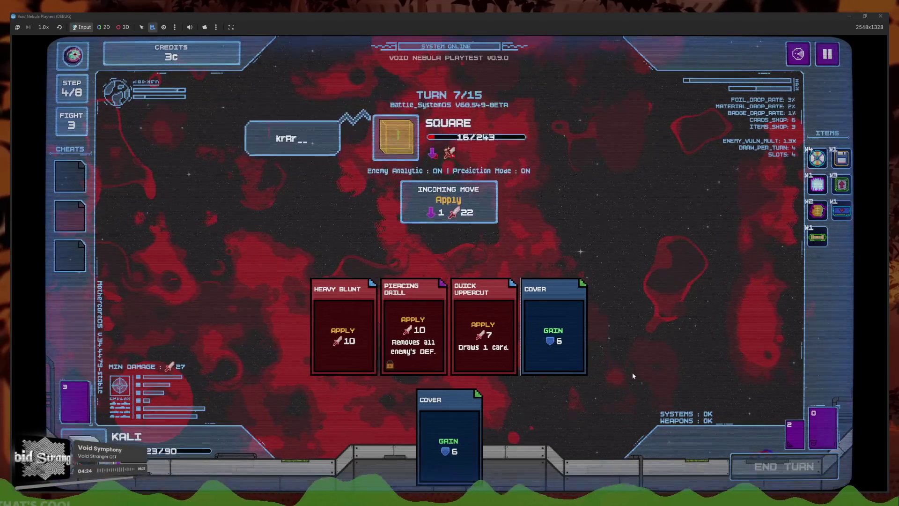
Finish Square with Slash, Piercing Drill, Defence Stance and Cover
left_click(481, 415)
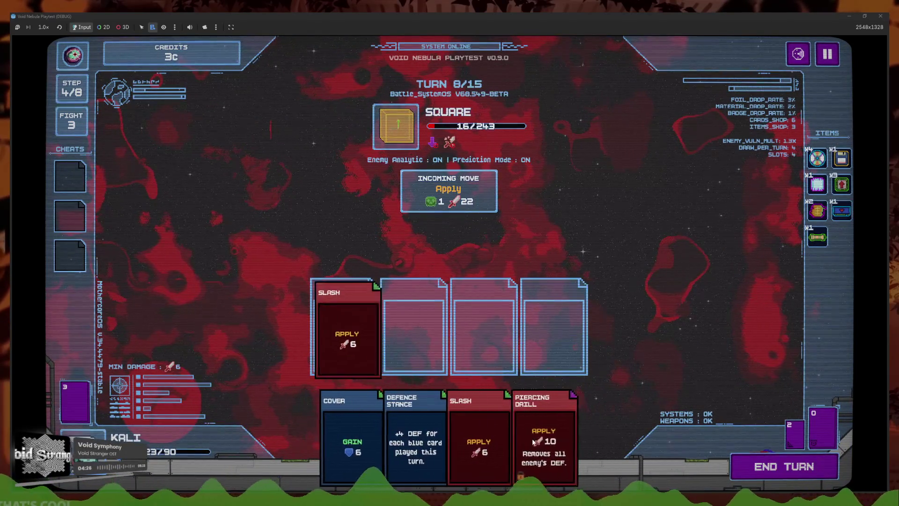
left_click(543, 422)
left_click(461, 440)
left_click(393, 435)
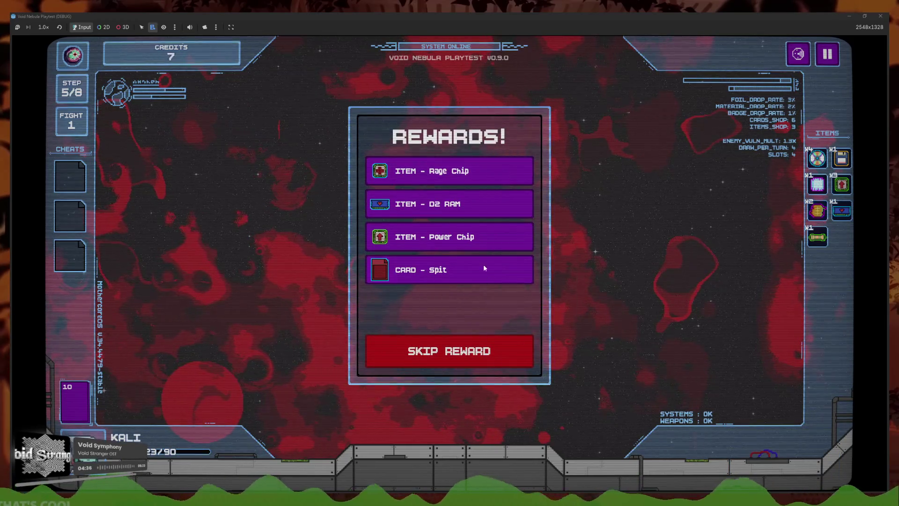
Claim the Rage Chip, D2 RAM, Power Chip and Spit rewards
left_click(473, 170)
left_click(473, 169)
left_click(473, 169)
left_click(472, 169)
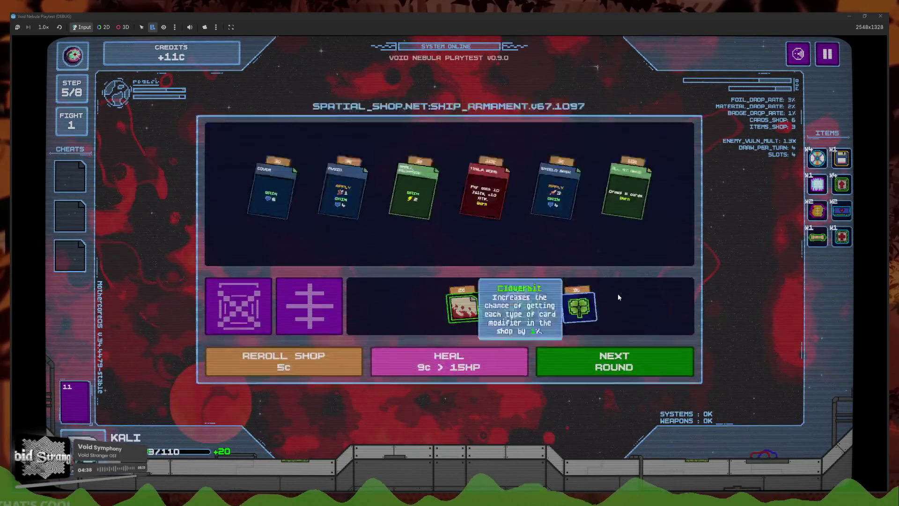
Quit the run to the main menu through the pause menu
left_click(828, 54)
left_click(407, 331)
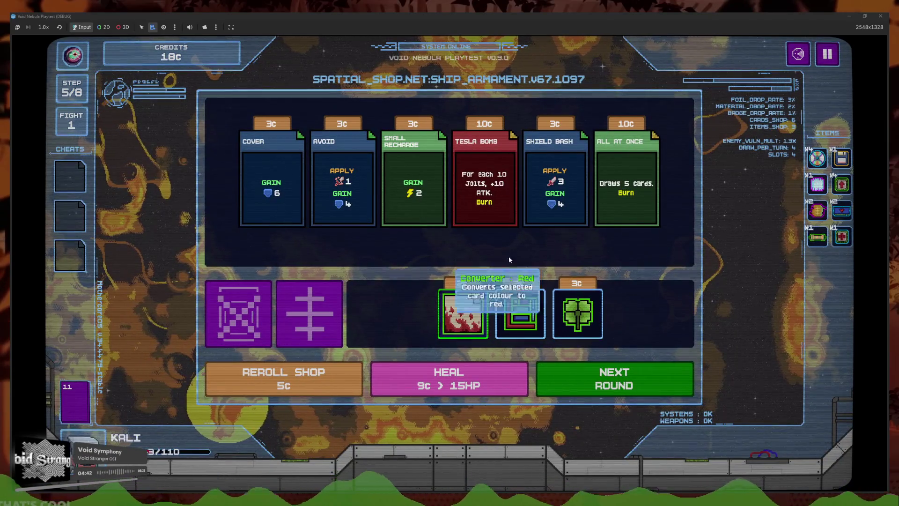
key("Escape")
left_click(450, 297)
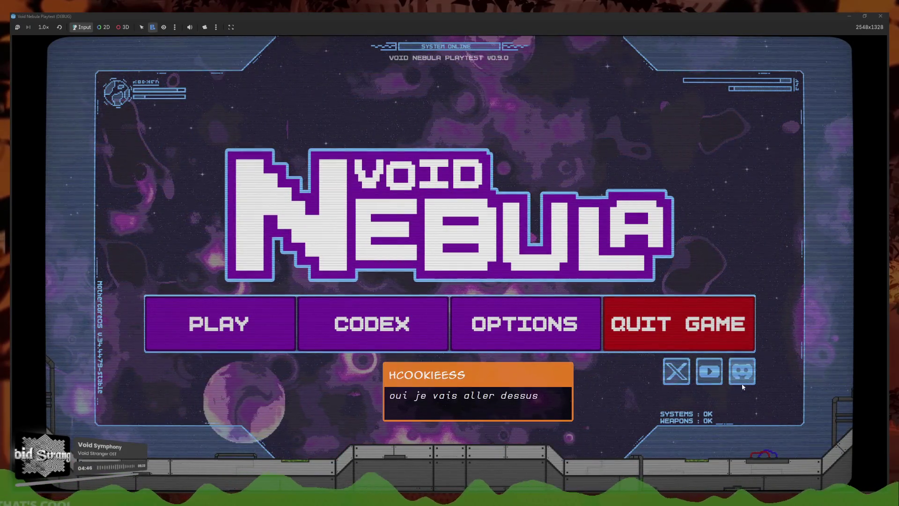
Continue the saved run, then review the upcoming enemies and the deck
left_click(211, 336)
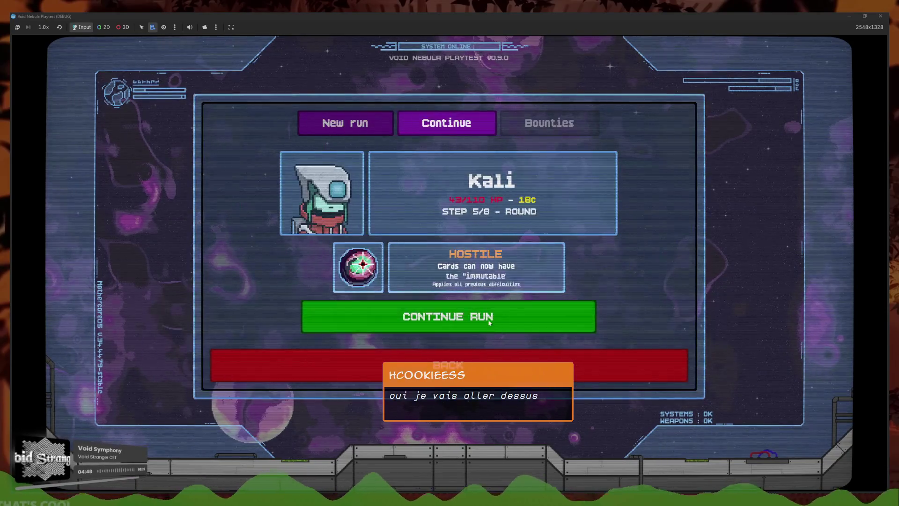
left_click(510, 311)
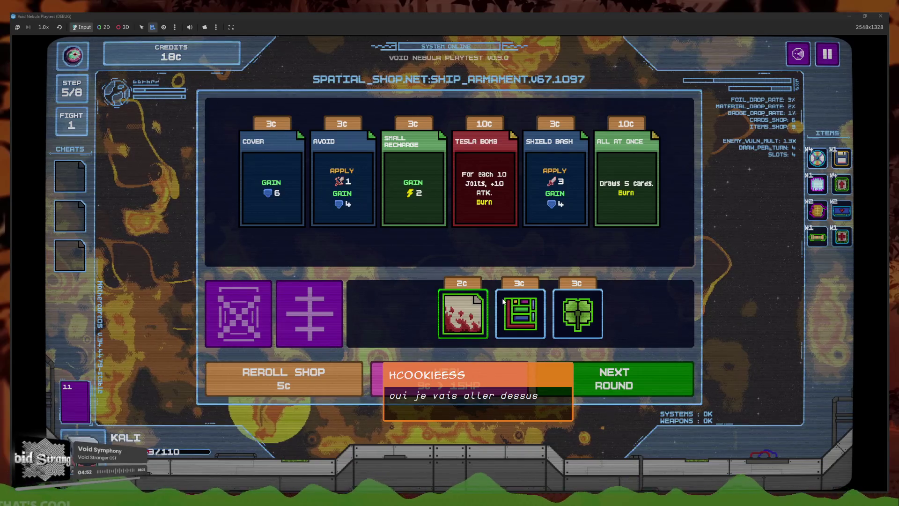
key("Return")
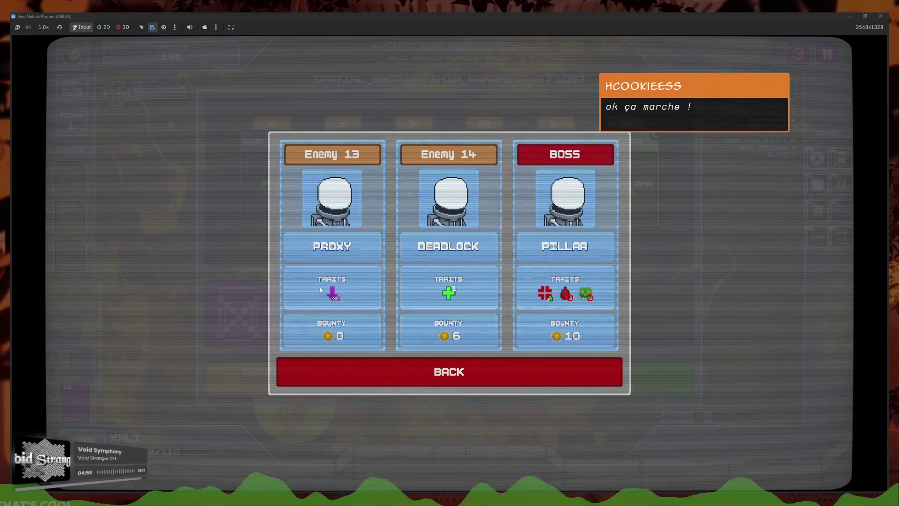
mouse_move(338, 291)
left_click(398, 371)
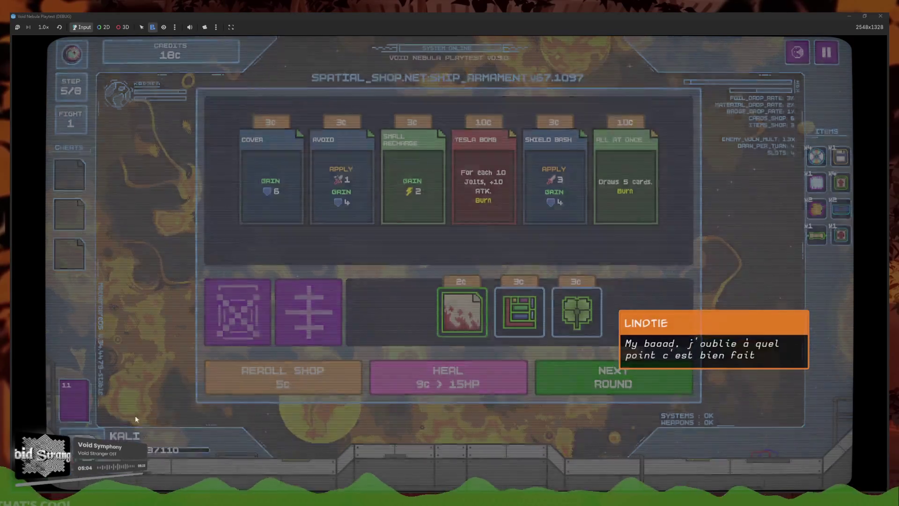
left_click(74, 402)
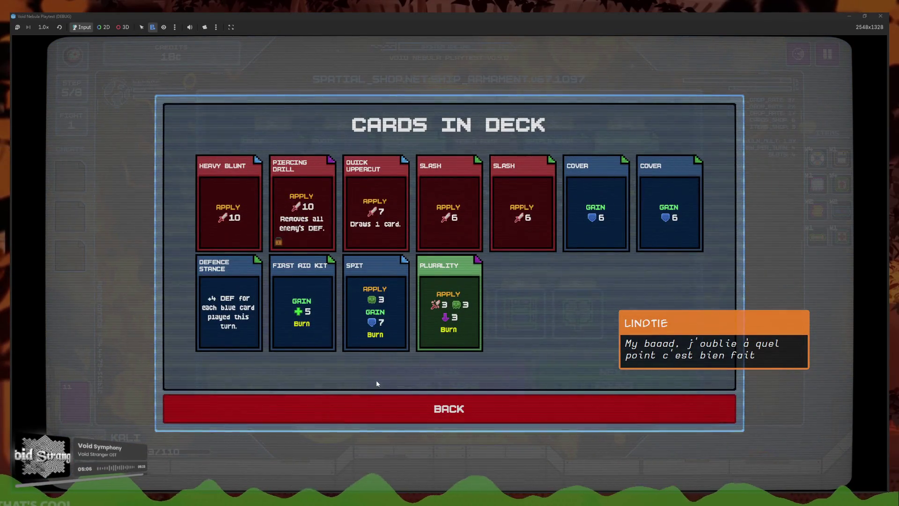
left_click(394, 413)
Recycle the heart item in the Items Recycler
left_click(310, 318)
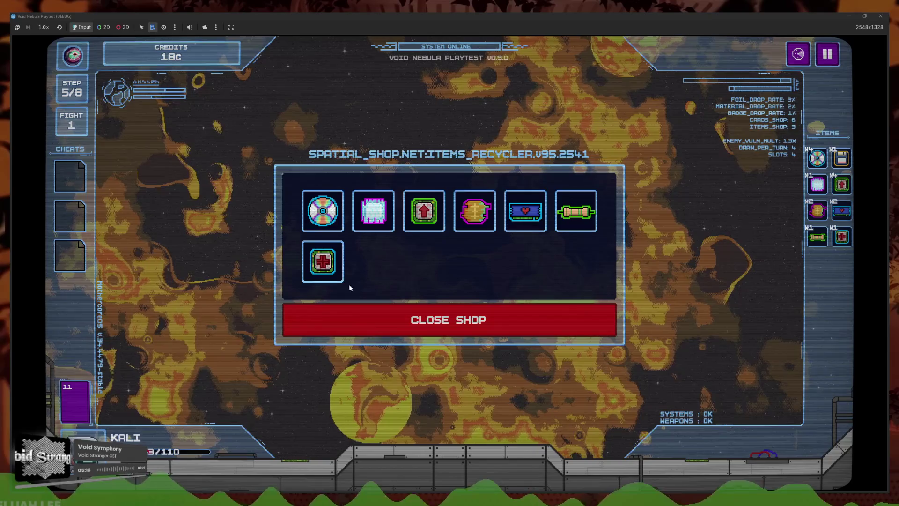
left_click(525, 232)
left_click(476, 310)
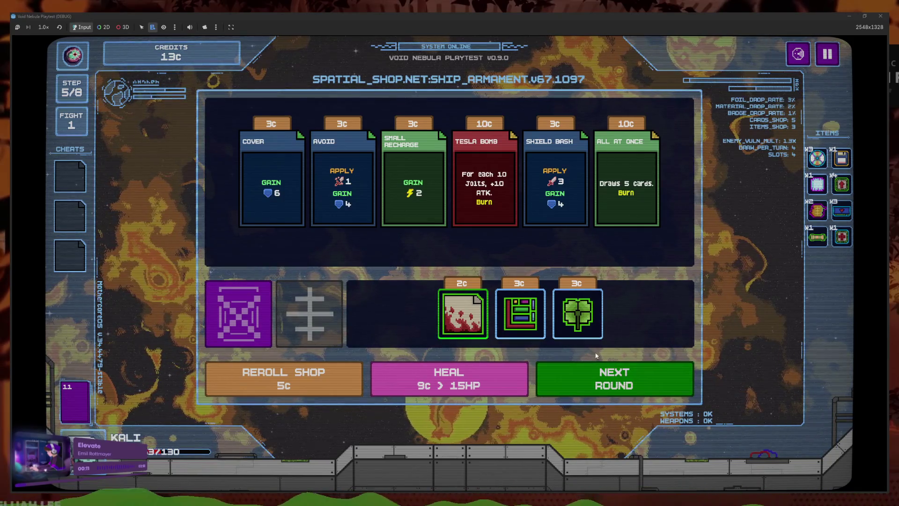
Recheck the deck, reroll the shop's card offers and buy the 8c item
left_click(71, 401)
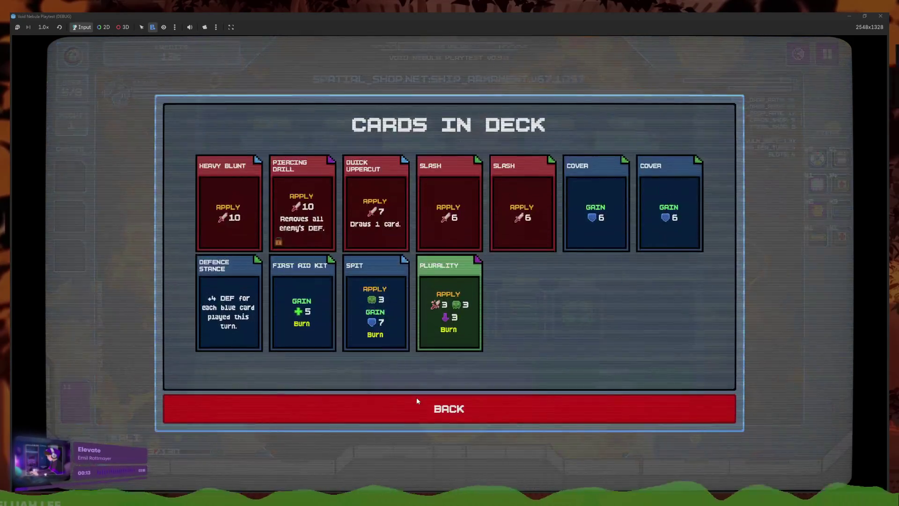
left_click(416, 397)
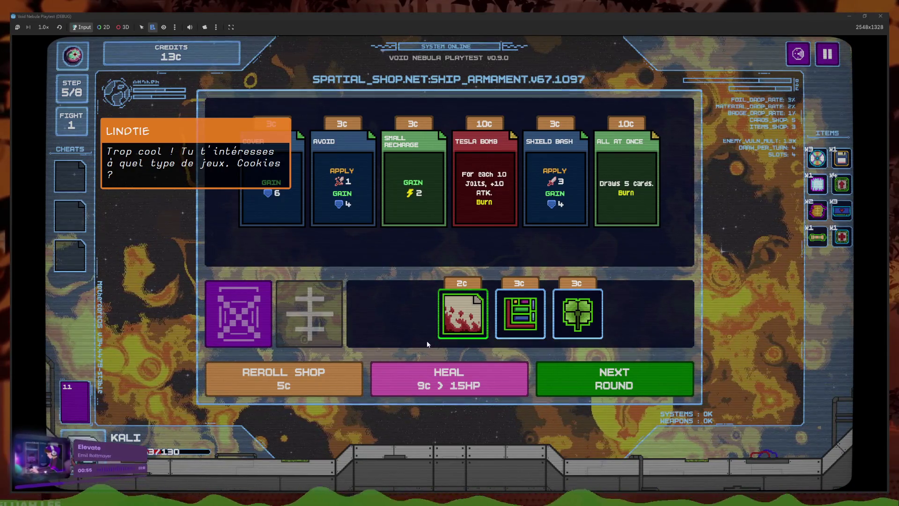
left_click(335, 386)
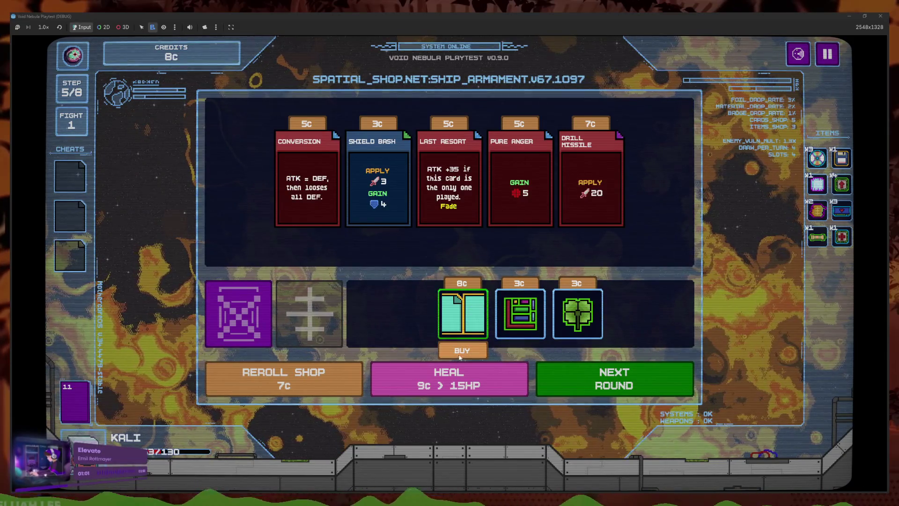
left_click(461, 352)
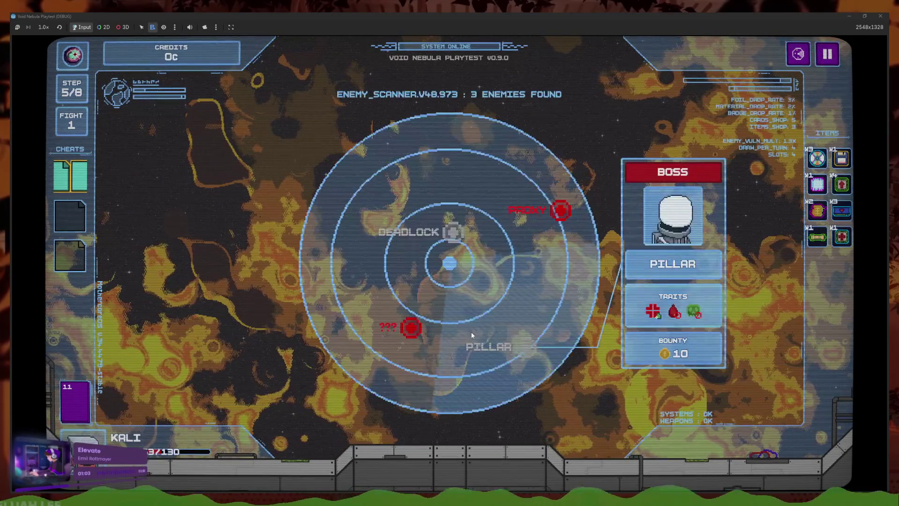
Travel to the unknown node, leave The Chrome Nurse event and review the deck
left_click(407, 327)
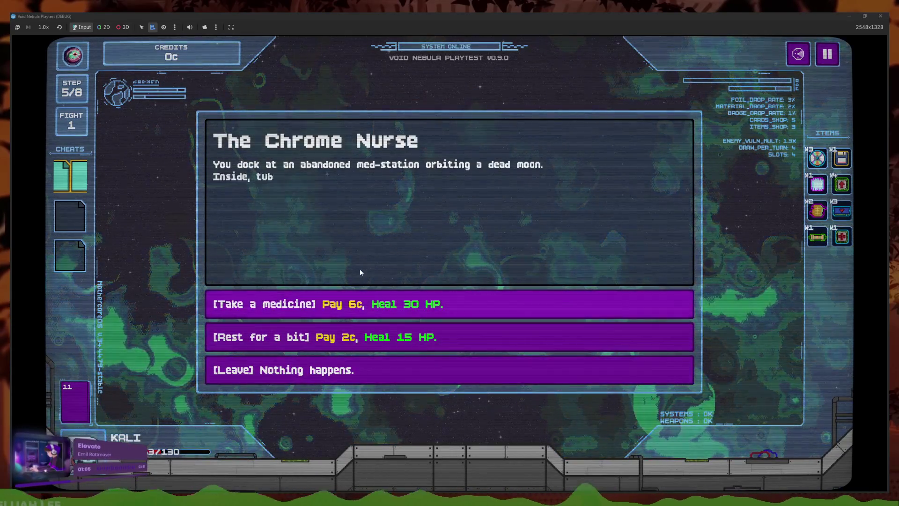
left_click(359, 378)
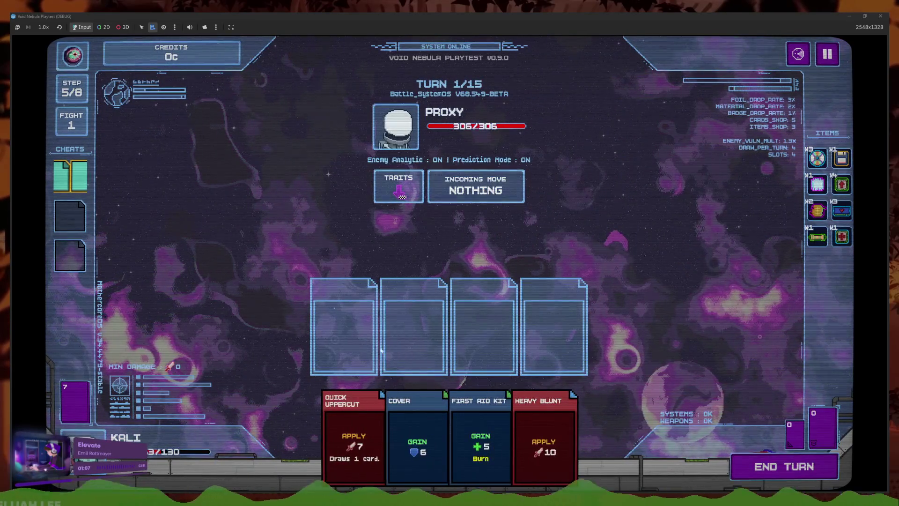
left_click(89, 408)
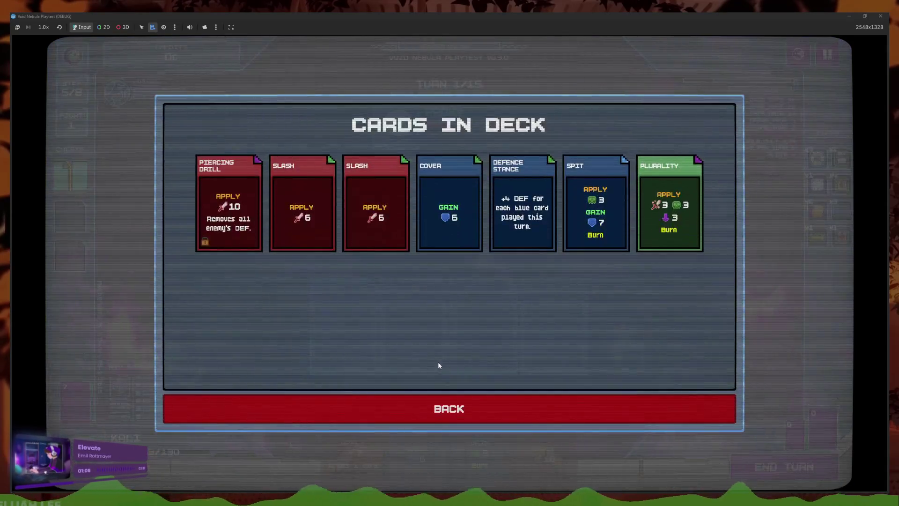
left_click(416, 414)
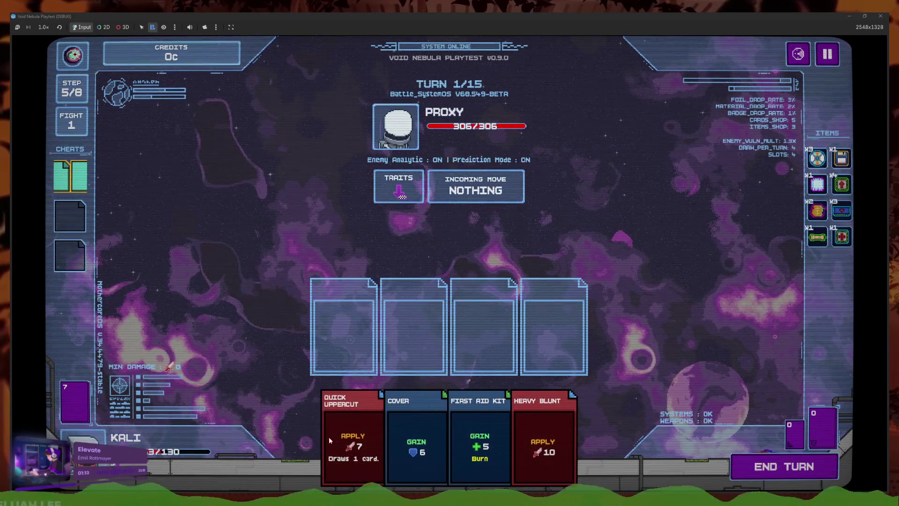
Use the cheat on Quick Uppercut, play Cover and end turn 1
left_click(328, 437)
left_click(77, 178)
left_click(126, 166)
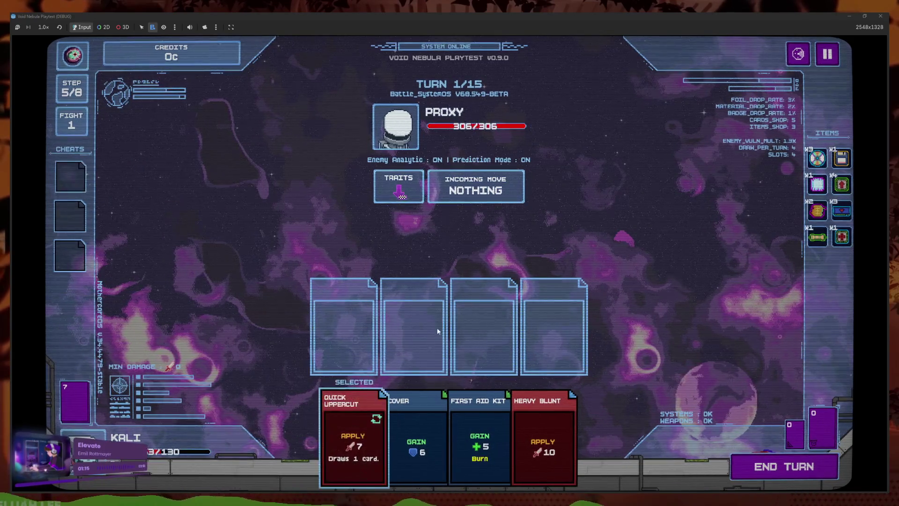
left_click(486, 449)
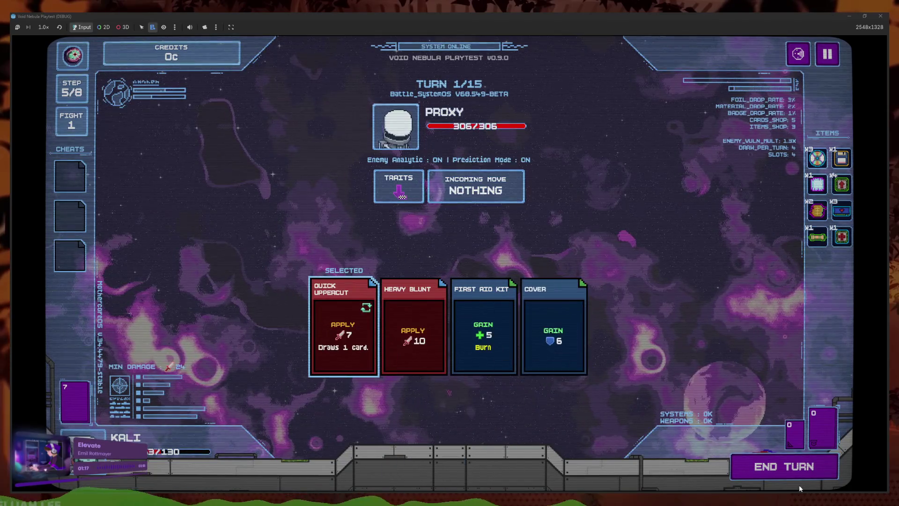
left_click(796, 471)
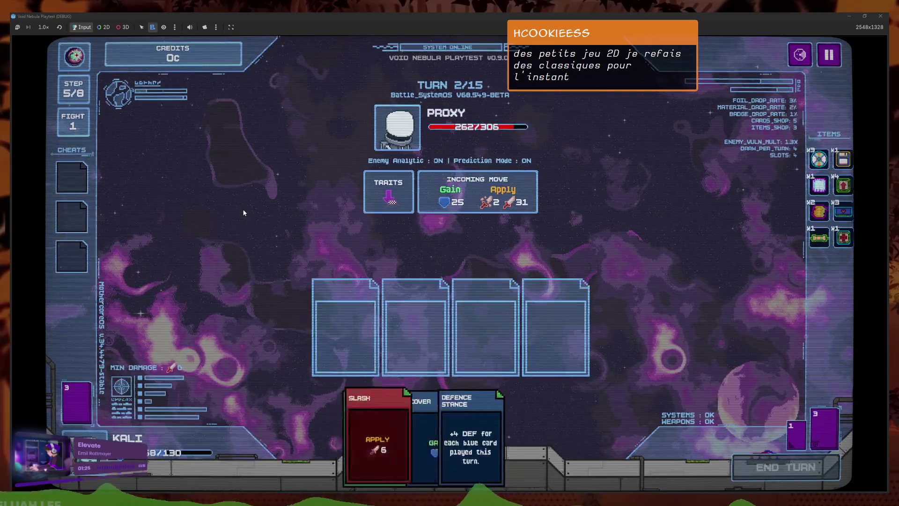
Play Piercing Drill, Plurality (replacing Slash), Defence Stance and Cover, then end turn 2
left_click(627, 415)
left_click(523, 412)
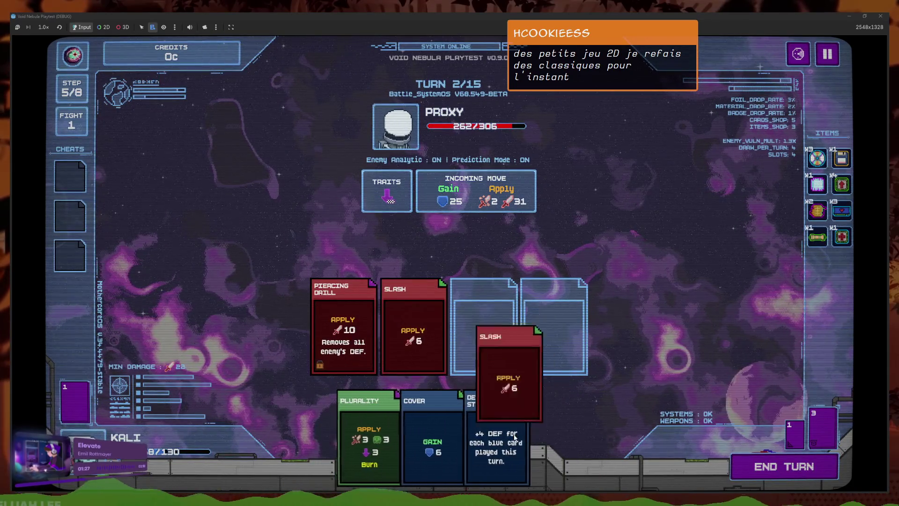
left_click(449, 440)
left_click(449, 441)
left_click(413, 328)
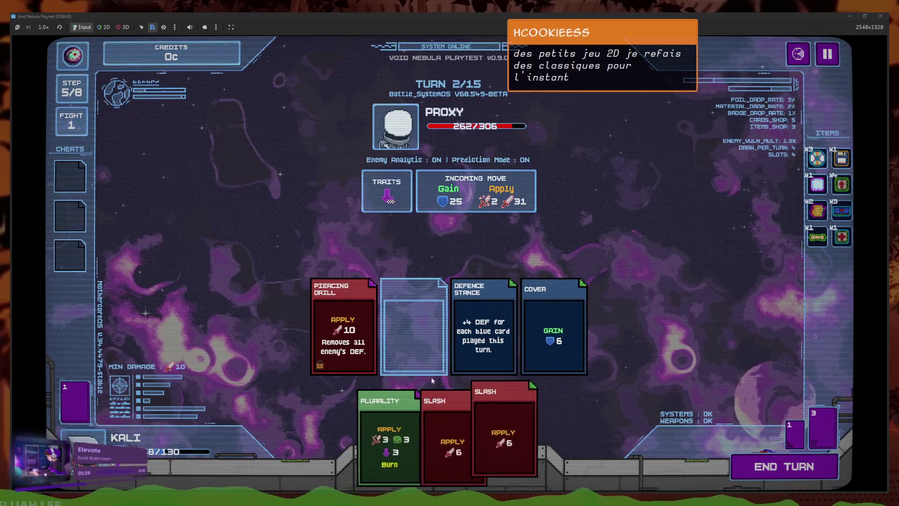
left_click(384, 440)
left_click(779, 458)
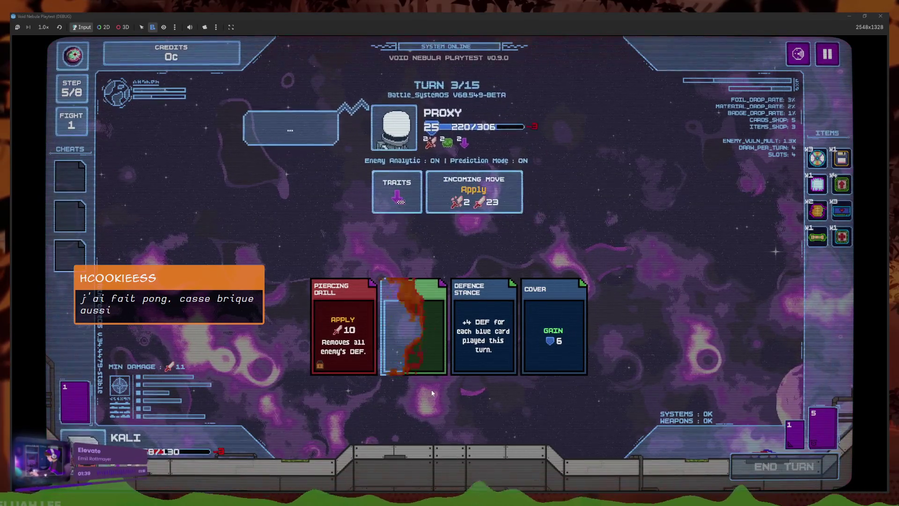
Play Heavy Blunt, Piercing Drill, Defence Stance and Spit, then end turn 3
left_click(548, 422)
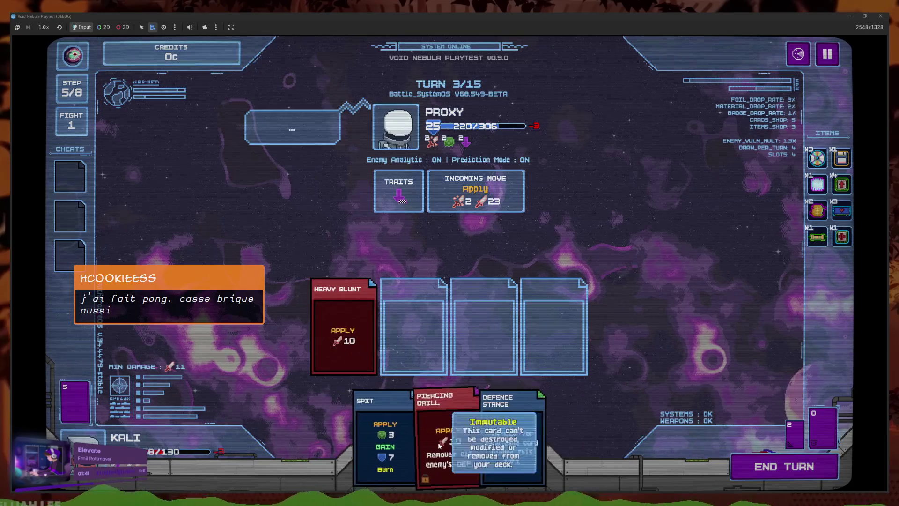
left_click(437, 442)
left_click(482, 442)
left_click(450, 442)
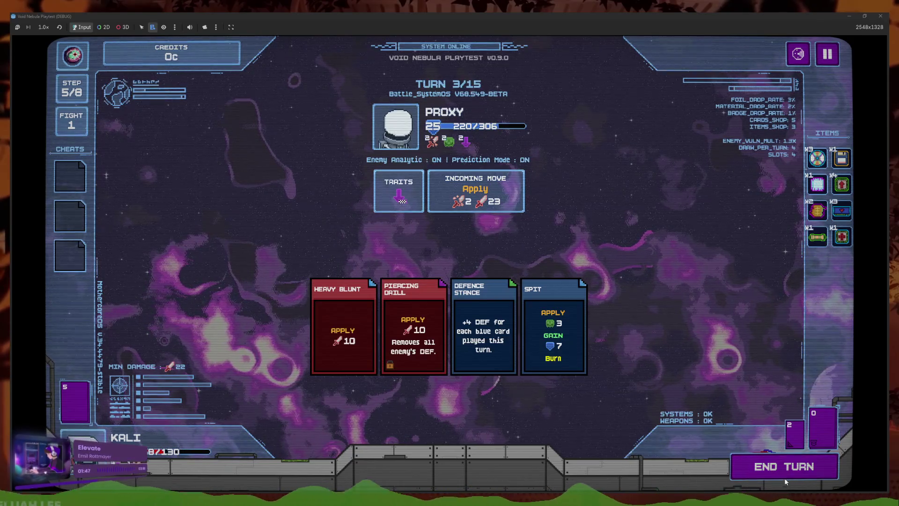
left_click(785, 477)
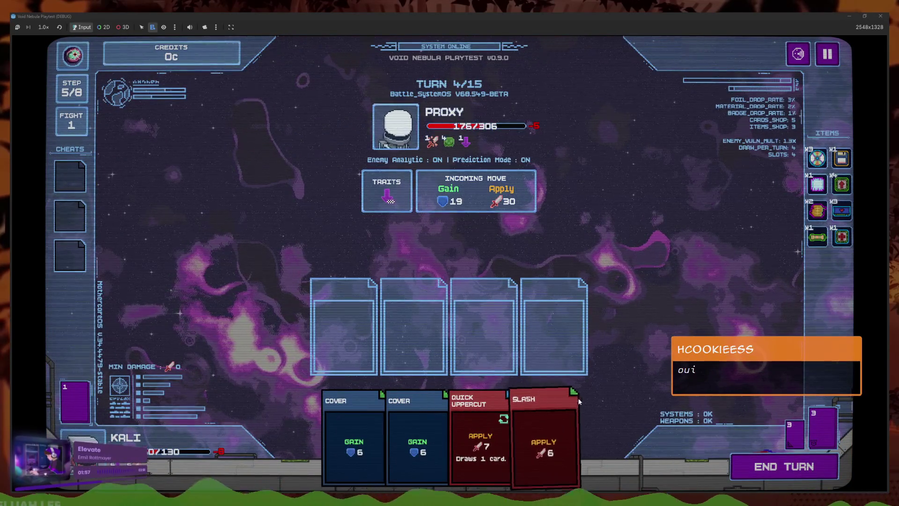
Play Slash, Quick Uppercut and two Cover cards, then end turn 4
left_click(579, 401)
left_click(480, 435)
left_click(418, 440)
left_click(397, 327)
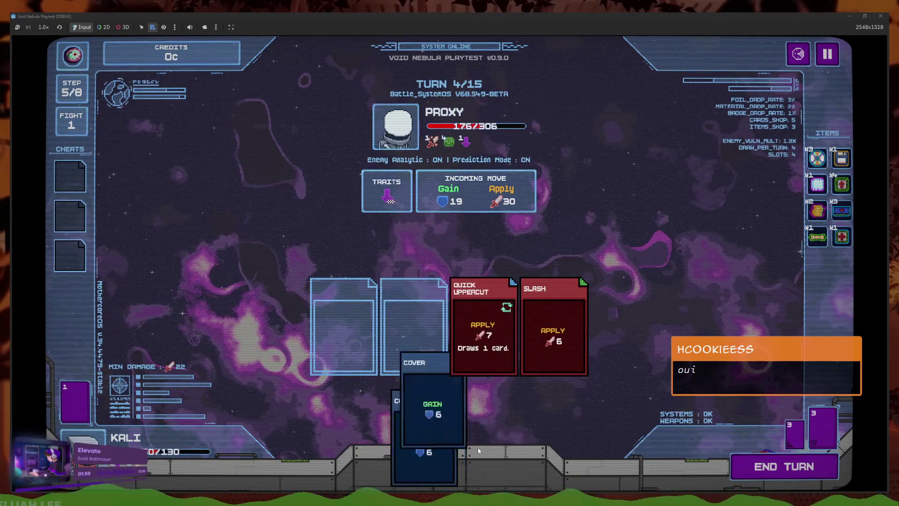
left_click(444, 430)
left_click(425, 425)
left_click(777, 466)
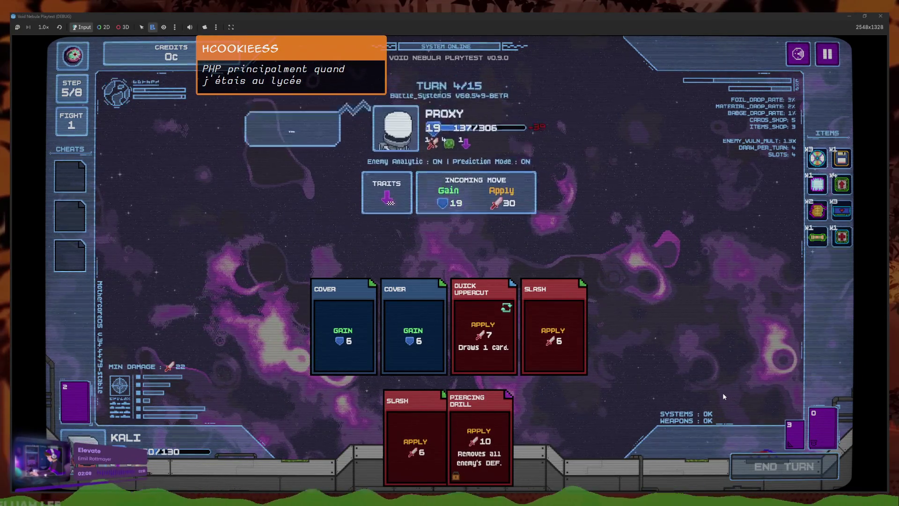
Play Defence Stance, Cover, Piercing Drill and Quick Uppercut, then end turn 5
mouse_move(600, 456)
left_mouse_down()
mouse_move(412, 375)
mouse_move(394, 337)
mouse_move(552, 327)
left_mouse_up()
mouse_move(351, 440)
left_mouse_down()
mouse_move(345, 328)
mouse_move(468, 351)
left_mouse_up()
left_click_drag(418, 421, 345, 332)
left_click_drag(358, 421, 379, 349)
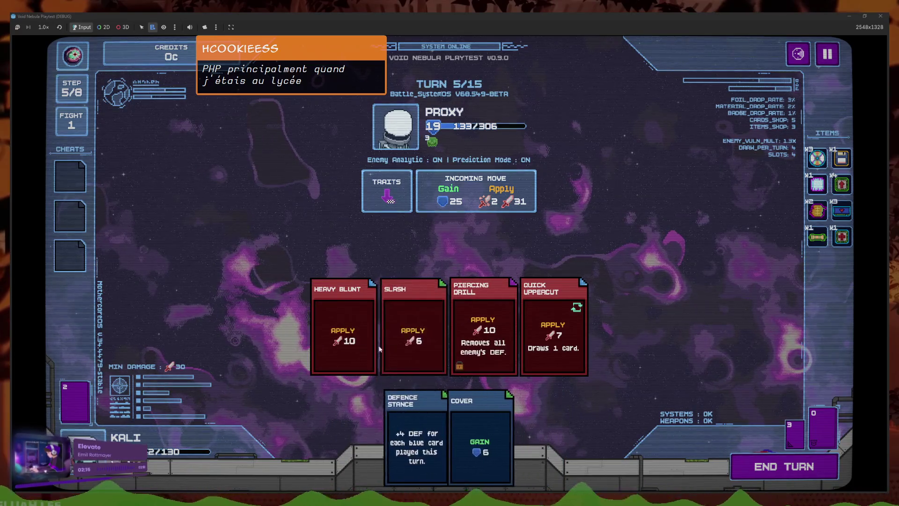
left_click(413, 328)
left_click(328, 327)
left_click_drag(417, 436, 344, 328)
mouse_move(480, 436)
left_mouse_down()
mouse_move(404, 366)
mouse_move(413, 328)
left_mouse_up()
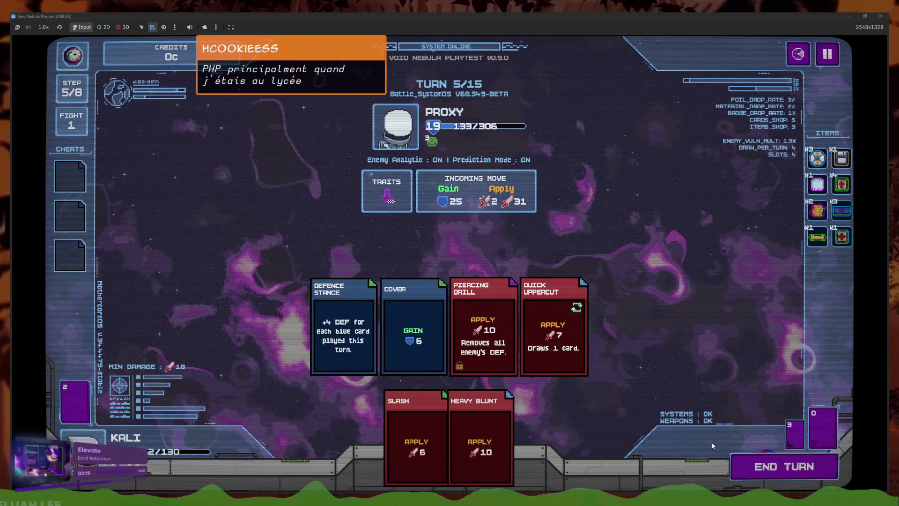
left_click(754, 476)
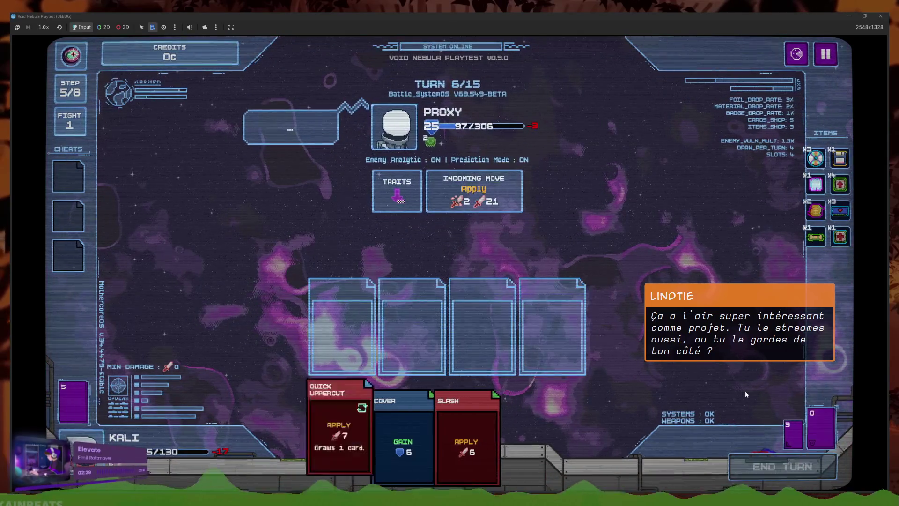
Play two Covers, Quick Uppercut and Piercing Drill, then end turn 6
mouse_move(412, 431)
left_mouse_down()
mouse_move(444, 324)
mouse_move(483, 327)
left_mouse_up()
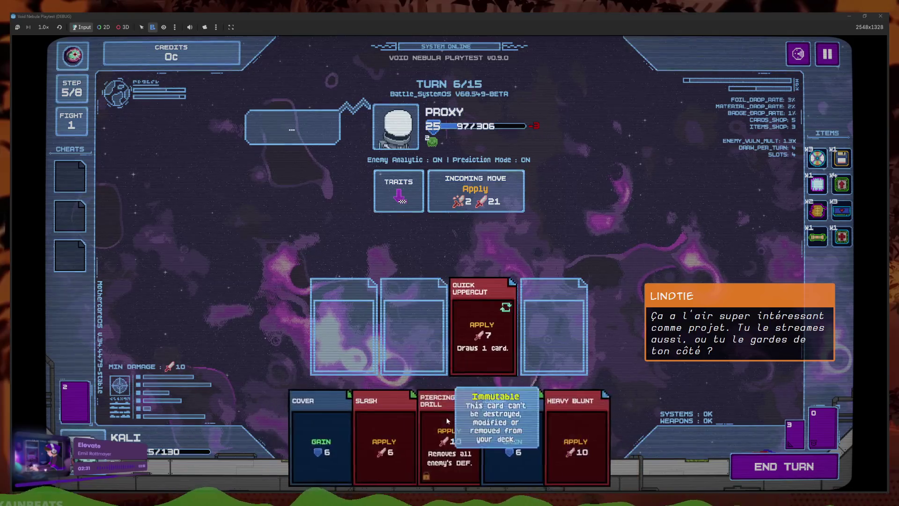
left_click_drag(446, 417, 553, 328)
left_click_drag(571, 416, 439, 313)
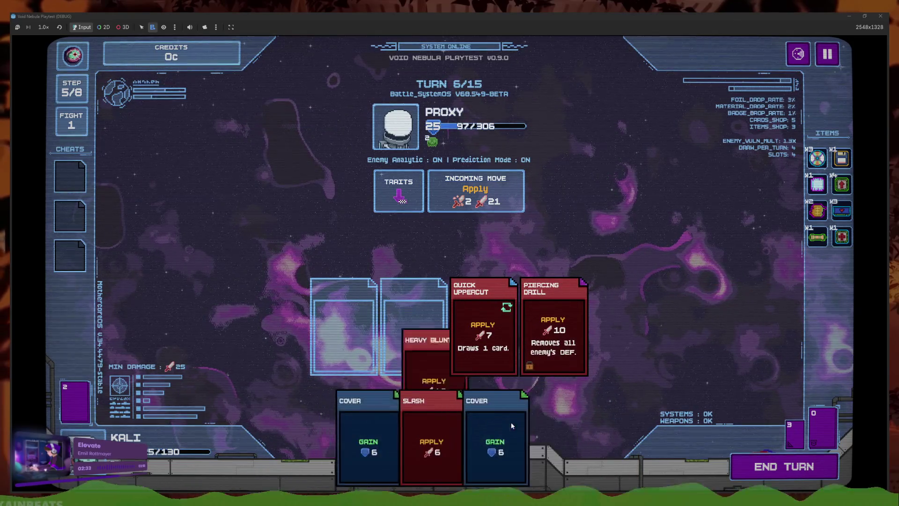
left_click_drag(510, 423, 344, 328)
left_click_drag(370, 430, 412, 328)
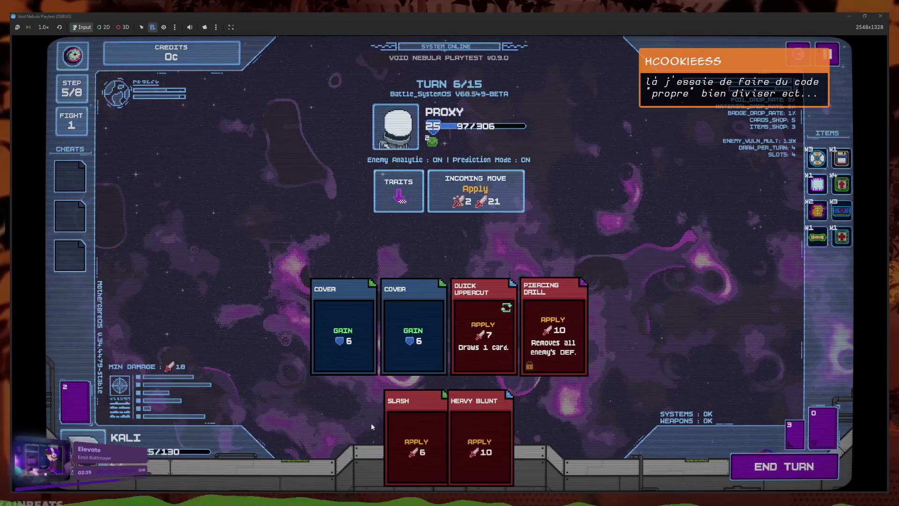
left_click(740, 469)
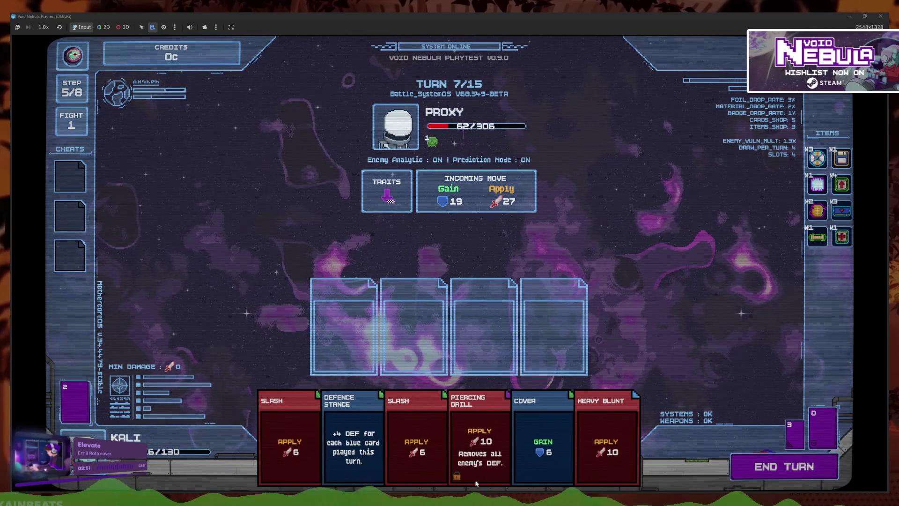
Play Cover, Heavy Blunt and Piercing Drill, then end turn 7
mouse_move(609, 445)
left_mouse_down()
mouse_move(344, 323)
mouse_move(504, 338)
left_mouse_up()
left_click(525, 431)
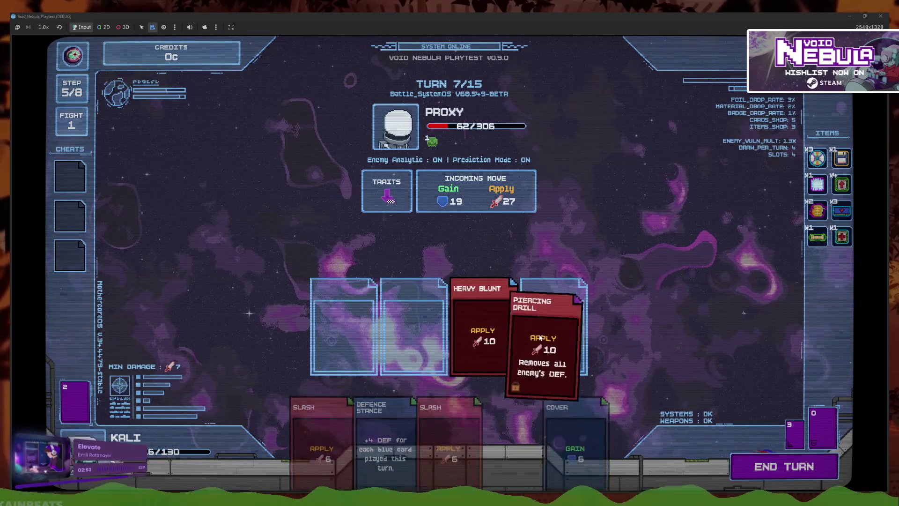
left_click(591, 431)
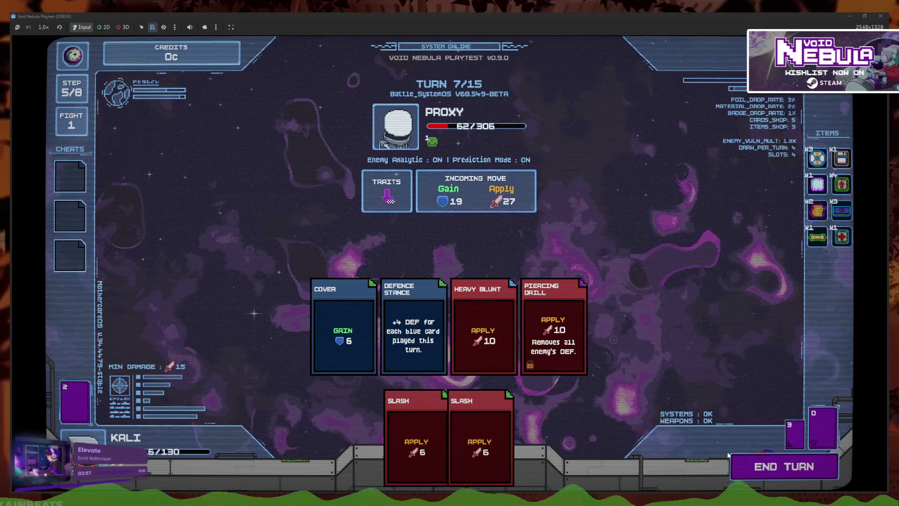
left_click(754, 469)
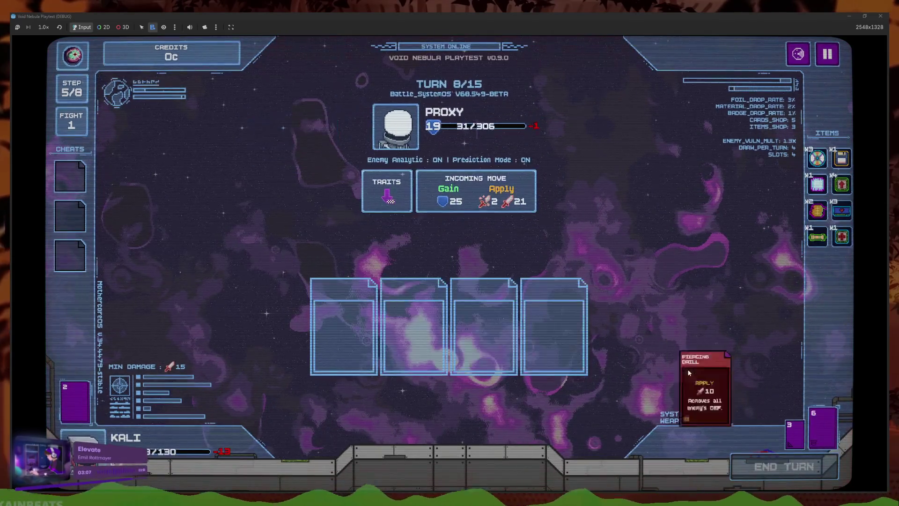
Play Slash, Heavy Blunt, Quick Uppercut and Cover, then end turn 8
left_click(543, 431)
left_click(504, 426)
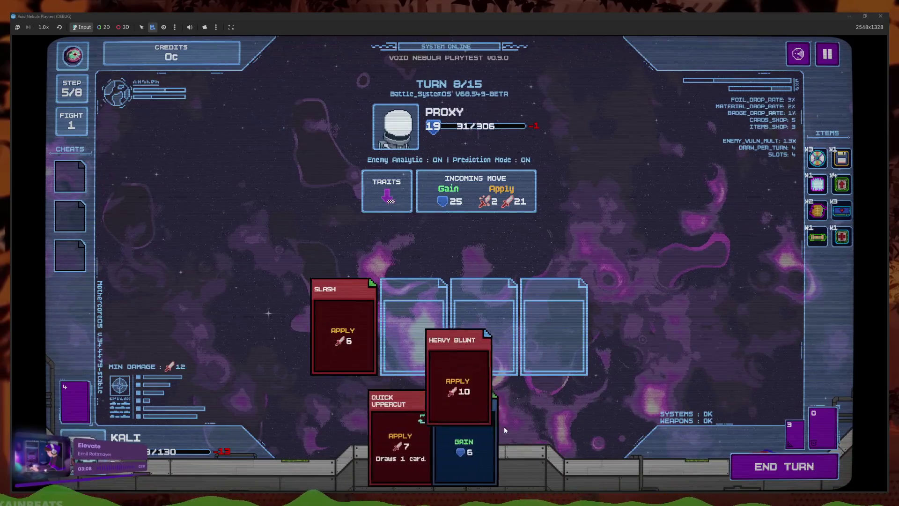
left_click(407, 435)
left_click(468, 444)
left_click(785, 457)
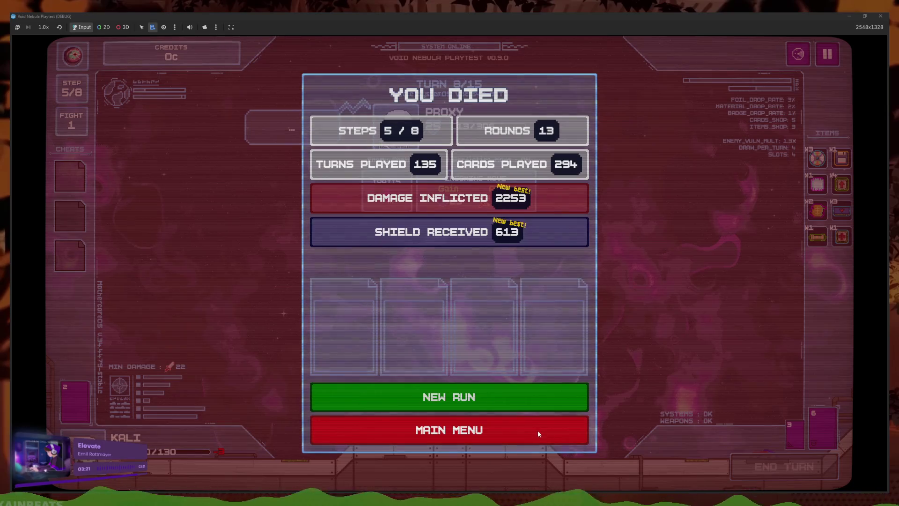
Return from the death screen to the main menu, checking the new run screen
left_click(538, 429)
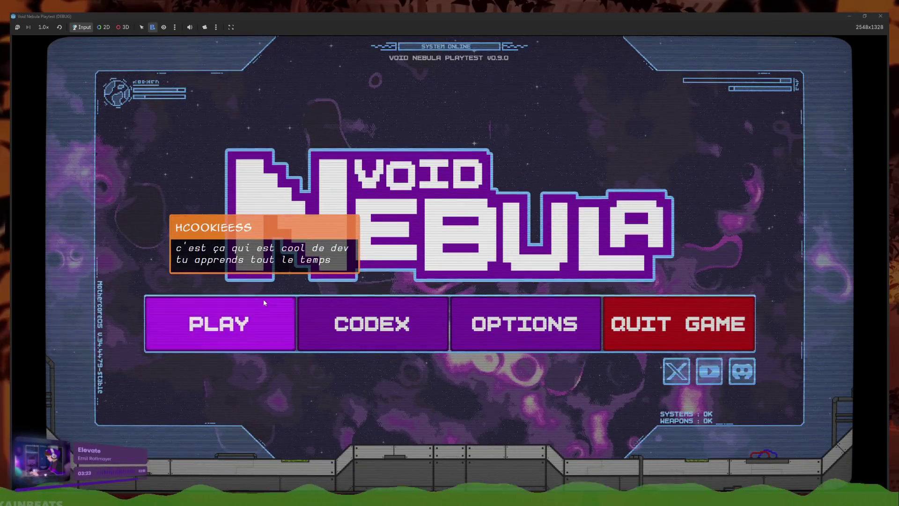
left_click(264, 304)
left_click(292, 366)
Stop and relaunch the debug game, then quit it back to the editor
left_click(652, 322)
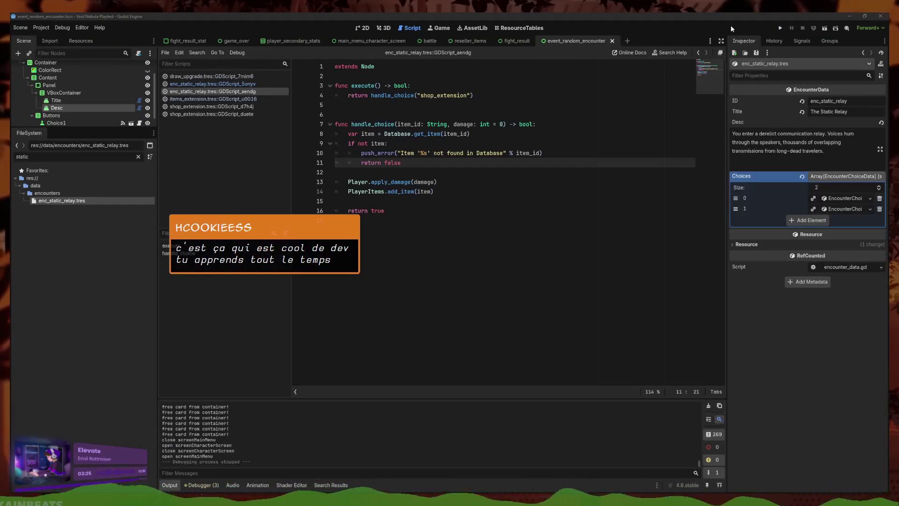
left_click(779, 29)
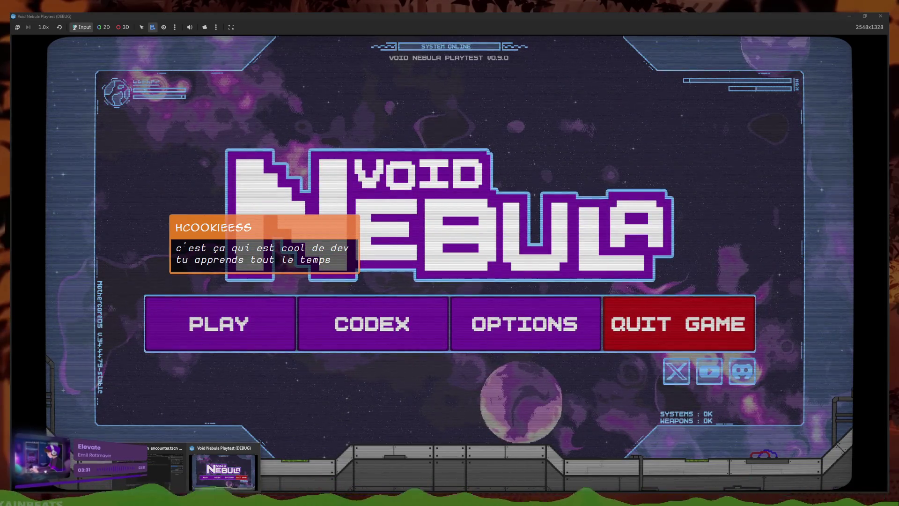
left_click(715, 324)
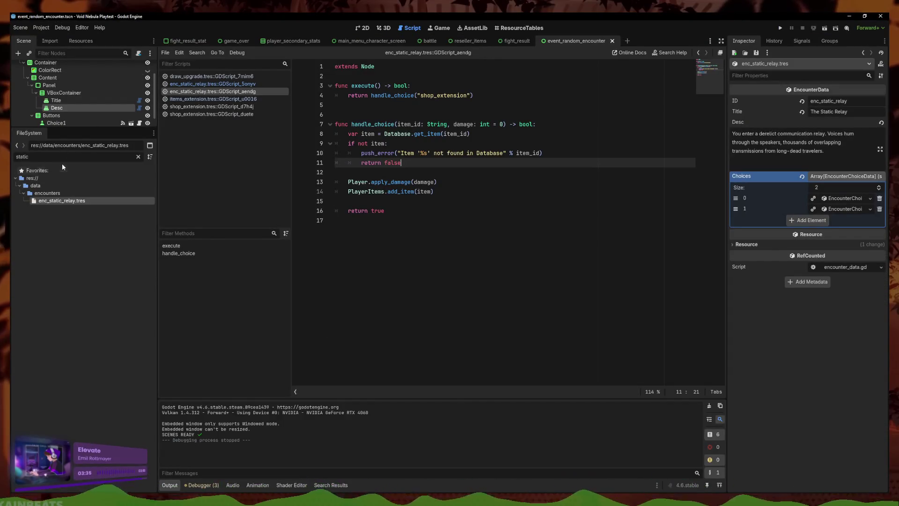
Filter the FileSystem for 'faceless' and open data/players/faceless.tres
key("ctrl+a")
type("face")
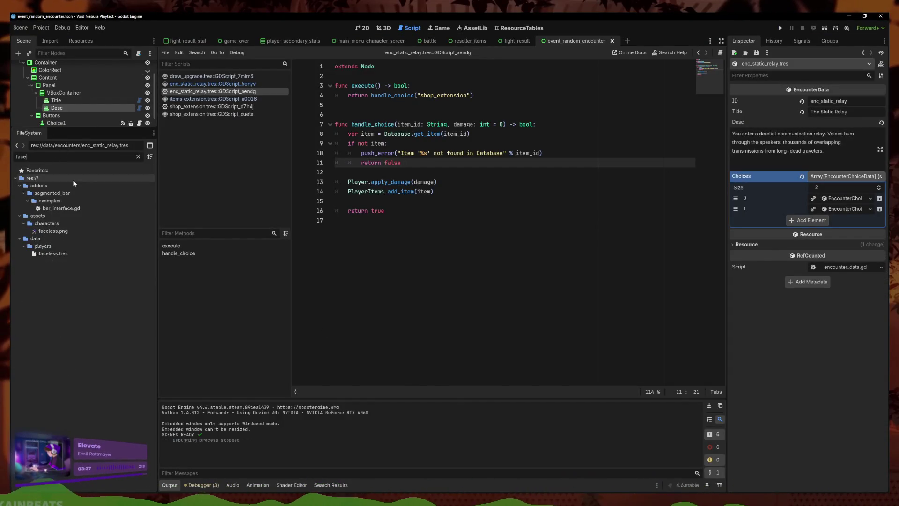
type("less")
double_click(68, 216)
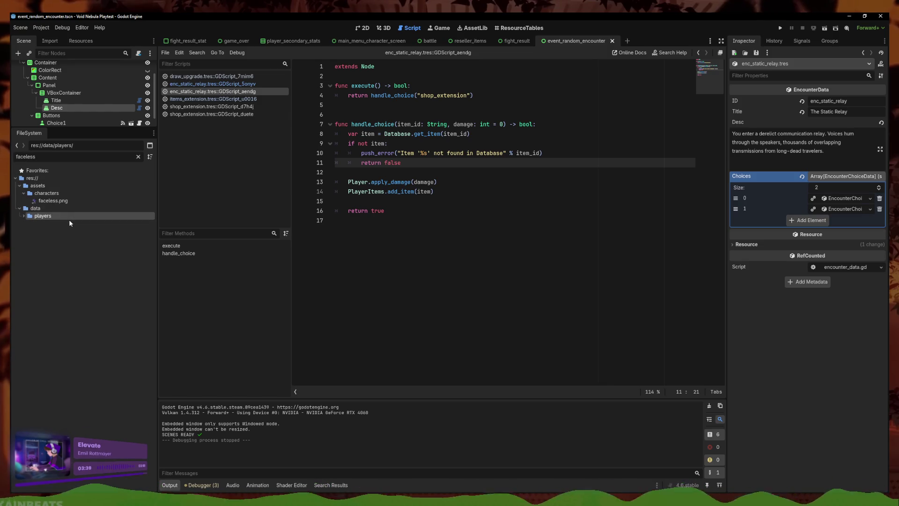
left_click(69, 223)
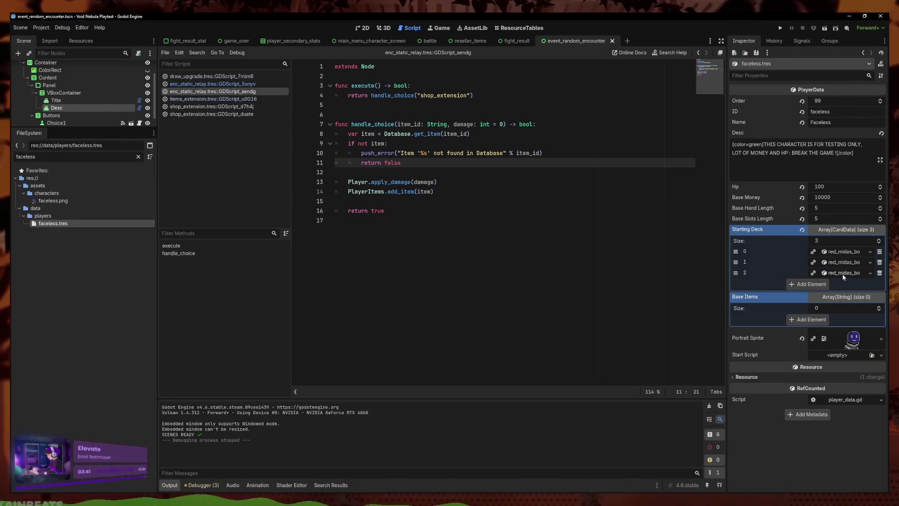
Add Base Items entries set to shop_extension, plus a third blank entry
left_click(817, 320)
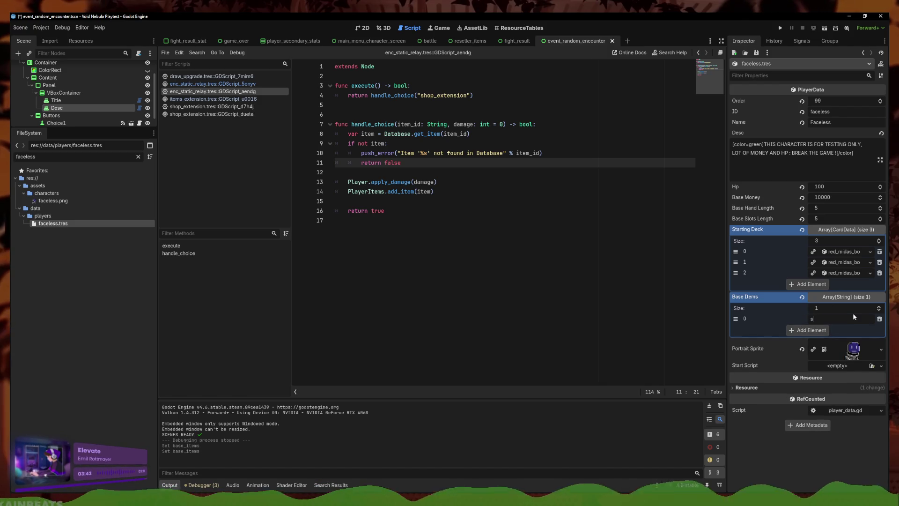
type("hop\"")
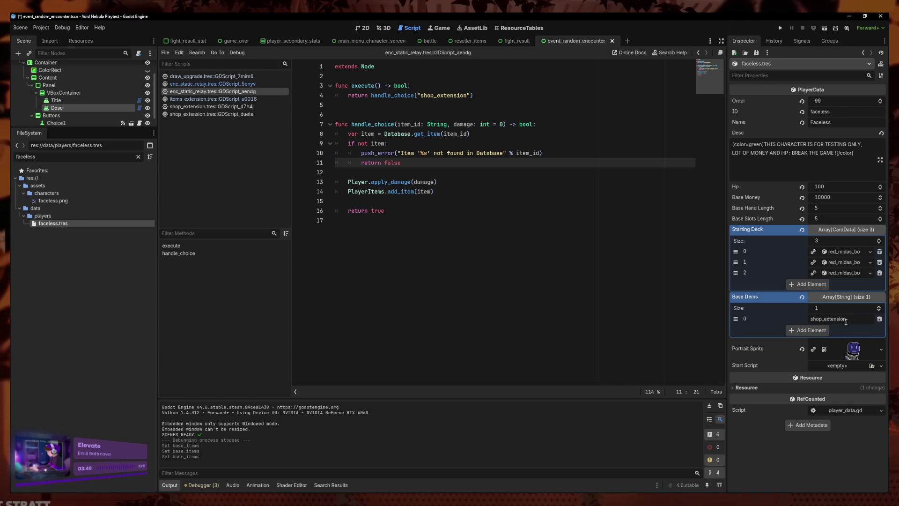
left_click(820, 334)
left_click(822, 342)
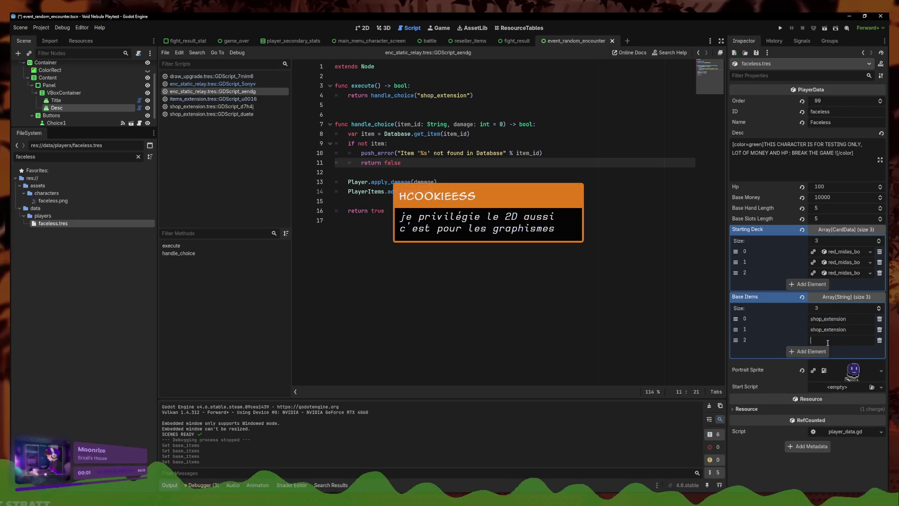